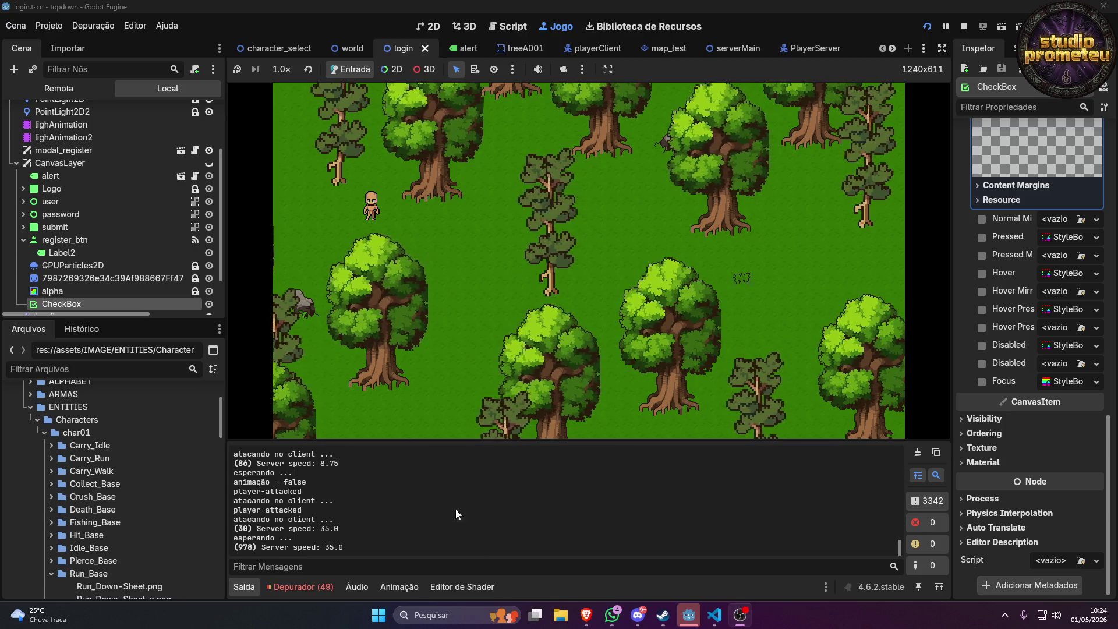
Check the live chat and the YouTube video tab in the browser.
left_click(593, 621)
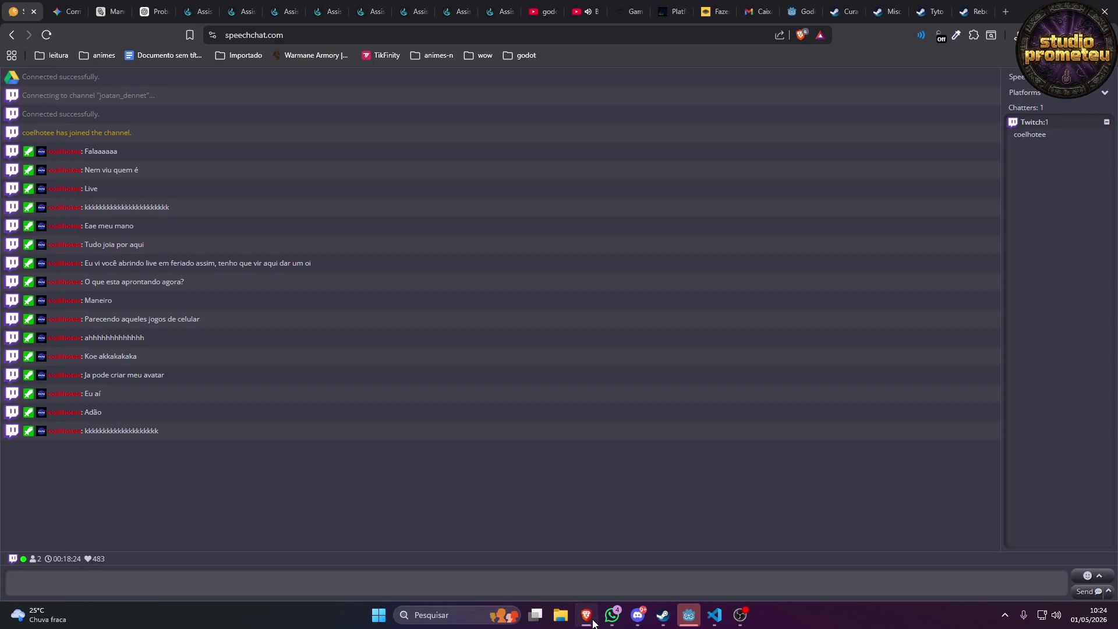
left_click(593, 622)
left_click(593, 621)
left_click(581, 7)
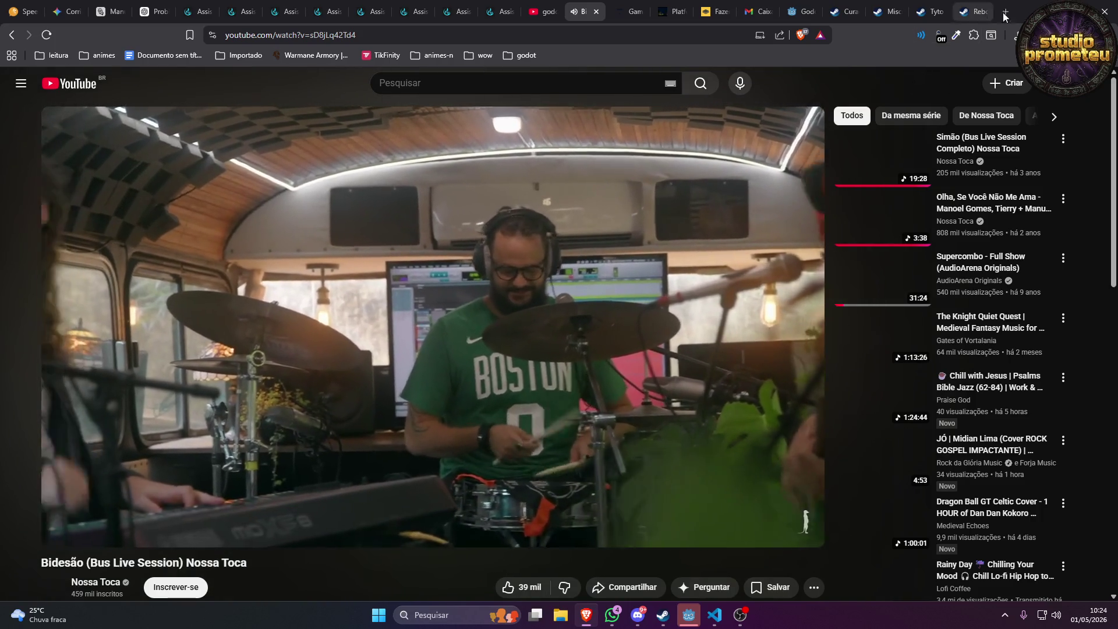
Return to the Godot editor and toggle CanvasLayer's visibility in the Scene dock.
key("alt+Tab")
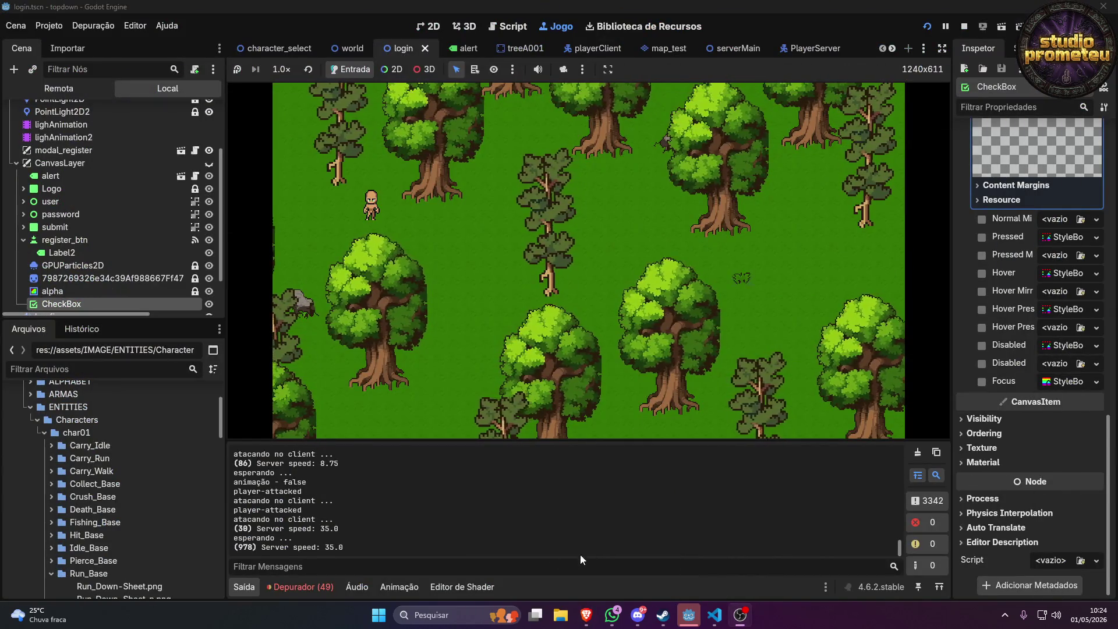
left_click(716, 619)
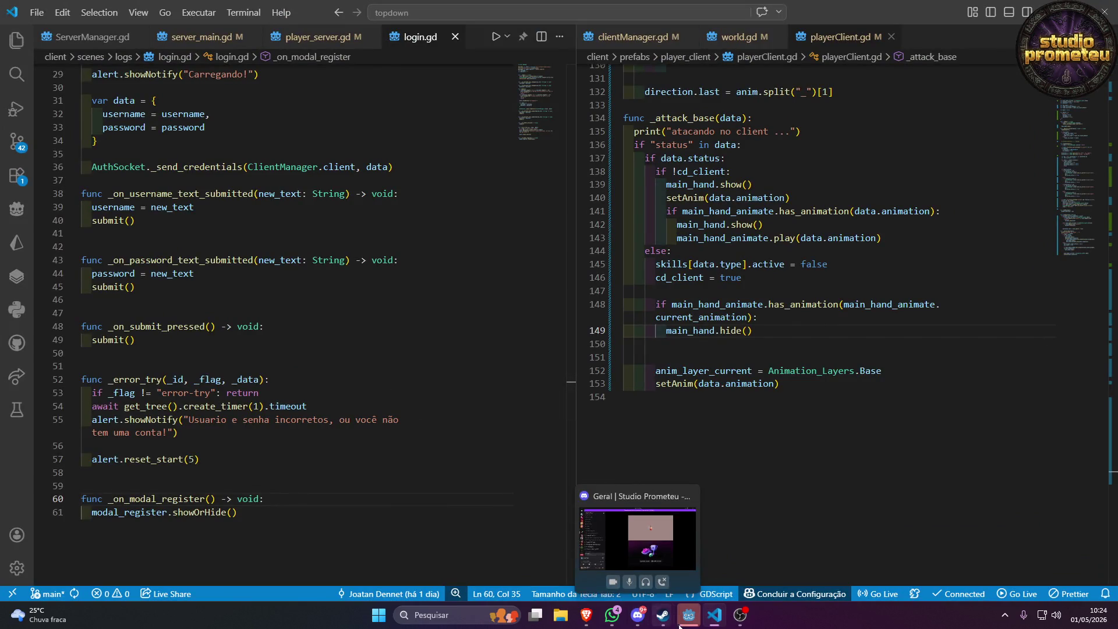
left_click(677, 595)
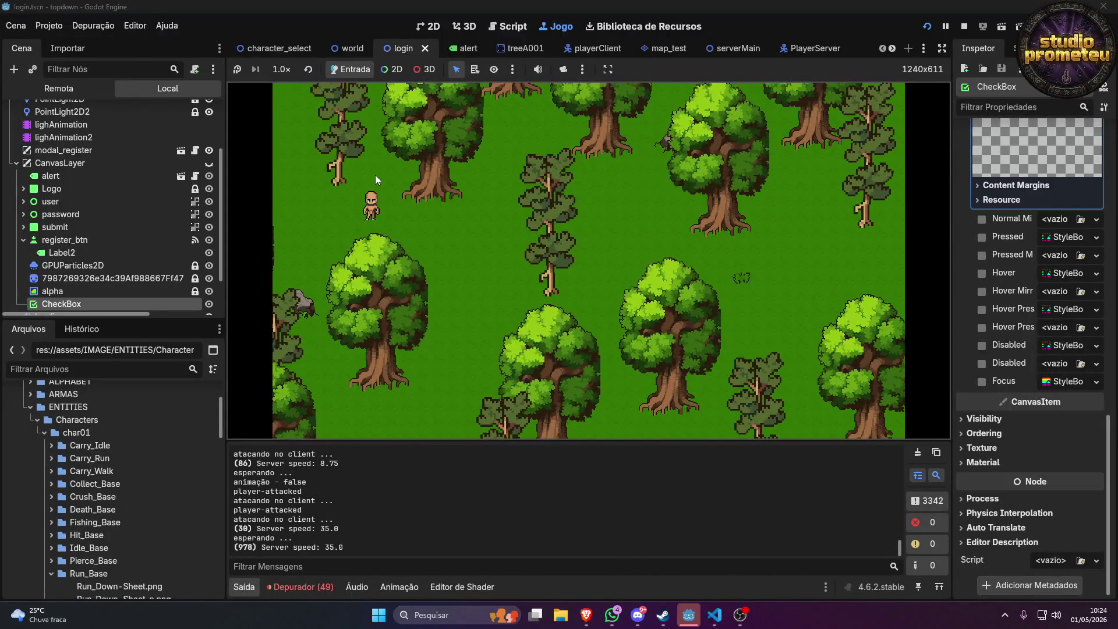
left_click(212, 160)
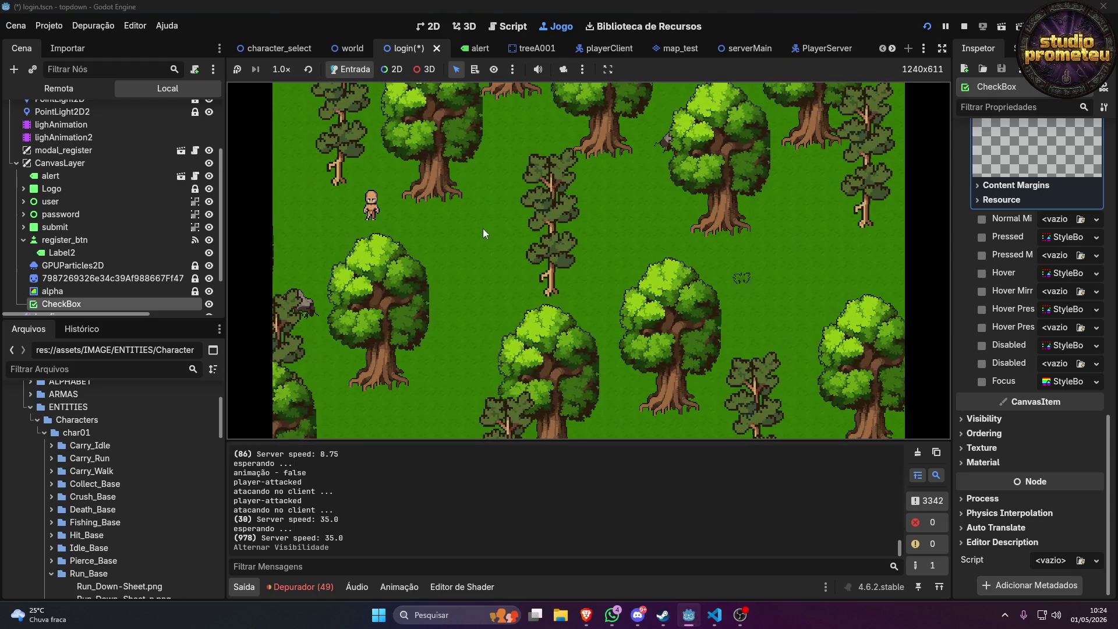
Stop the running game, undo the visibility change and make CanvasLayer visible again.
left_click(962, 26)
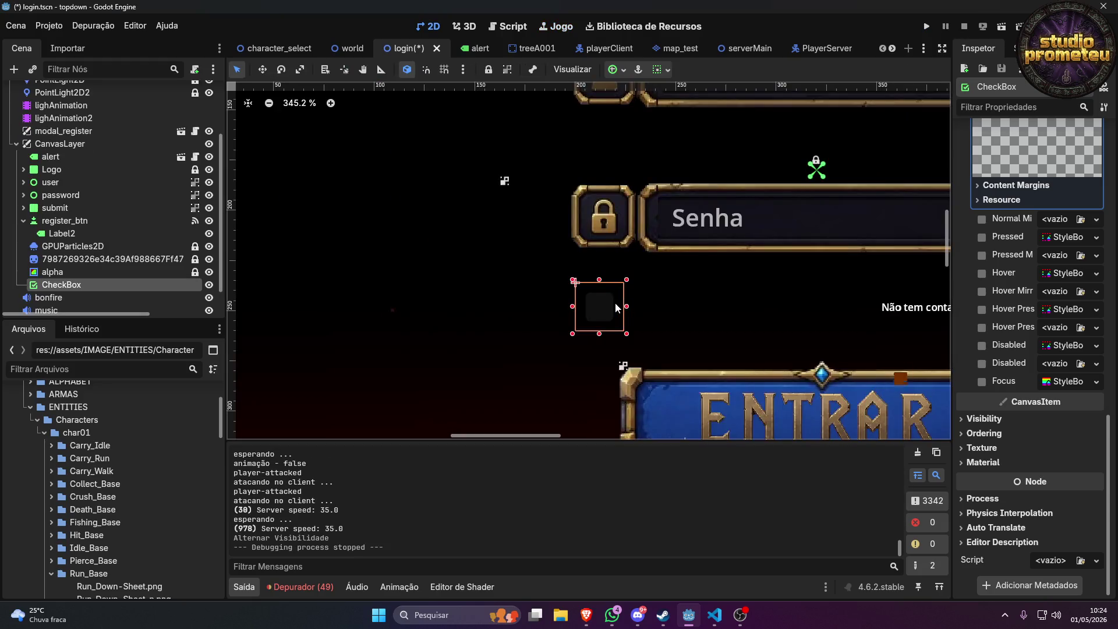
key("ctrl+z")
left_click(209, 144)
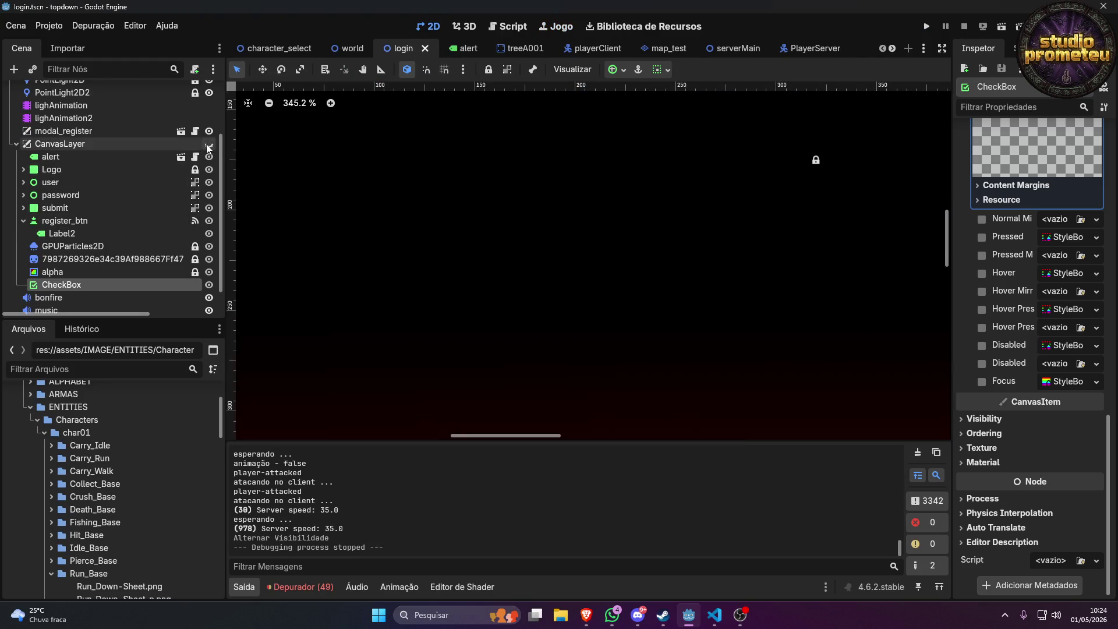
scroll(846, 310, "down", 5)
scroll(845, 309, "up", 7)
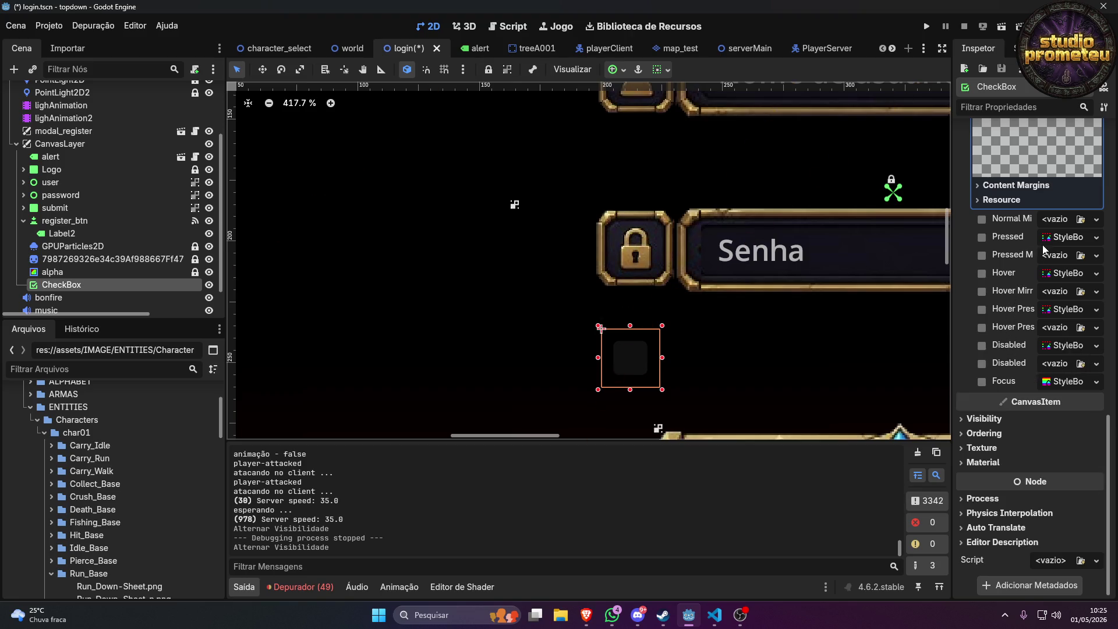
left_click(1096, 220)
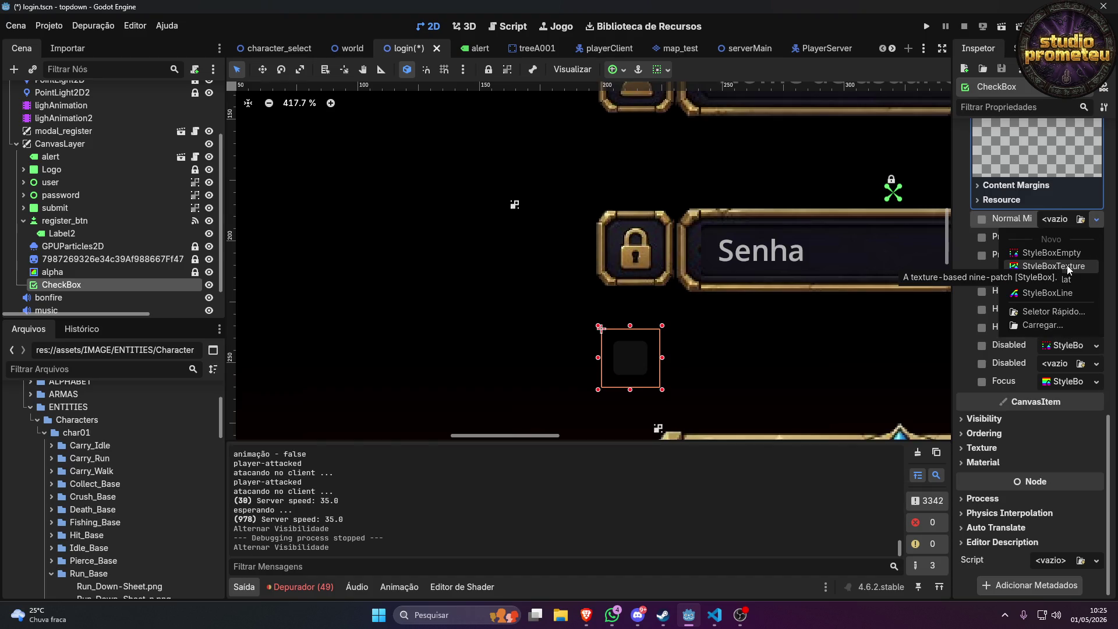
left_click(1071, 282)
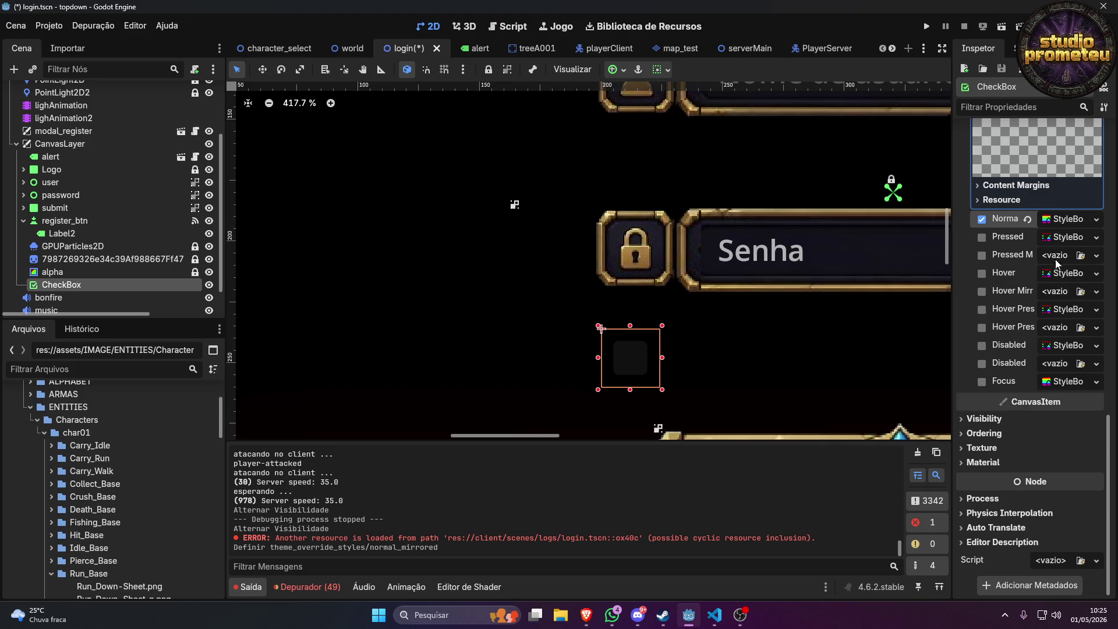
left_click(1063, 219)
left_click(1059, 329)
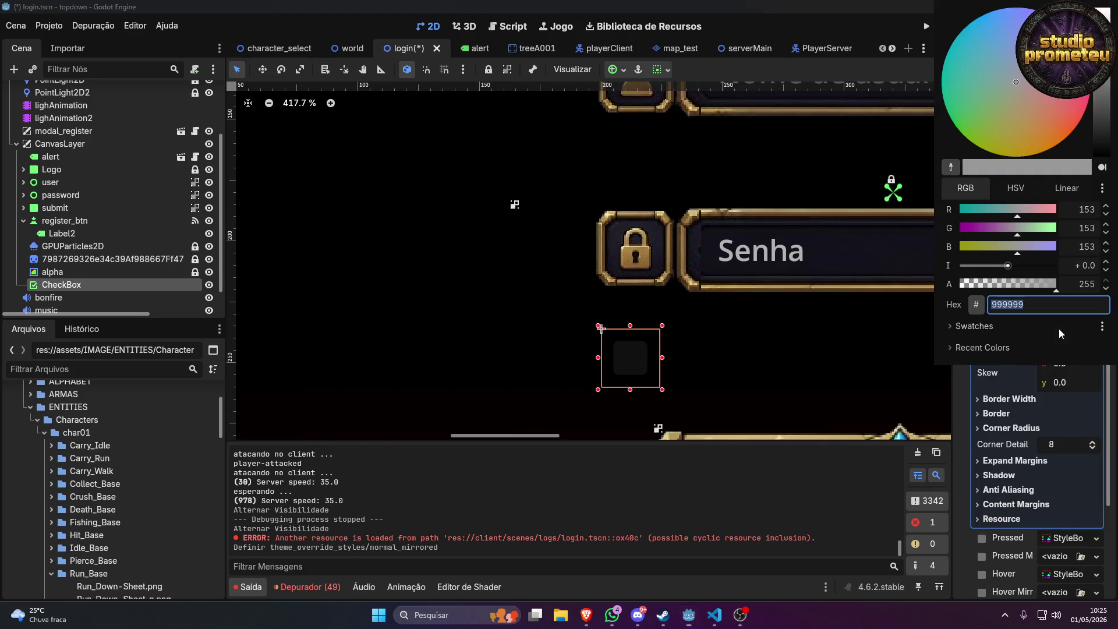
left_click_drag(1029, 141, 955, 74)
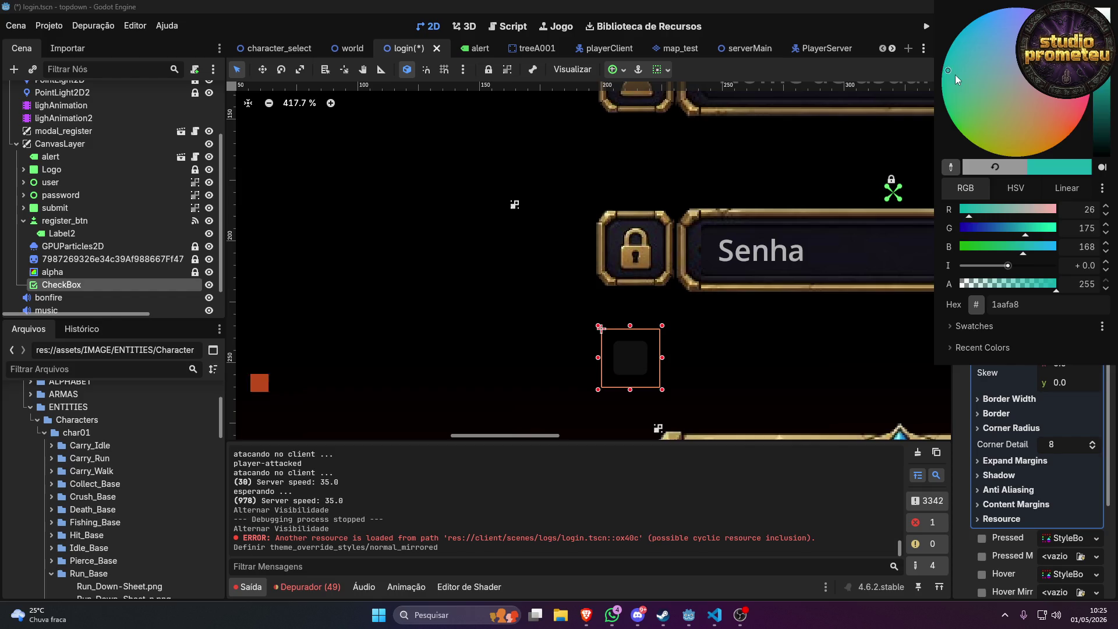
left_click(780, 357)
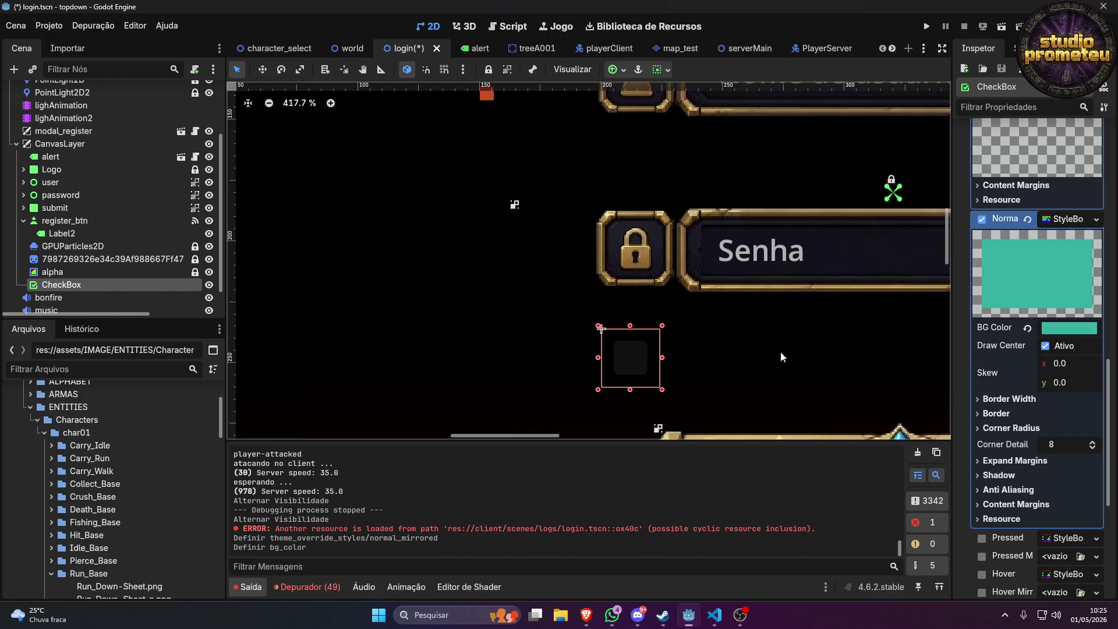
left_click(1029, 218)
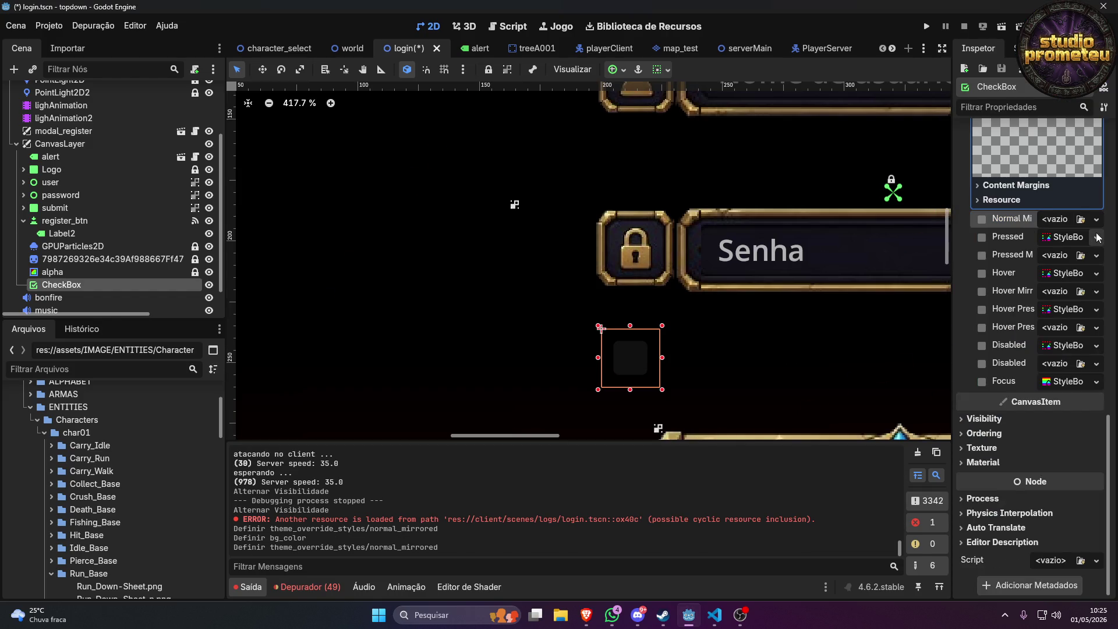
scroll(1074, 258, "up", 4)
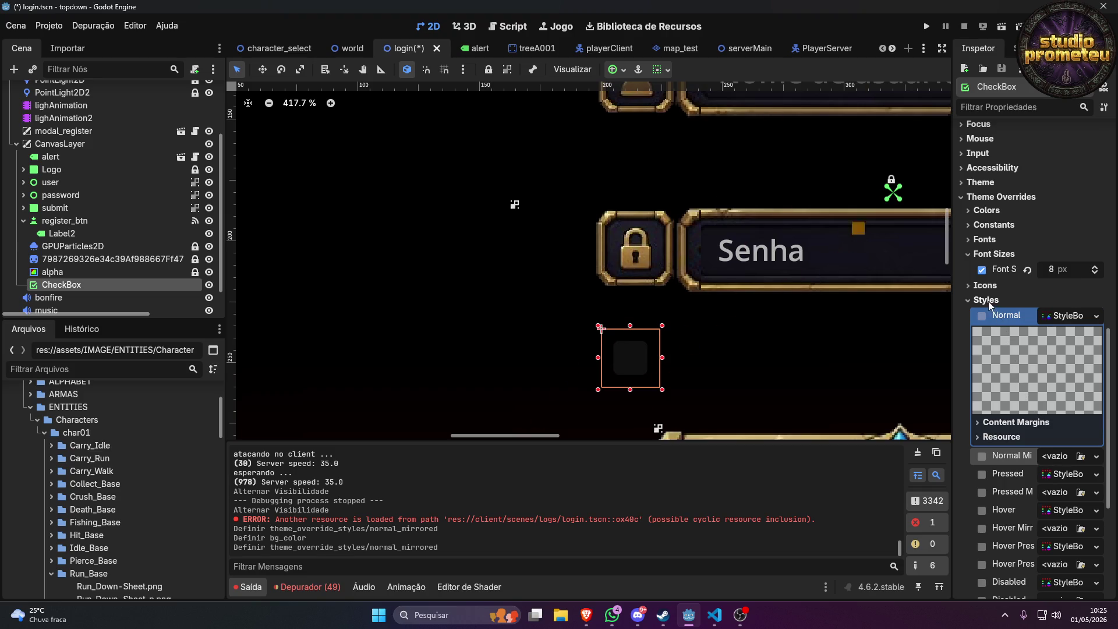
Give the CheckBox a New StyleBoxFlat as its Normal style override.
left_click(1072, 318)
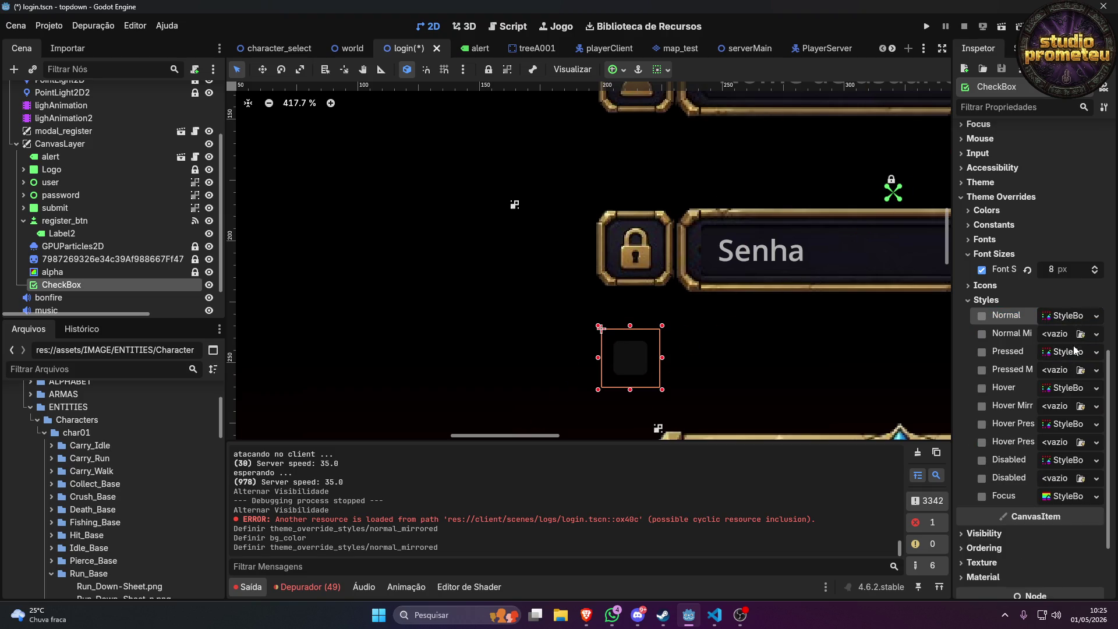
left_click(1073, 321)
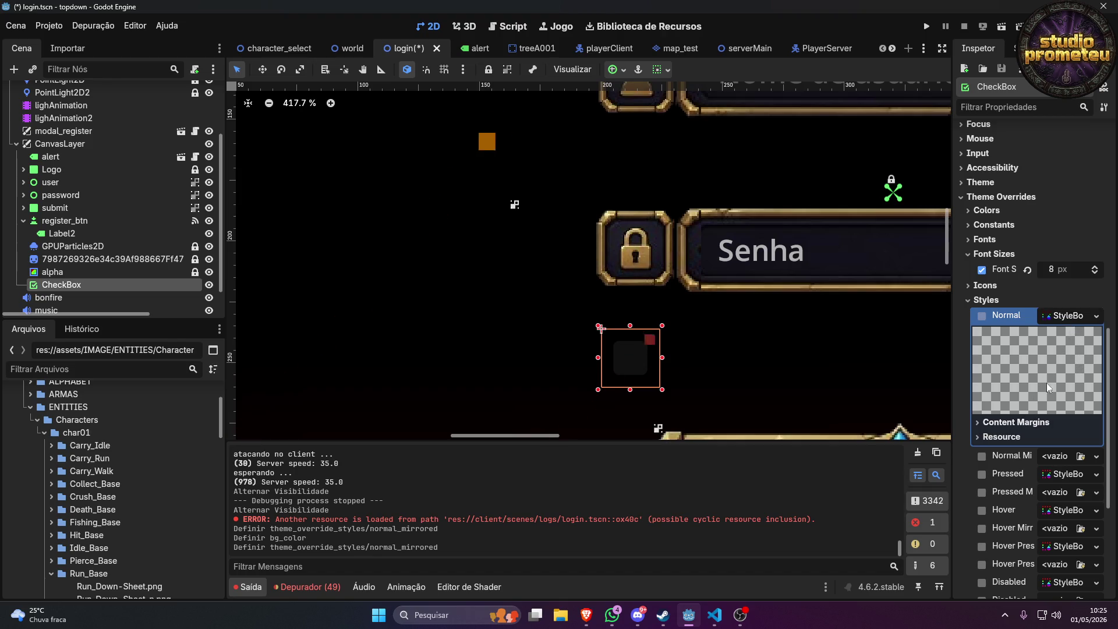
left_click(1096, 315)
left_click(1063, 376)
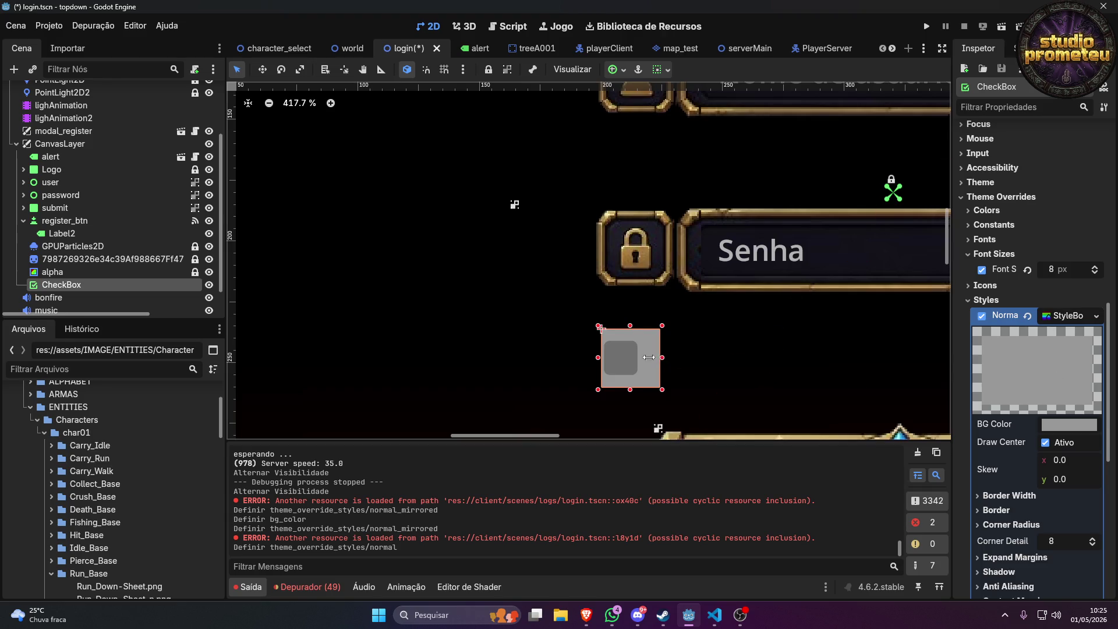
Narrow the CheckBox to 16 × 24 by dragging its right handle.
left_click_drag(662, 358, 639, 360)
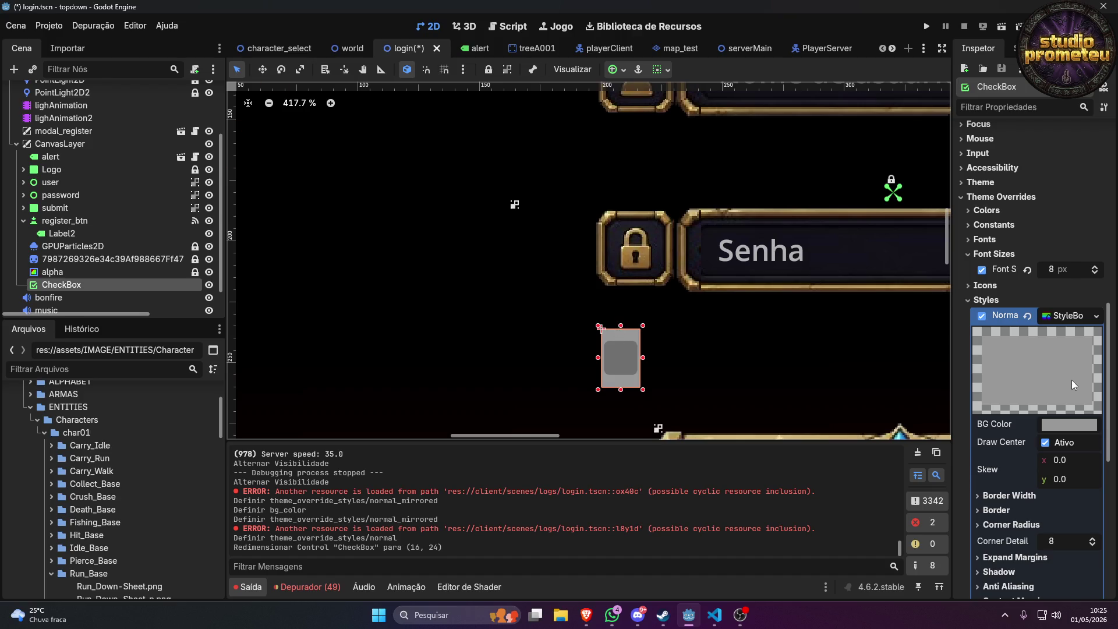
scroll(1074, 385, "down", 5)
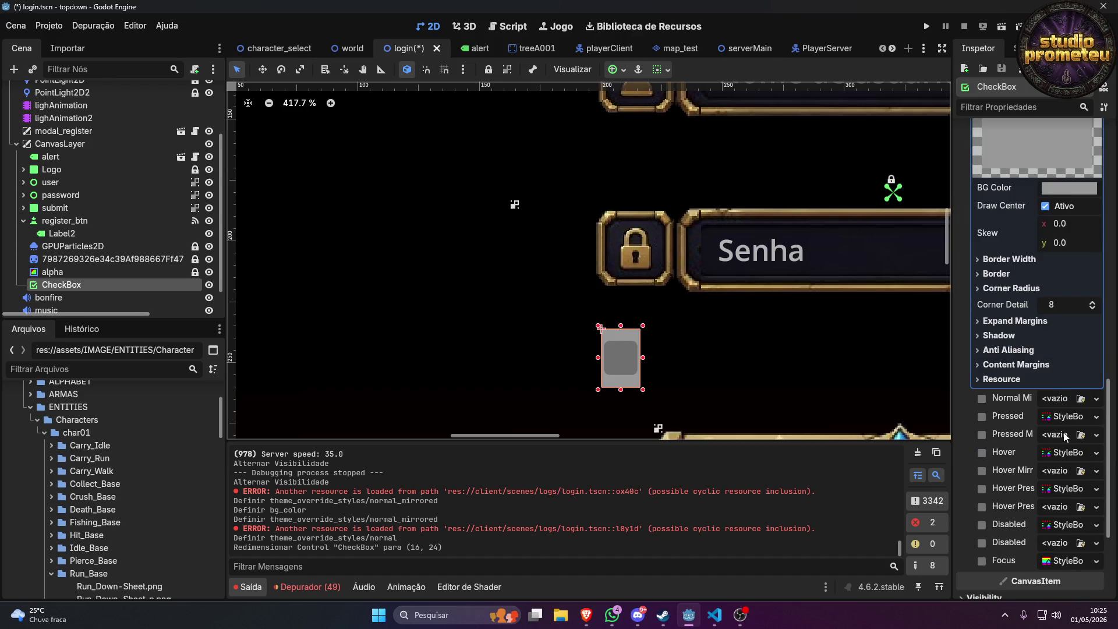
scroll(1038, 447, "up", 4)
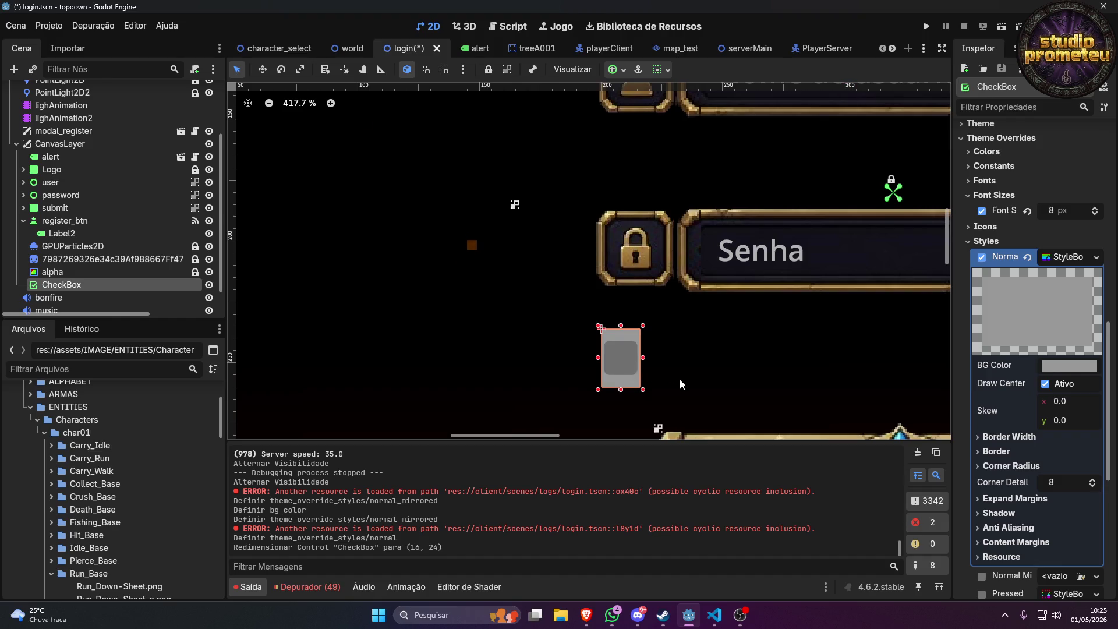
left_click(1014, 167)
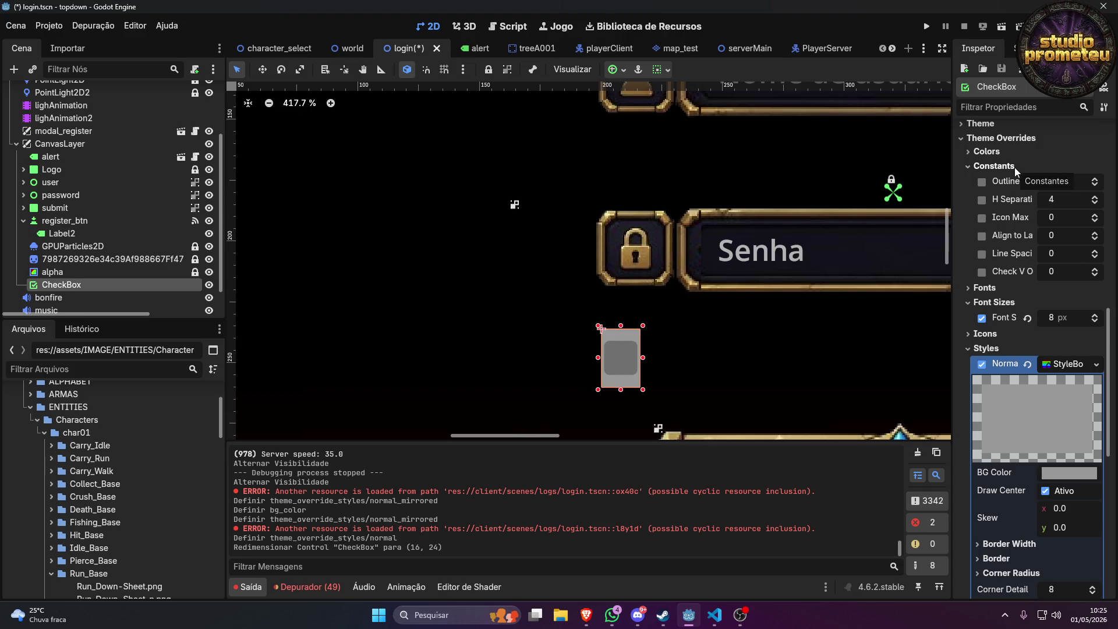
left_click(1014, 166)
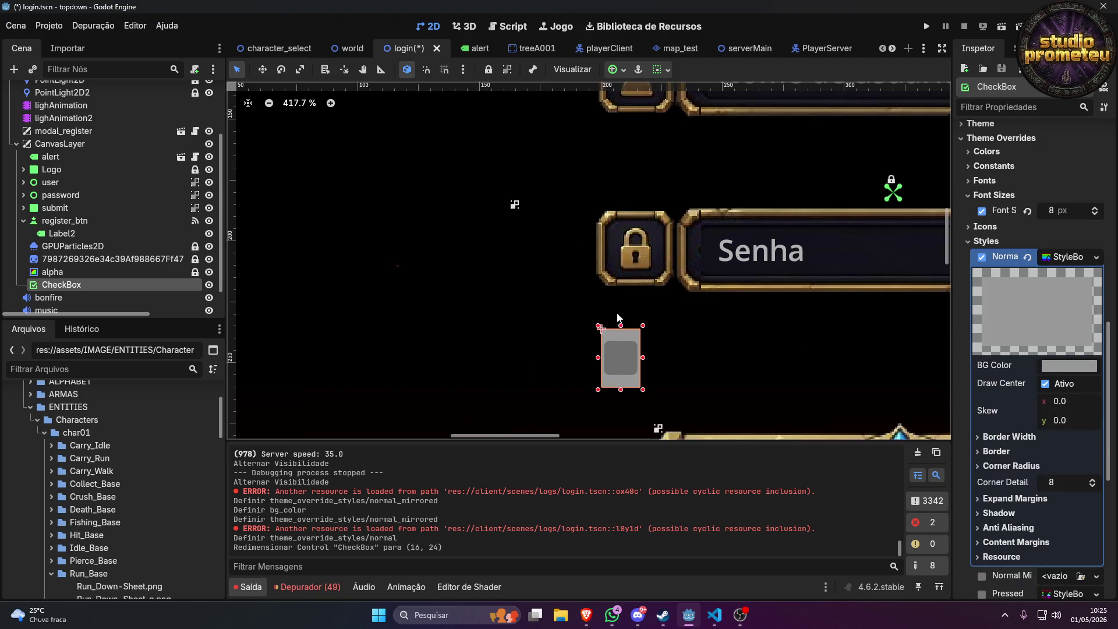
Remove the CheckBox's Font Size theme override so it returns to 16 px.
scroll(1087, 231, "up", 10)
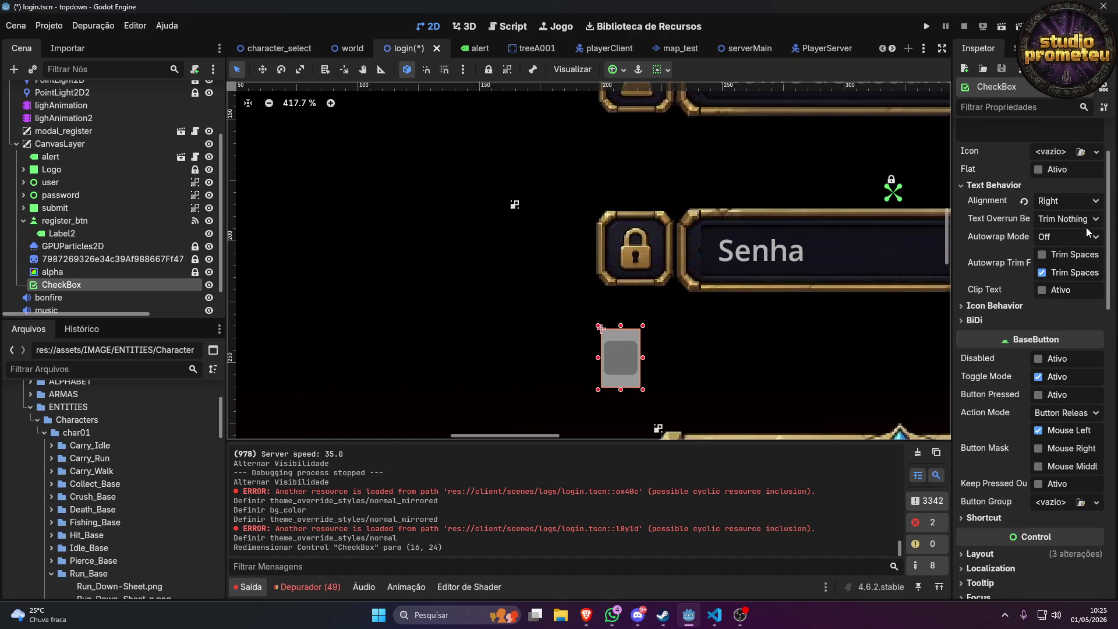
scroll(1077, 233, "down", 2)
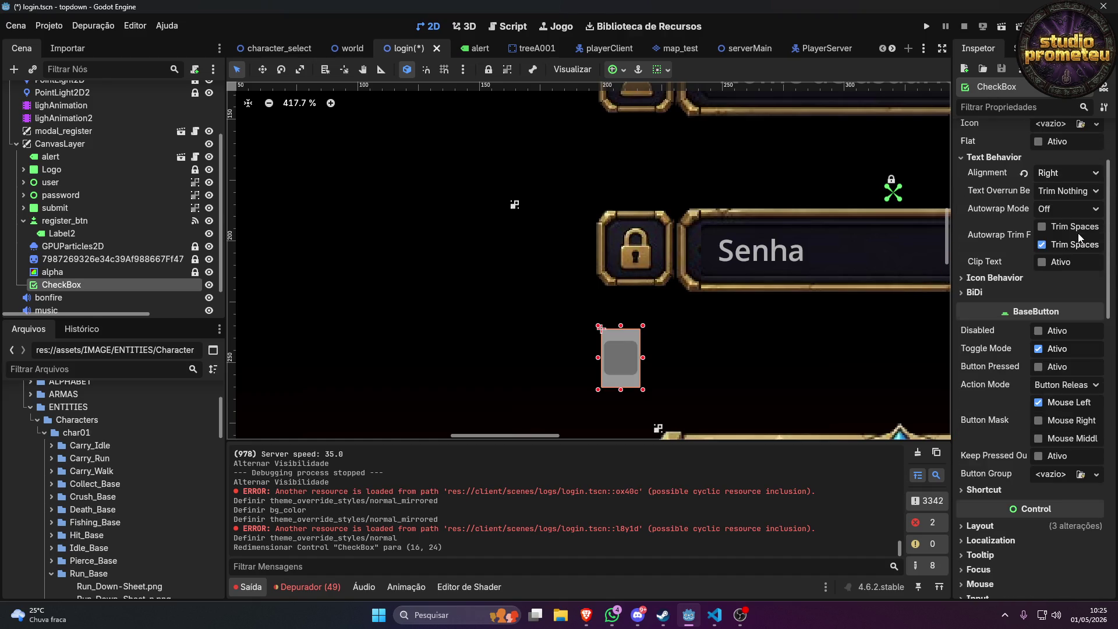
scroll(1078, 233, "up", 2)
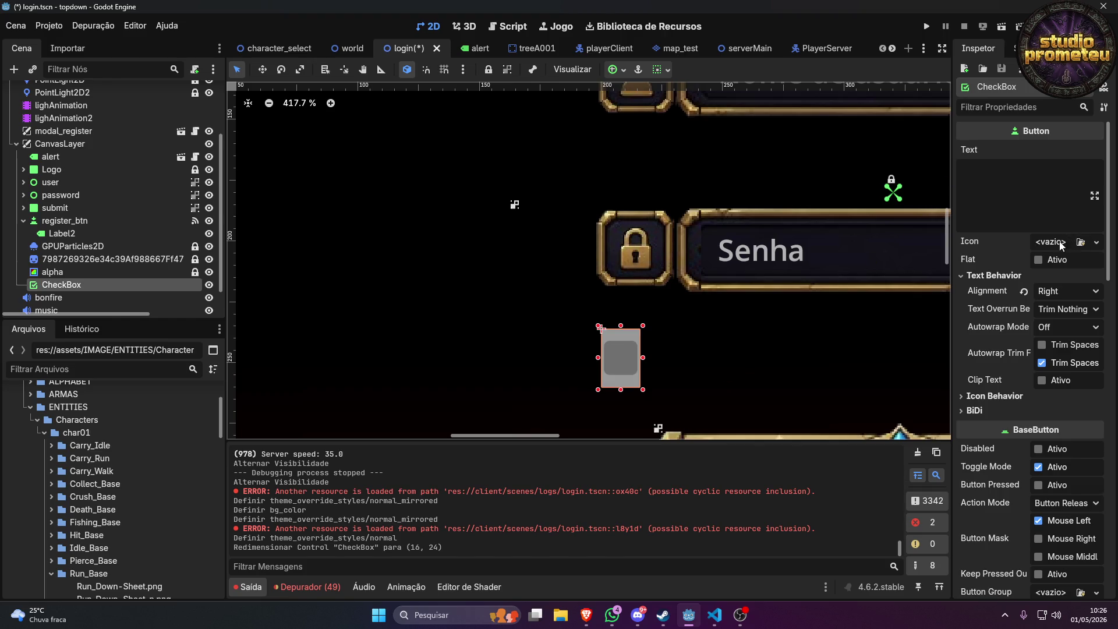
scroll(1056, 245, "down", 5)
scroll(1056, 244, "down", 2)
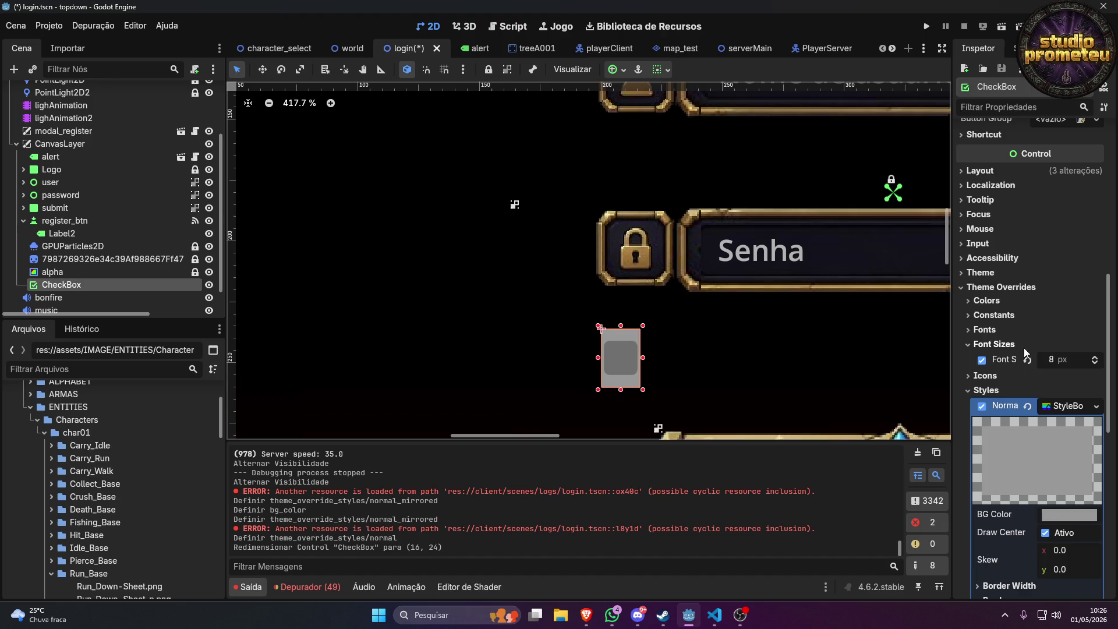
scroll(1046, 365, "down", 4)
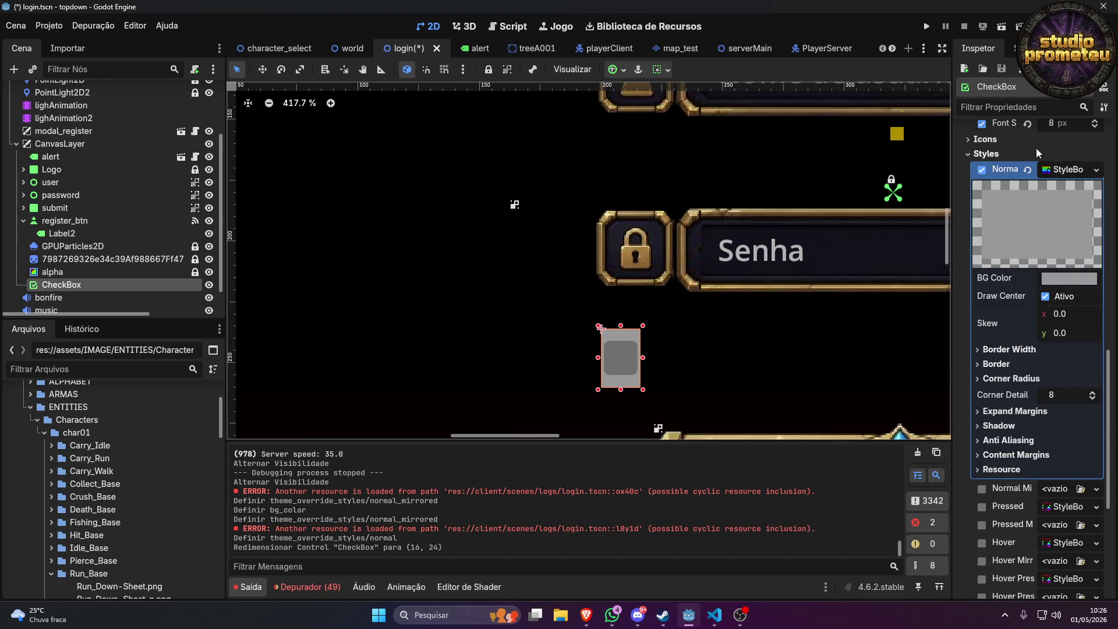
scroll(1016, 198, "up", 2)
left_click(981, 241)
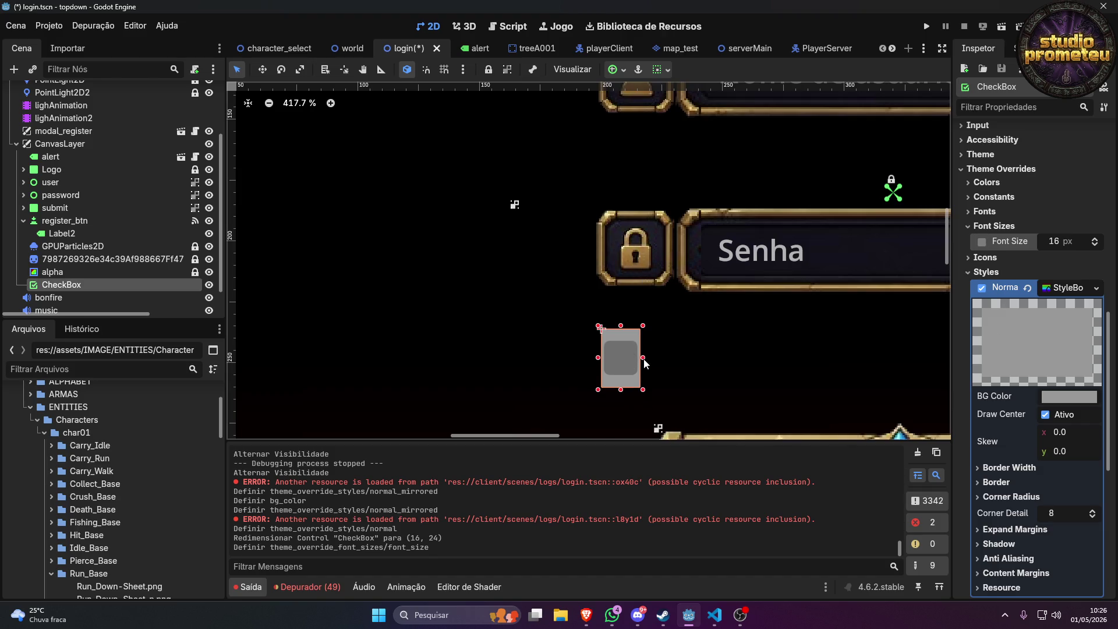
Widen the CheckBox back to 22 × 24.
left_click_drag(644, 362, 592, 359)
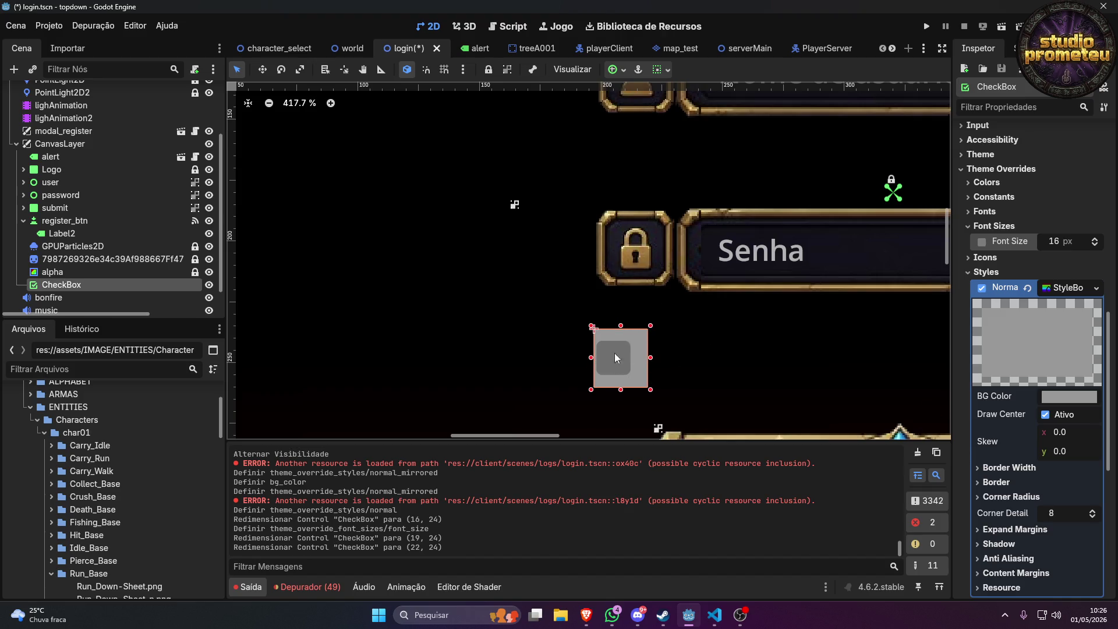
scroll(1042, 282, "up", 10)
scroll(1042, 282, "down", 8)
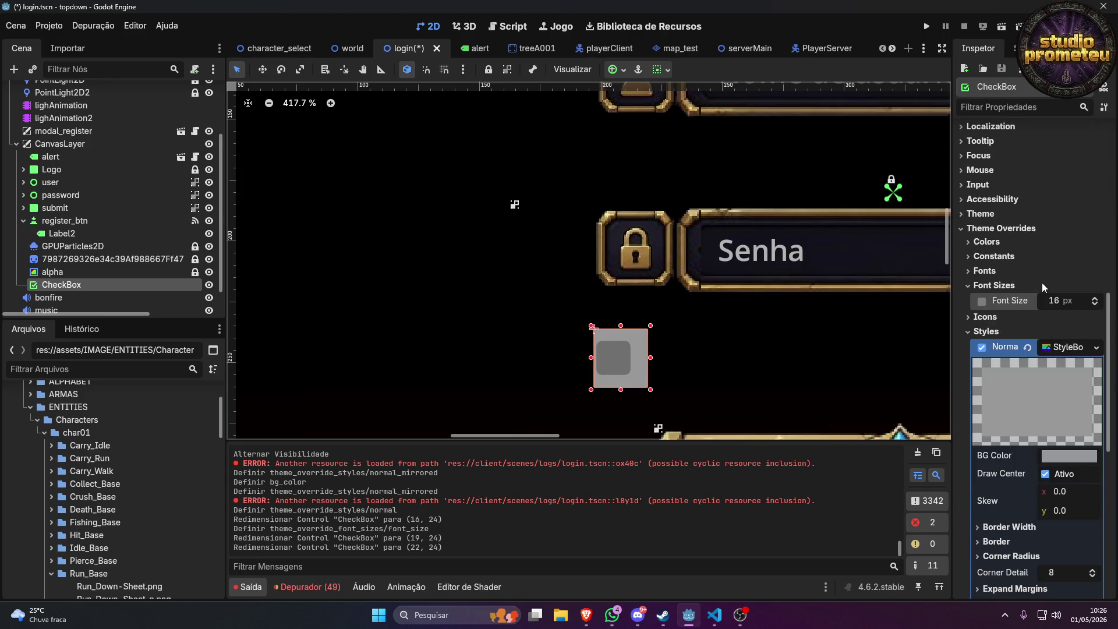
scroll(1042, 282, "down", 6)
scroll(1031, 327, "up", 3)
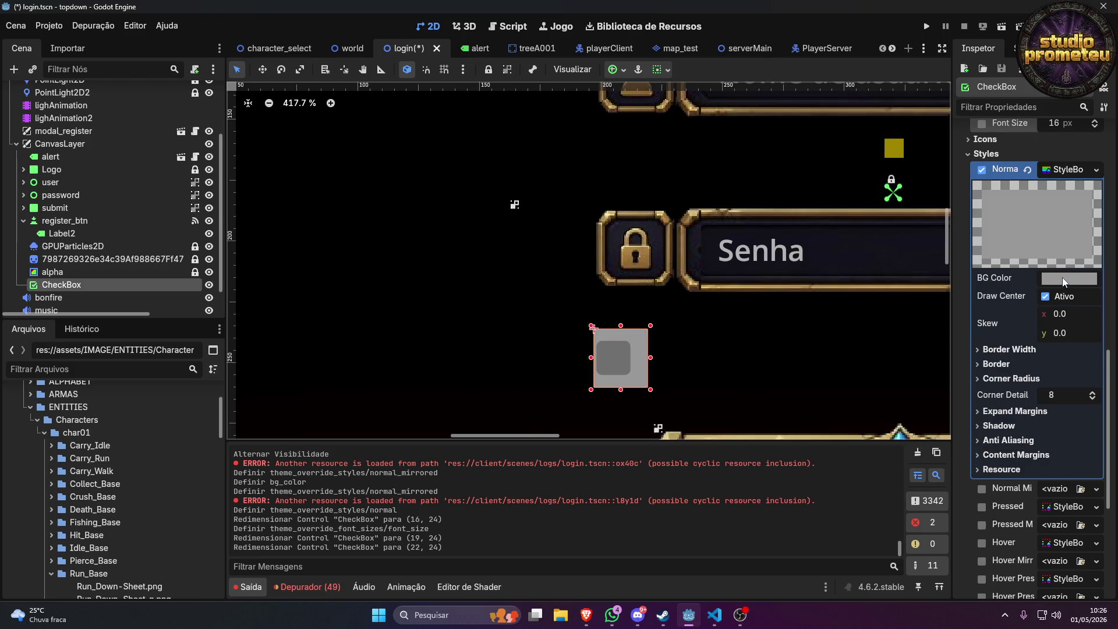
scroll(1015, 302, "up", 2)
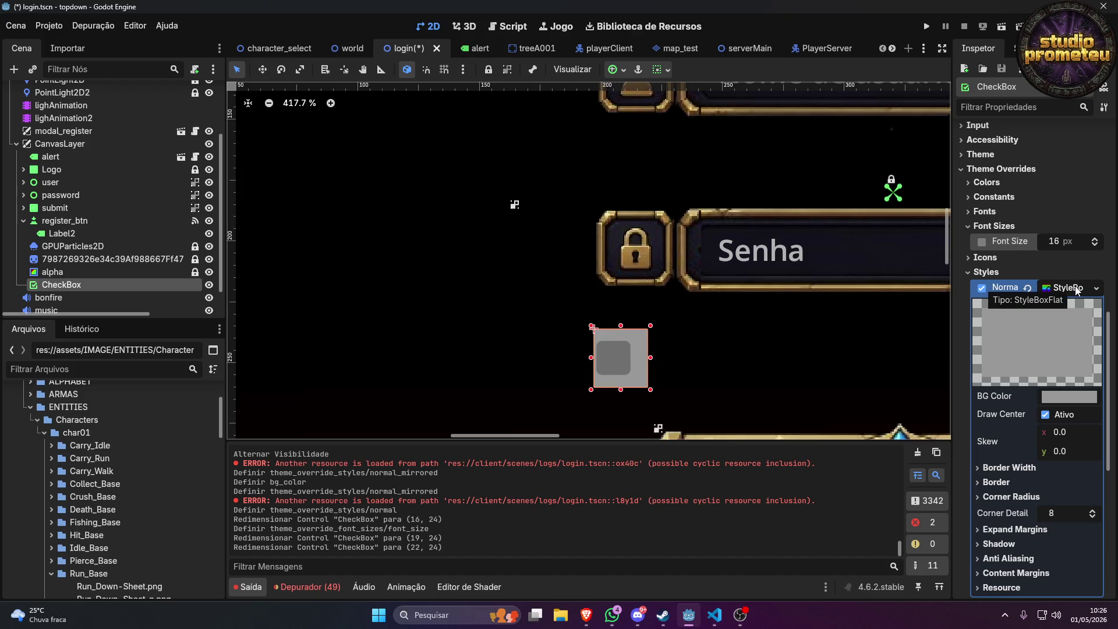
Assign a New CompressedTexture2D to the Radio Unchecked Disabled icon, then reselect the CheckBox node.
left_click(983, 257)
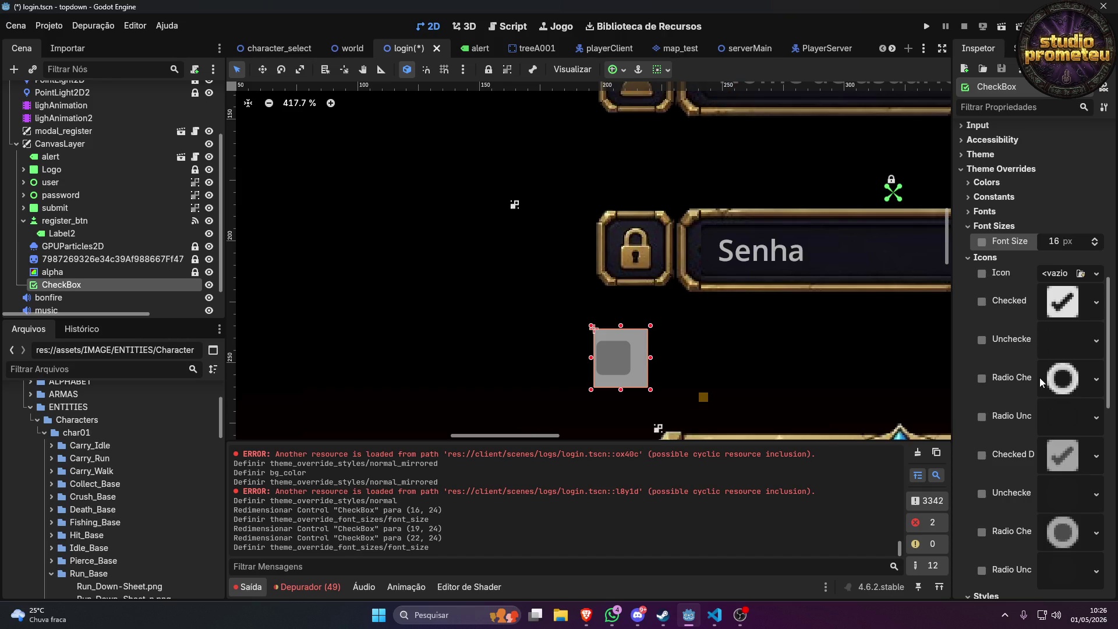
scroll(1040, 380, "down", 1)
scroll(1040, 379, "down", 2)
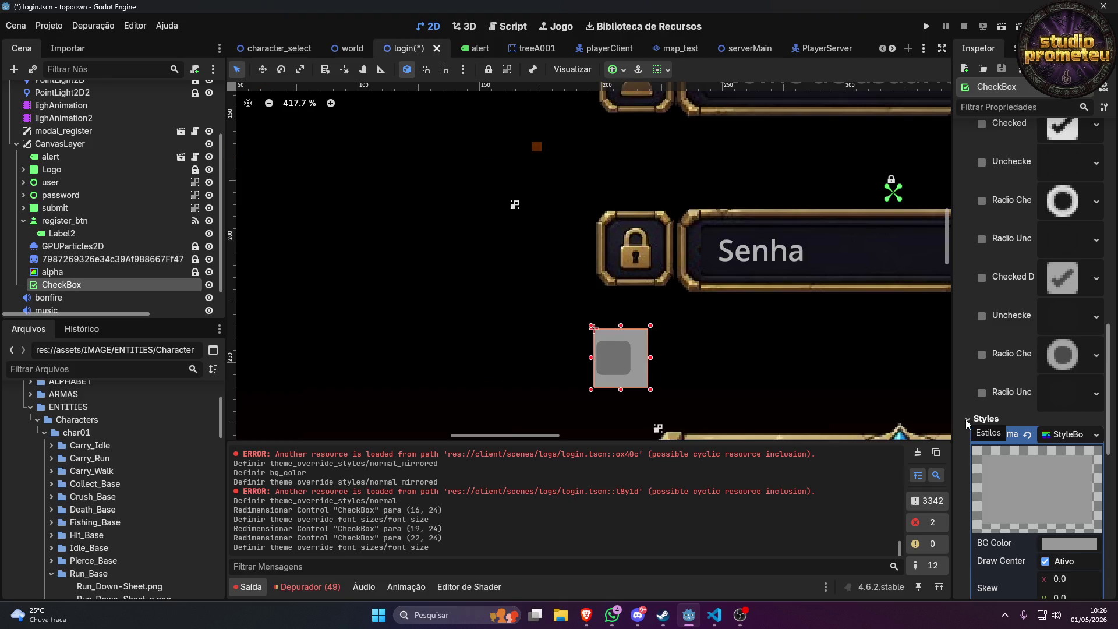
scroll(965, 419, "up", 3)
scroll(1055, 400, "down", 5)
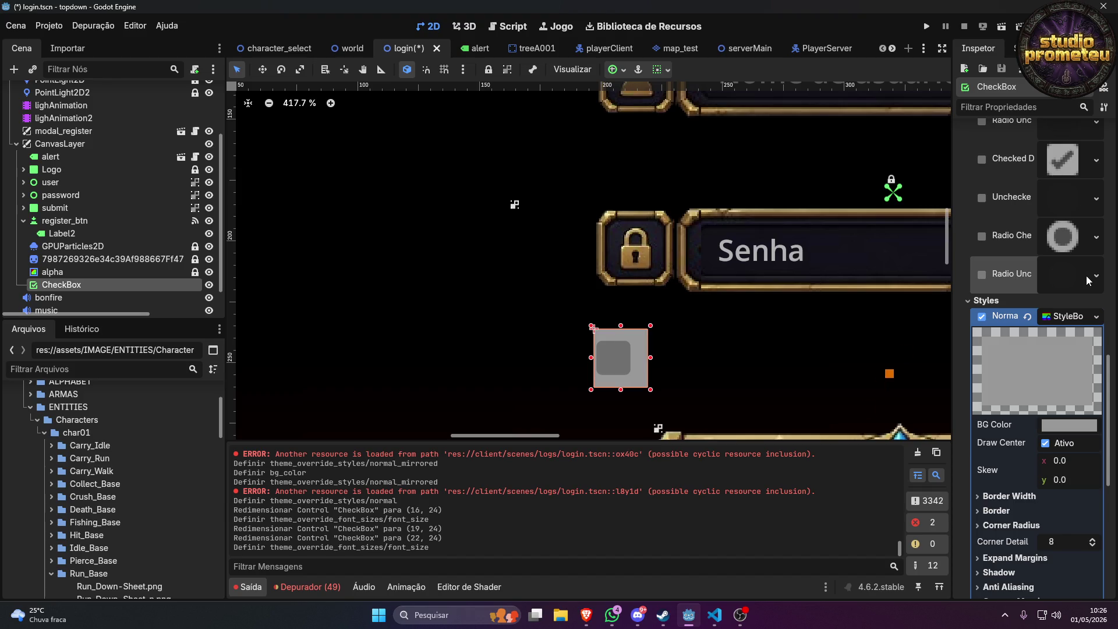
left_click(1085, 275)
left_click(1094, 282)
left_click(1094, 281)
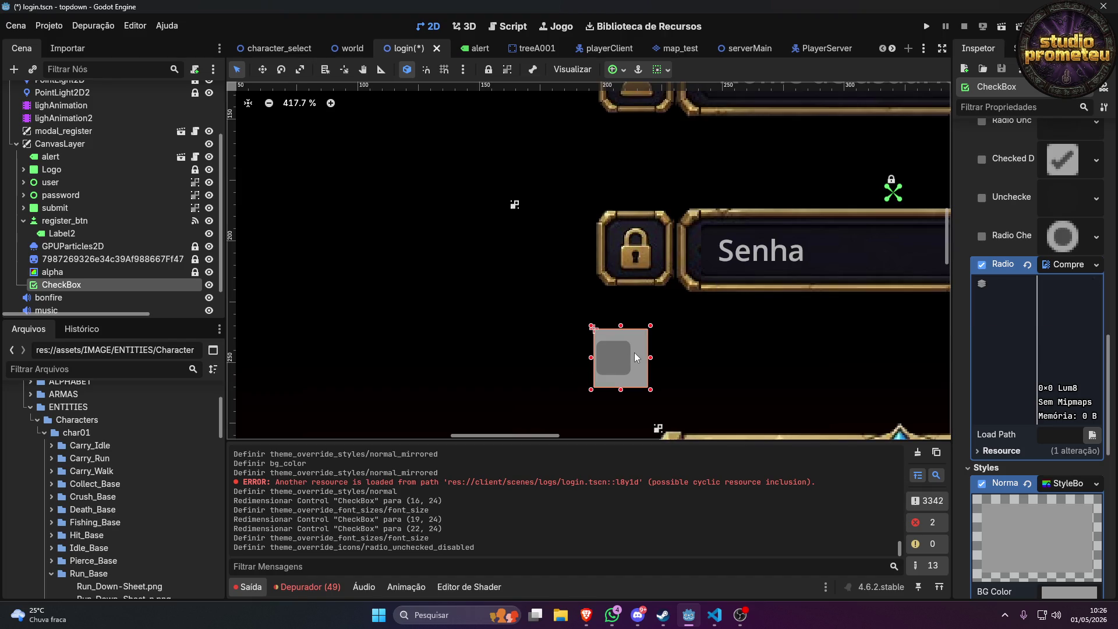
left_click(53, 272)
left_click(58, 285)
Delete the CheckBox node from the login scene and confirm.
key("Delete")
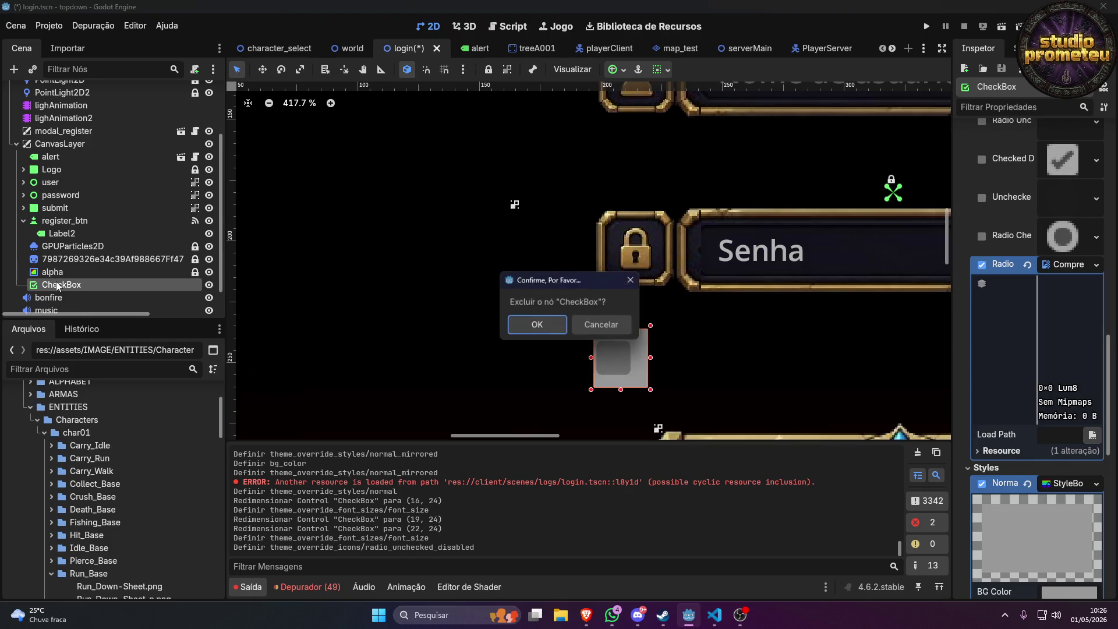
left_click(537, 325)
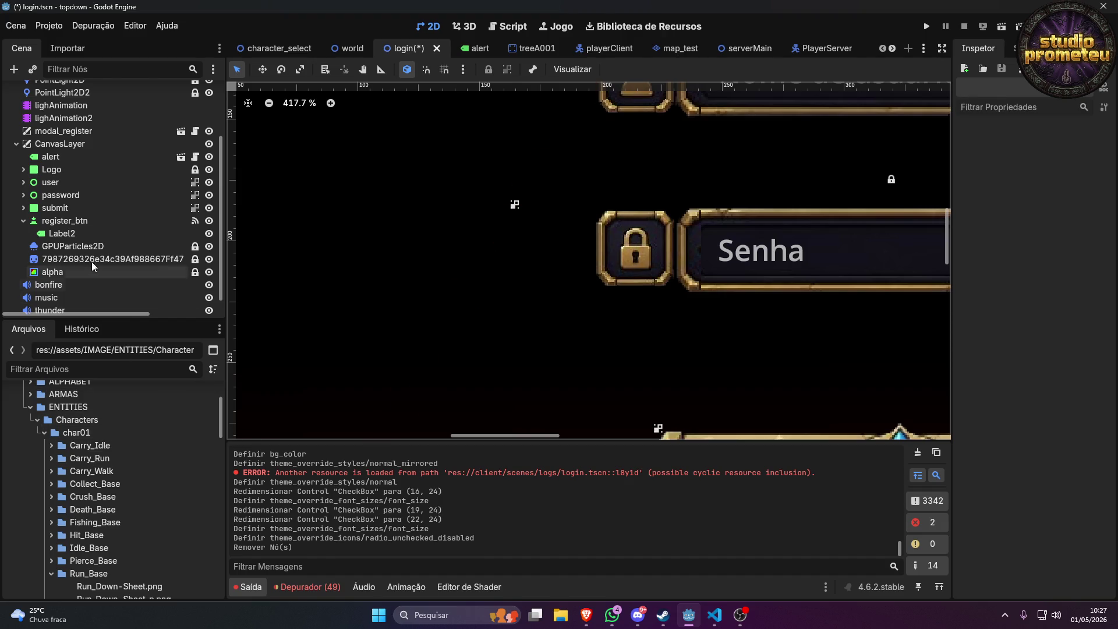
Add a Panel child node under CanvasLayer.
right_click(53, 146)
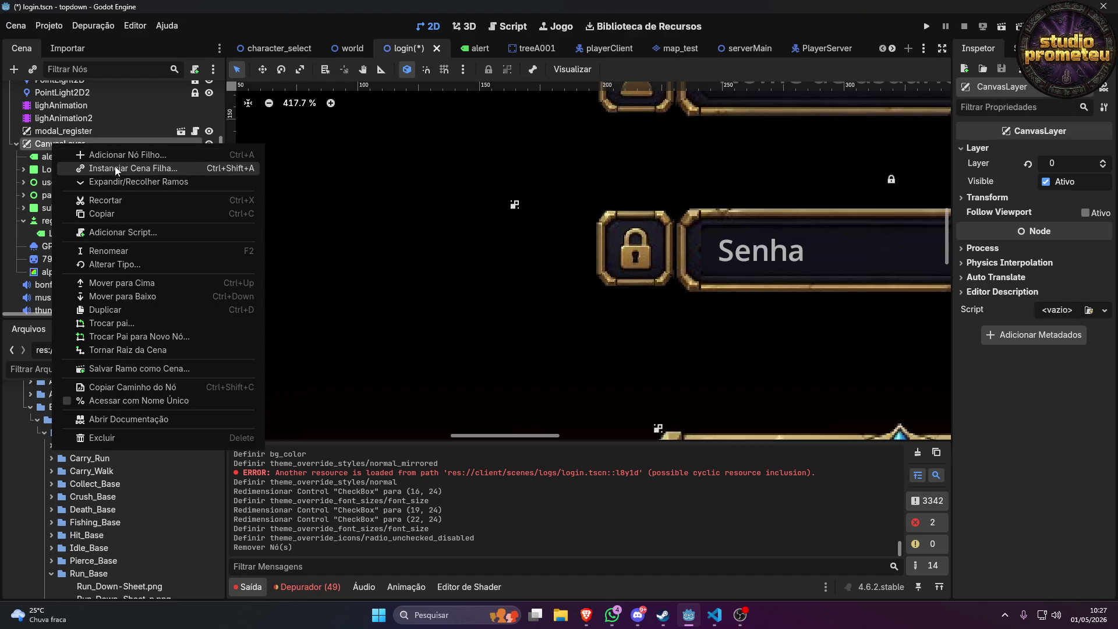
left_click(123, 156)
type("panel")
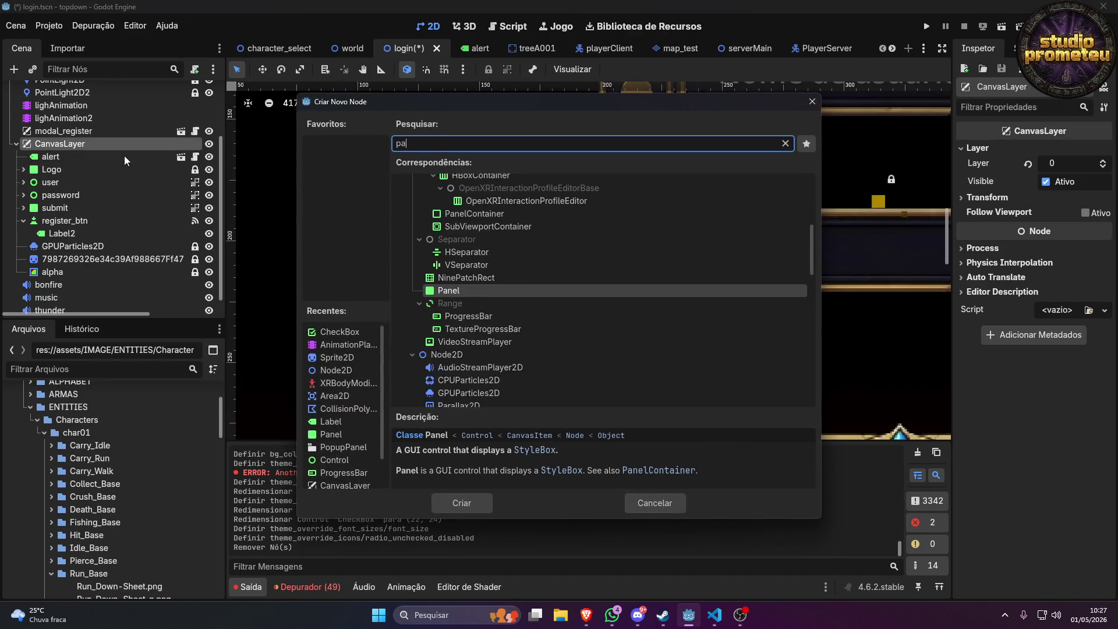
key("Return")
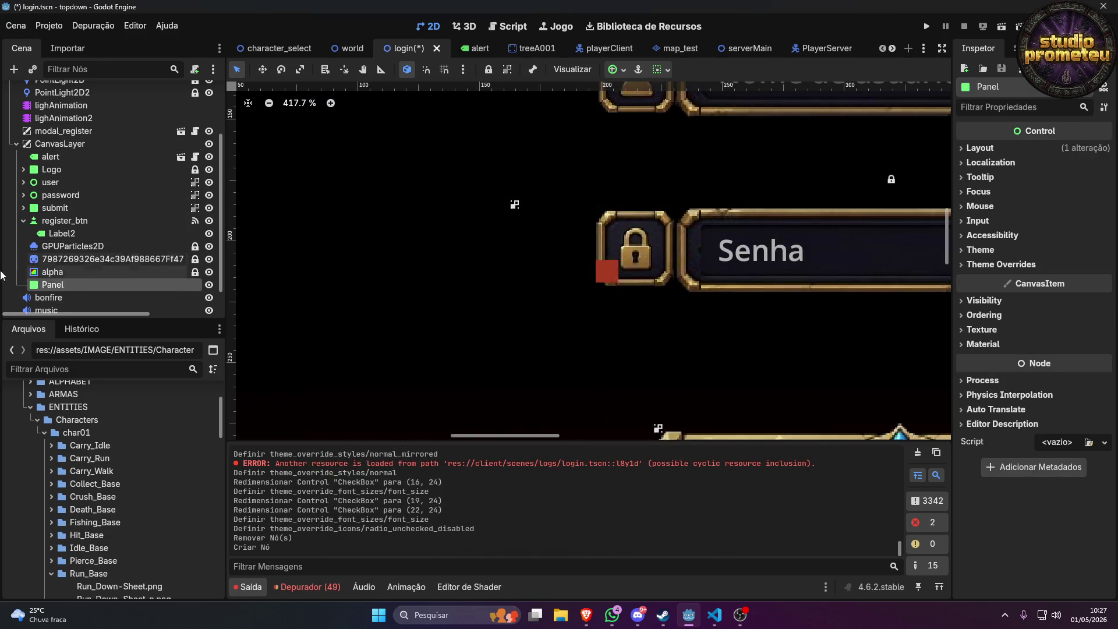
Rename the new Panel node to save_login.
double_click(67, 283)
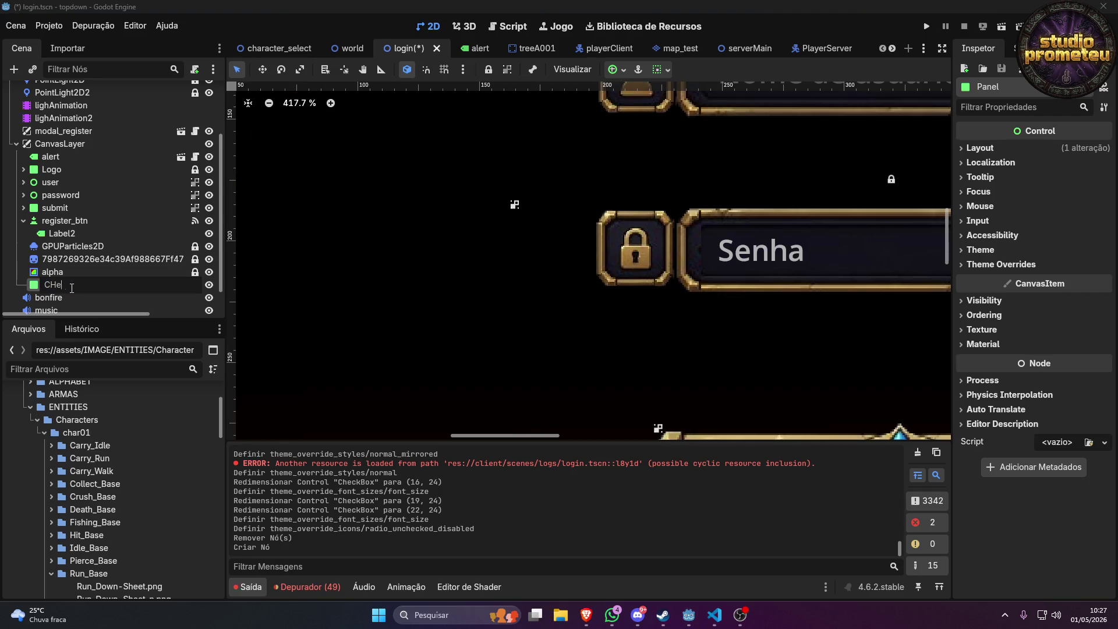
key("BackSpace")
key("BackSpace")
key("BackSpace")
key("BackSpace")
key("BackSpace")
key("BackSpace")
key("BackSpace")
key("BackSpace")
type("n")
key("Return")
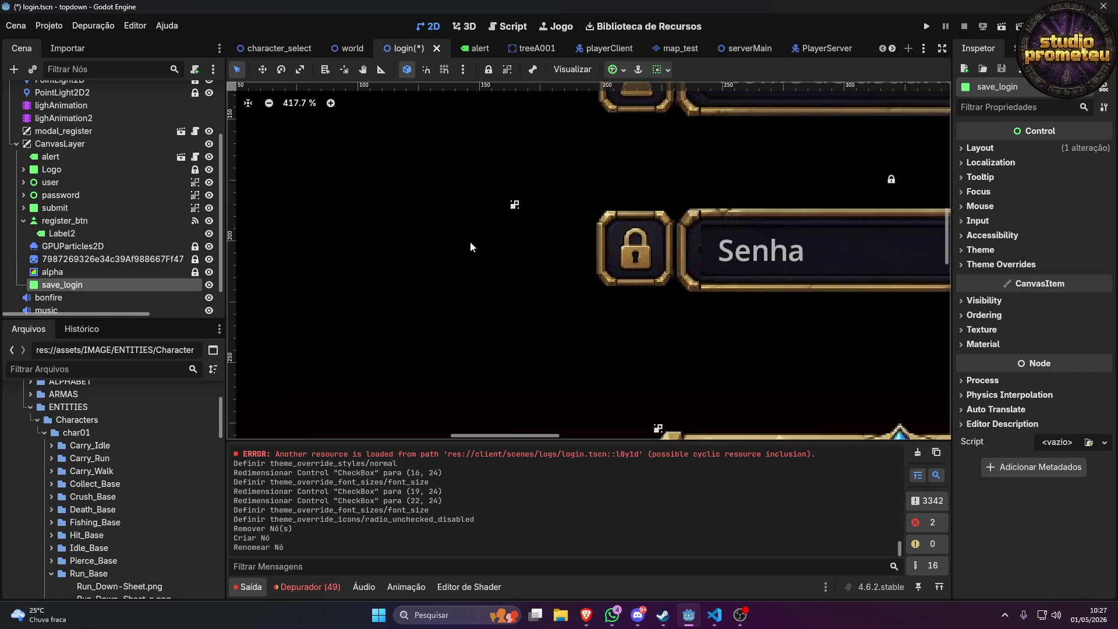
scroll(470, 241, "down", 7)
left_click(621, 69)
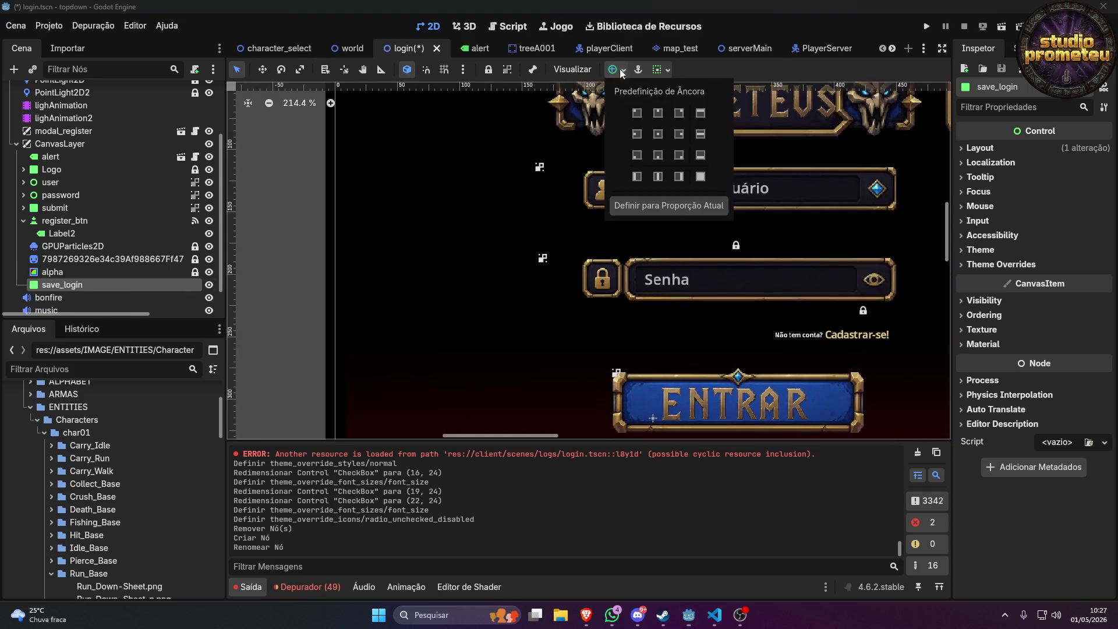
Apply an anchor preset to save_login and move it below the Senha field.
left_click(658, 153)
left_click(737, 251)
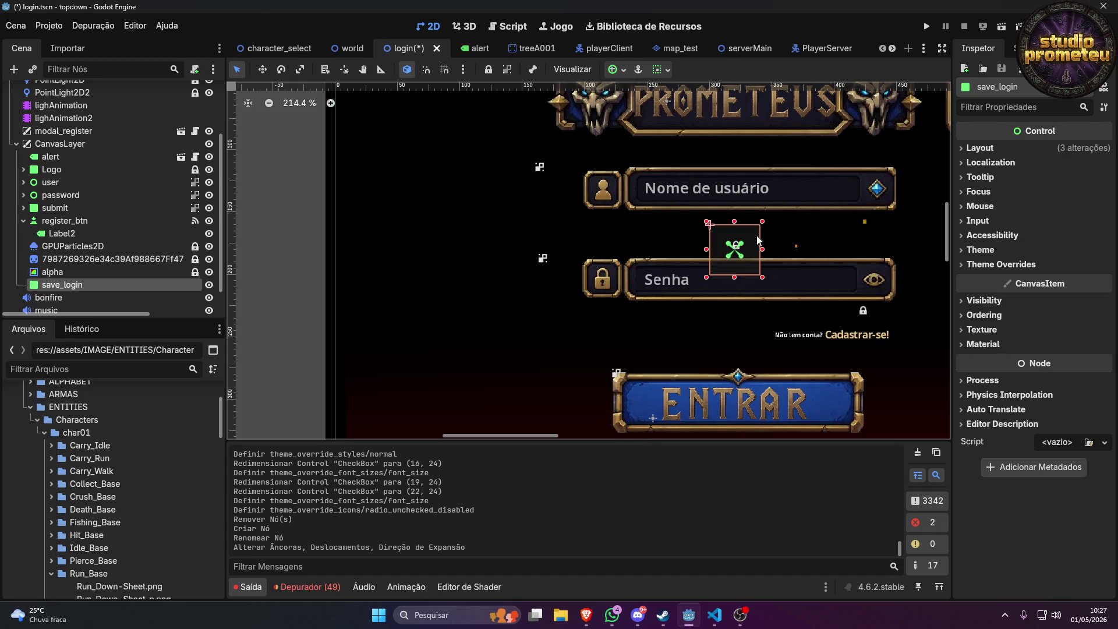
mouse_move(757, 240)
left_mouse_down()
mouse_move(777, 334)
mouse_move(651, 323)
left_mouse_up()
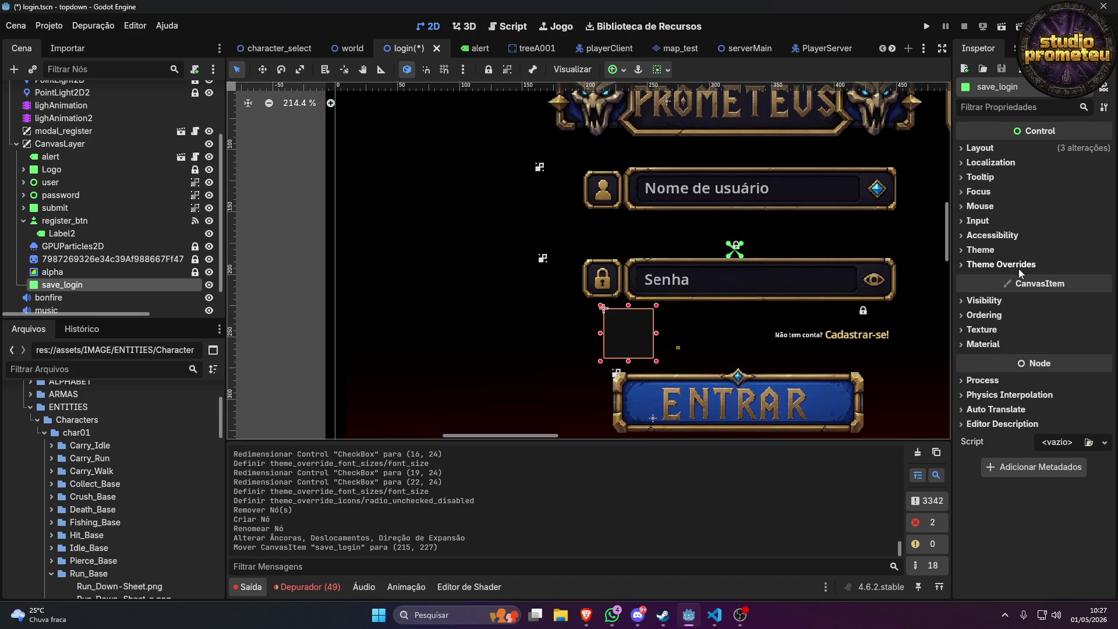
Give save_login a New StyleBoxFlat as its Theme Overrides Panel style.
left_click(1004, 252)
left_click(996, 250)
left_click(995, 264)
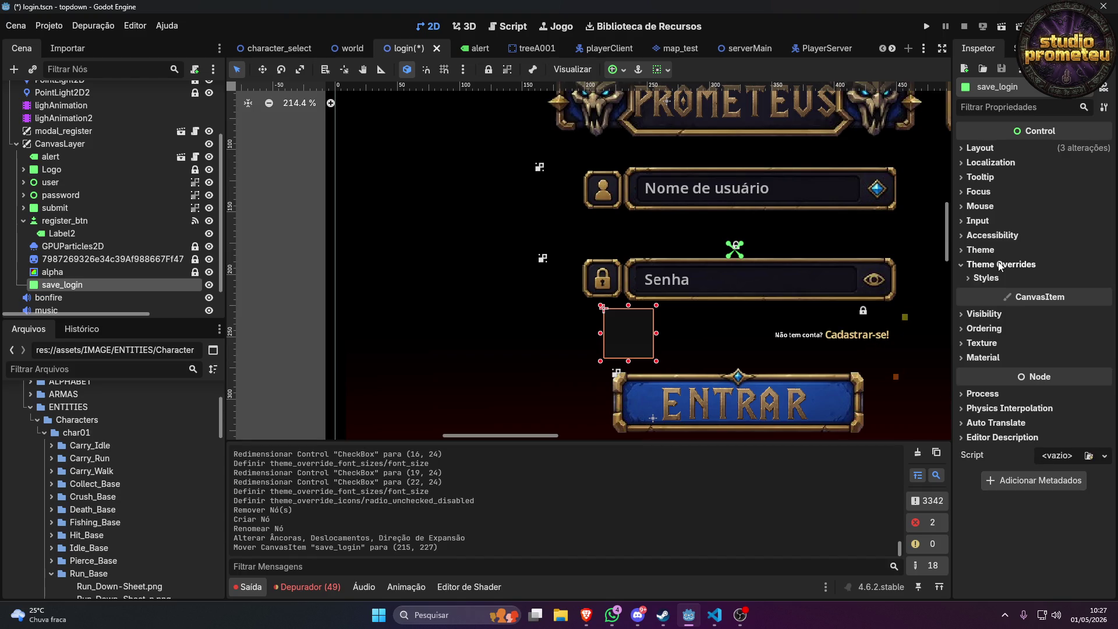
left_click(993, 277)
left_click(981, 293)
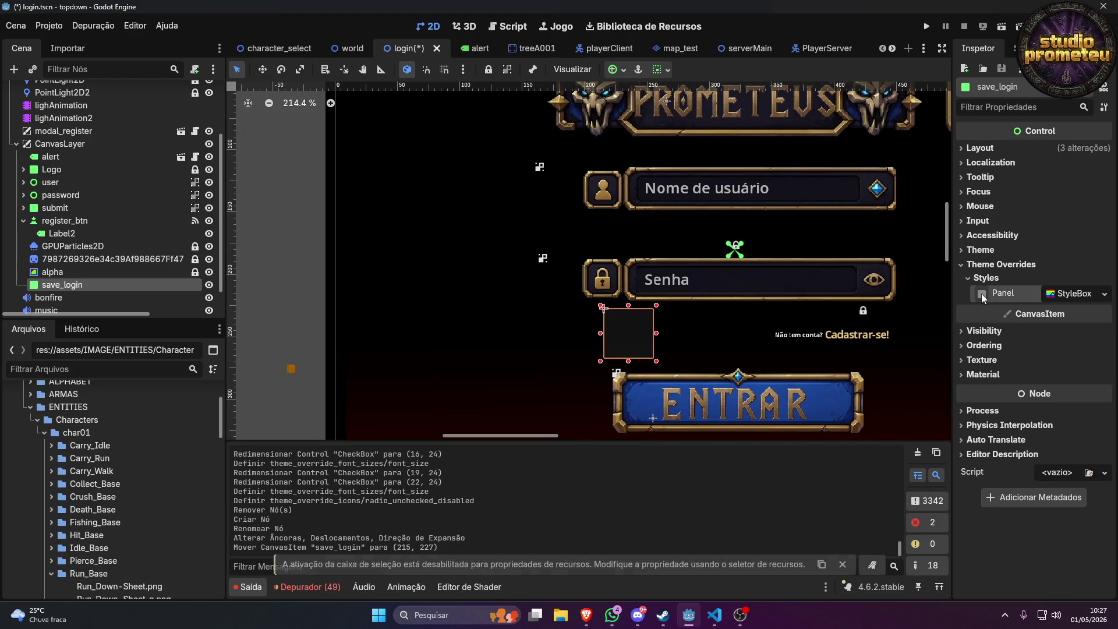
left_click(1074, 294)
scroll(1039, 383, "down", 5)
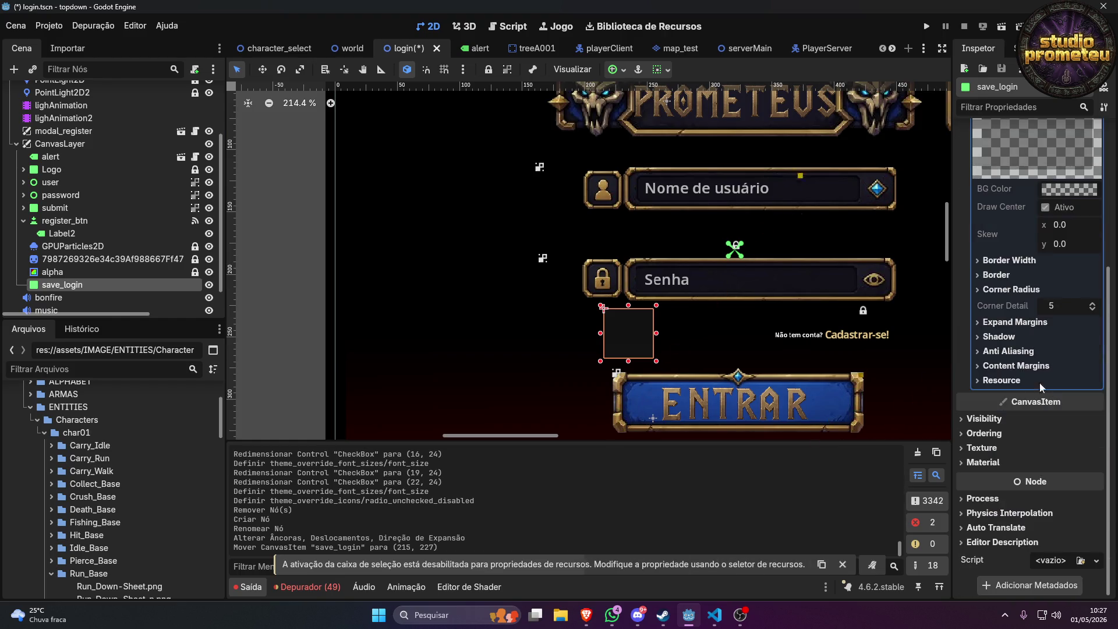
left_click(994, 275)
left_click(1007, 260)
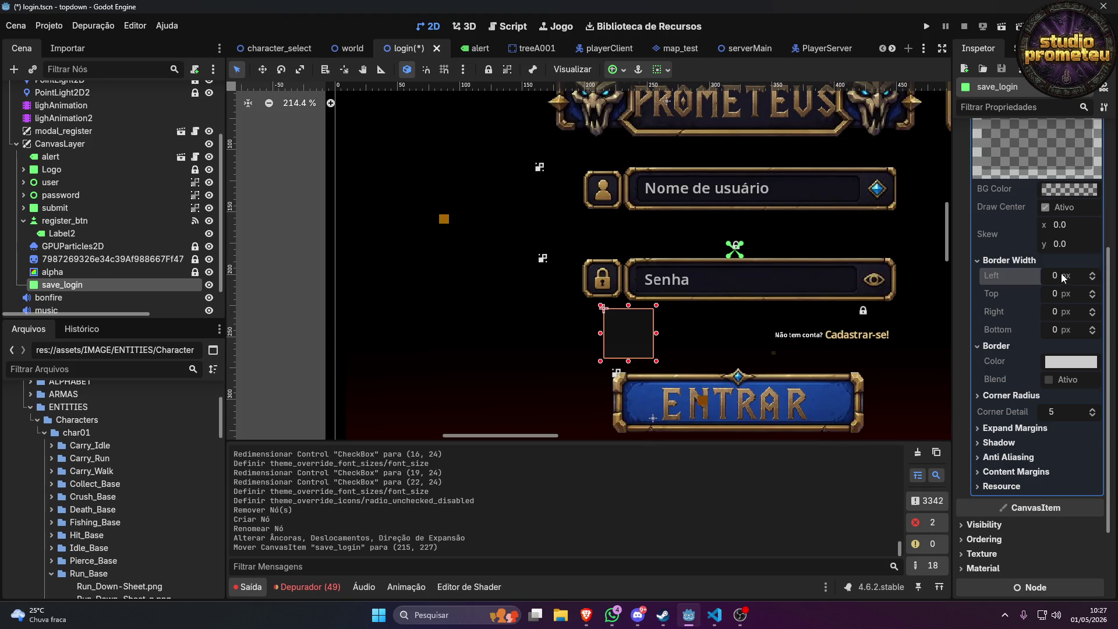
scroll(1078, 195, "up", 5)
left_click(1080, 192)
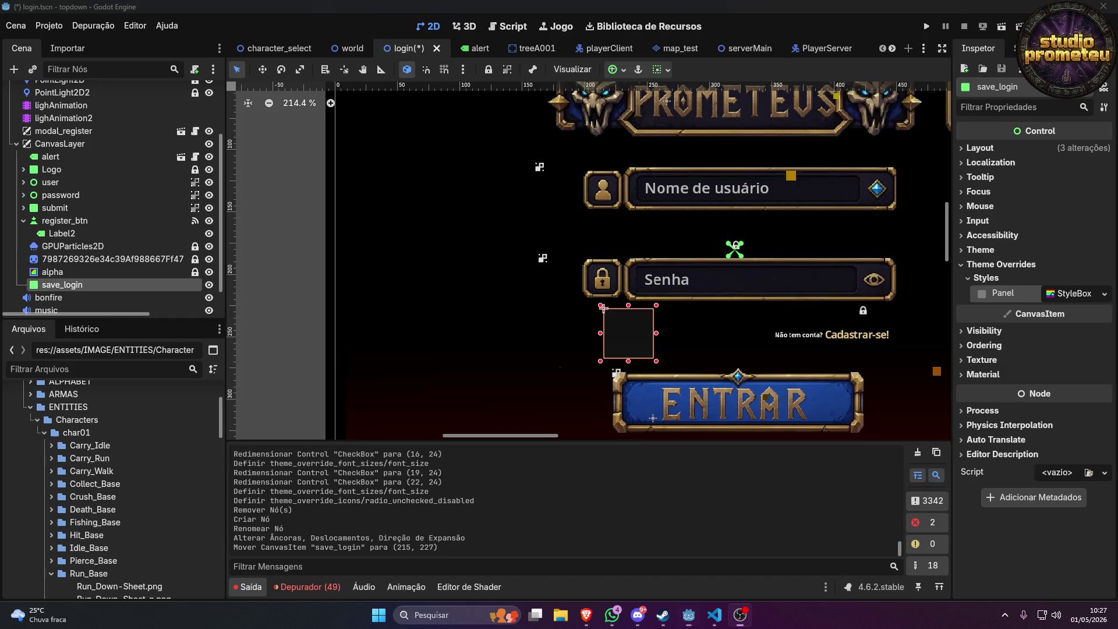
left_click(1104, 294)
left_click(1073, 333)
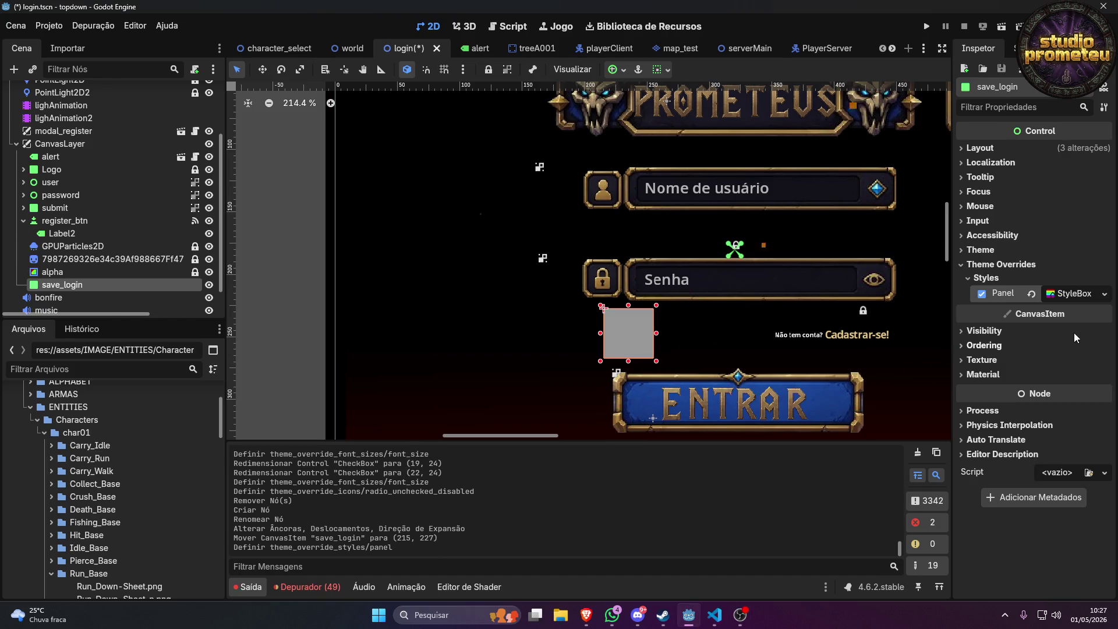
Set the panel style's Border Width to 2 px on all sides.
left_click(1061, 295)
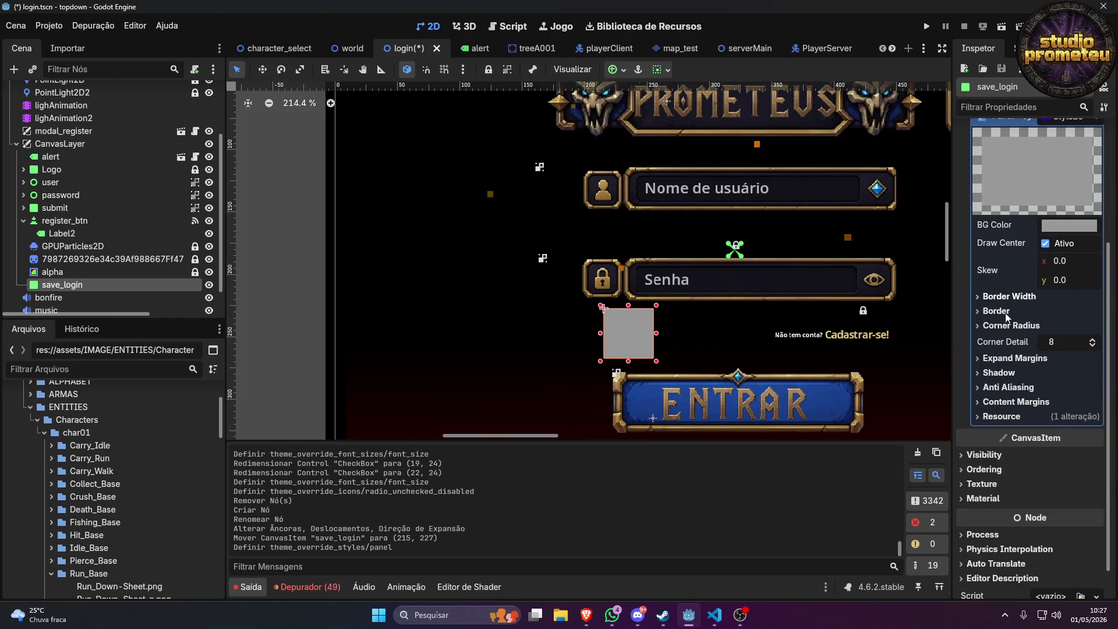
left_click(1018, 298)
left_click(1057, 311)
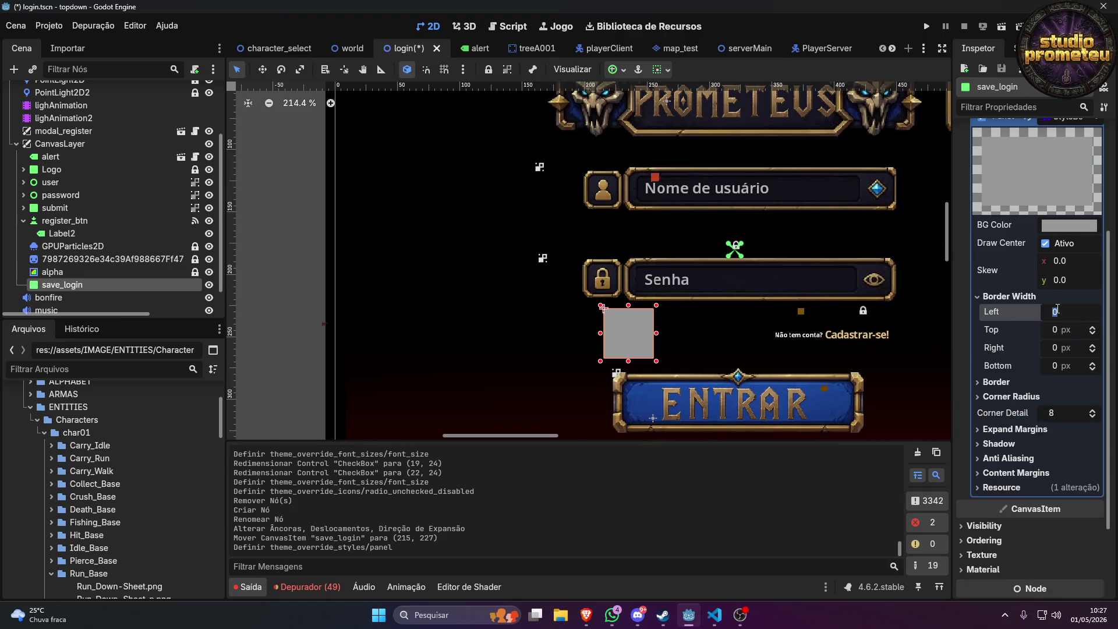
type("2")
key("Tab")
type("2")
key("Tab")
type("2")
key("Tab")
type("2")
key("Return")
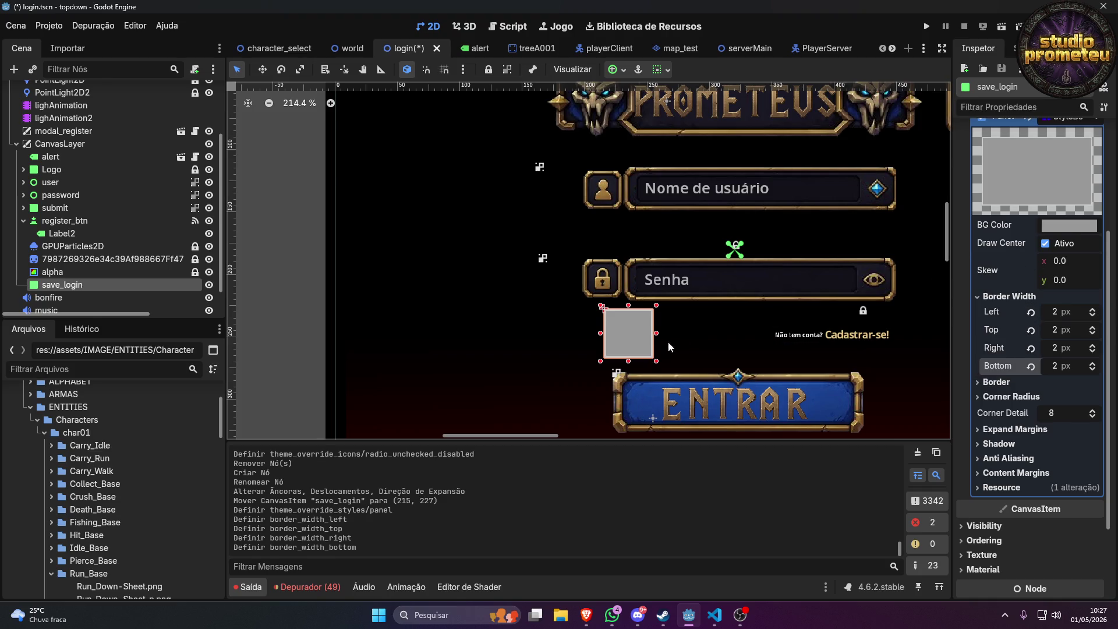
Shrink save_login to 17 × 17, make its border white (ffffff), and move it to (199, 237).
left_click_drag(654, 360, 622, 327)
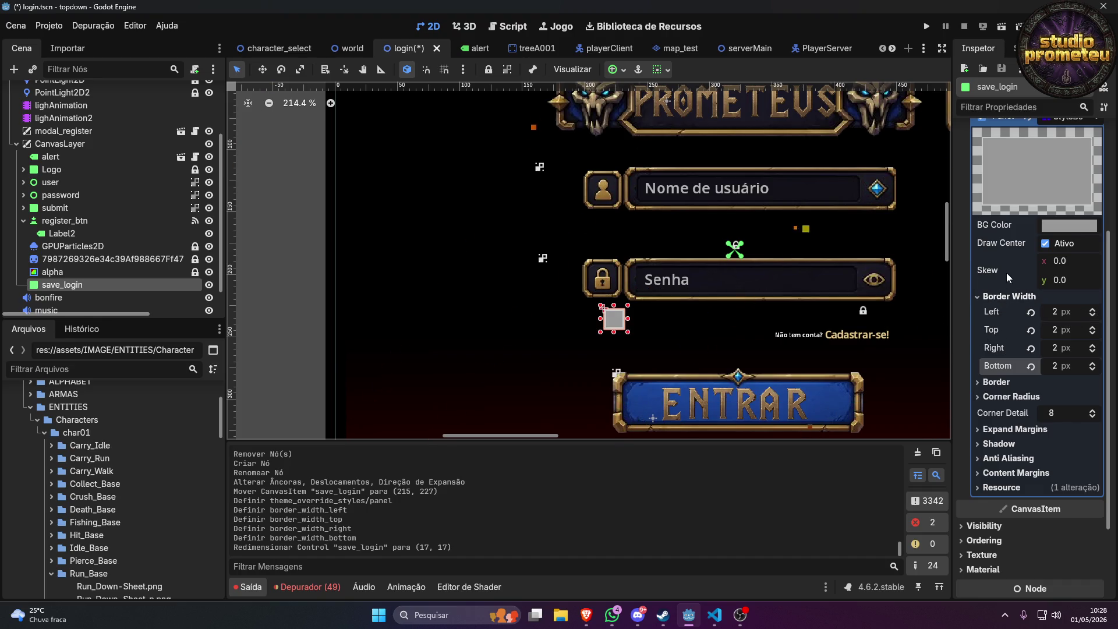
left_click(996, 382)
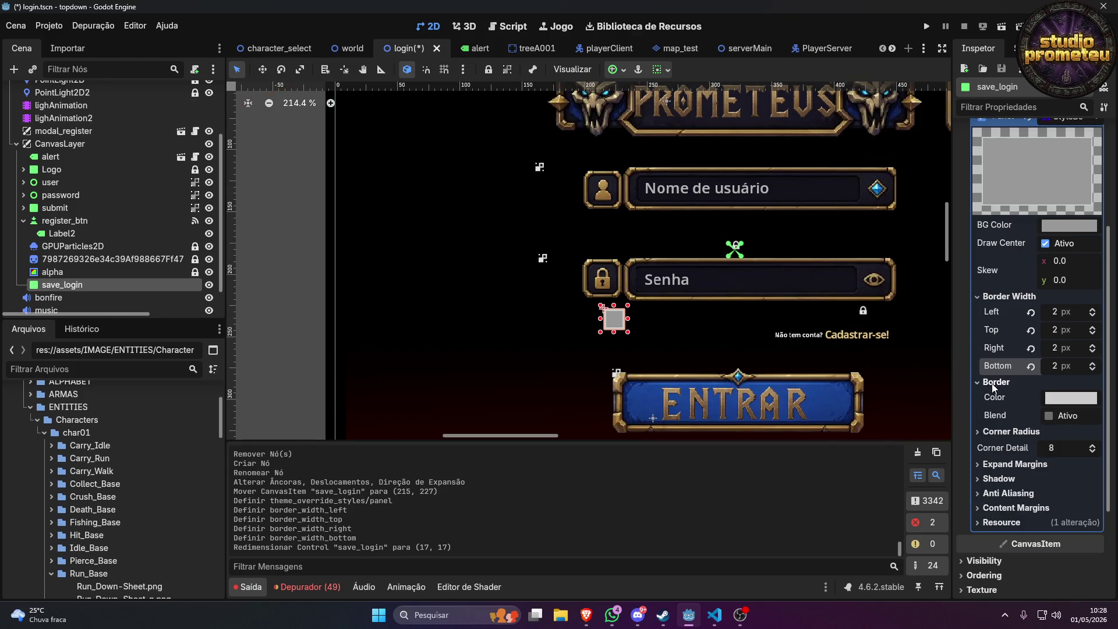
left_click(1054, 397)
type("ffffff")
key("Return")
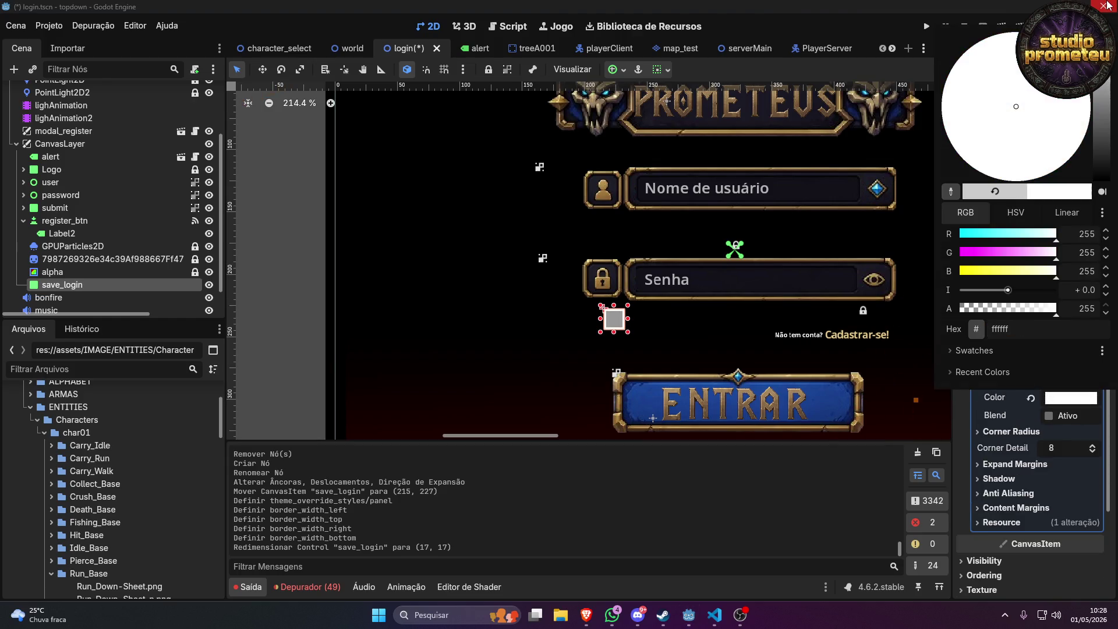
left_click(672, 340)
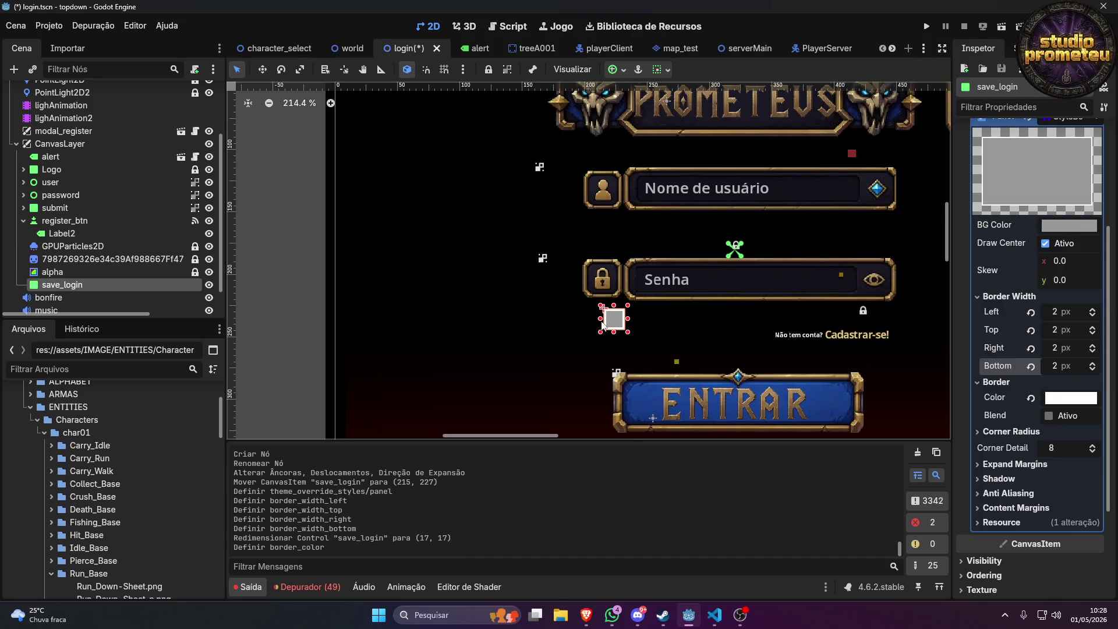
left_click_drag(609, 319, 593, 329)
Add a Label child under save_login with placeholder text 'mdskndjcvdn' beside the box.
right_click(62, 286)
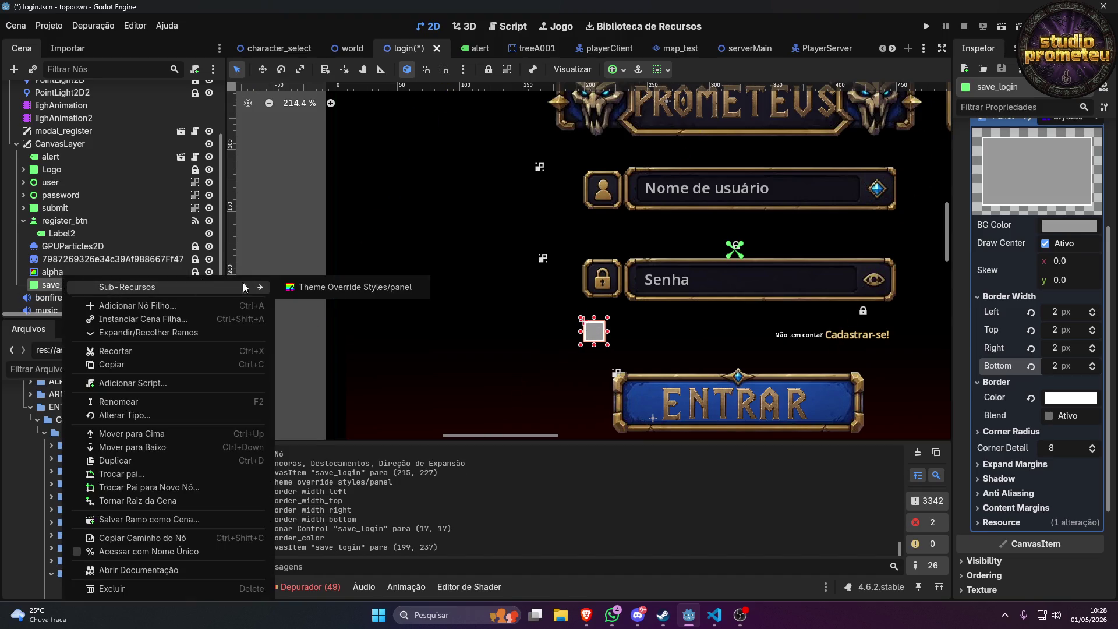
left_click(122, 306)
type("label")
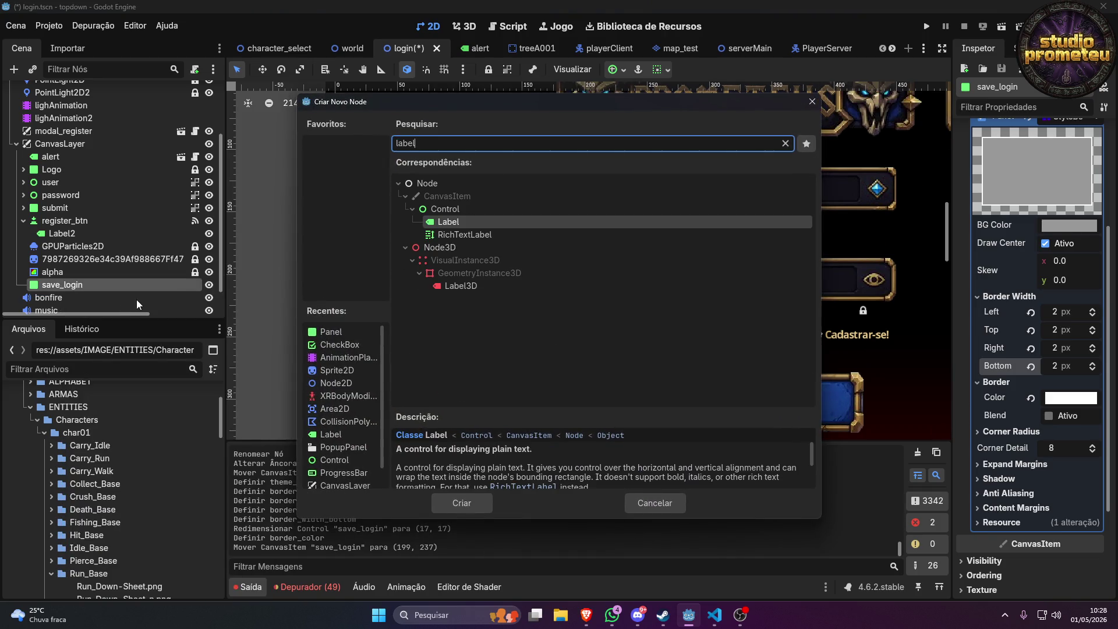
key("Return")
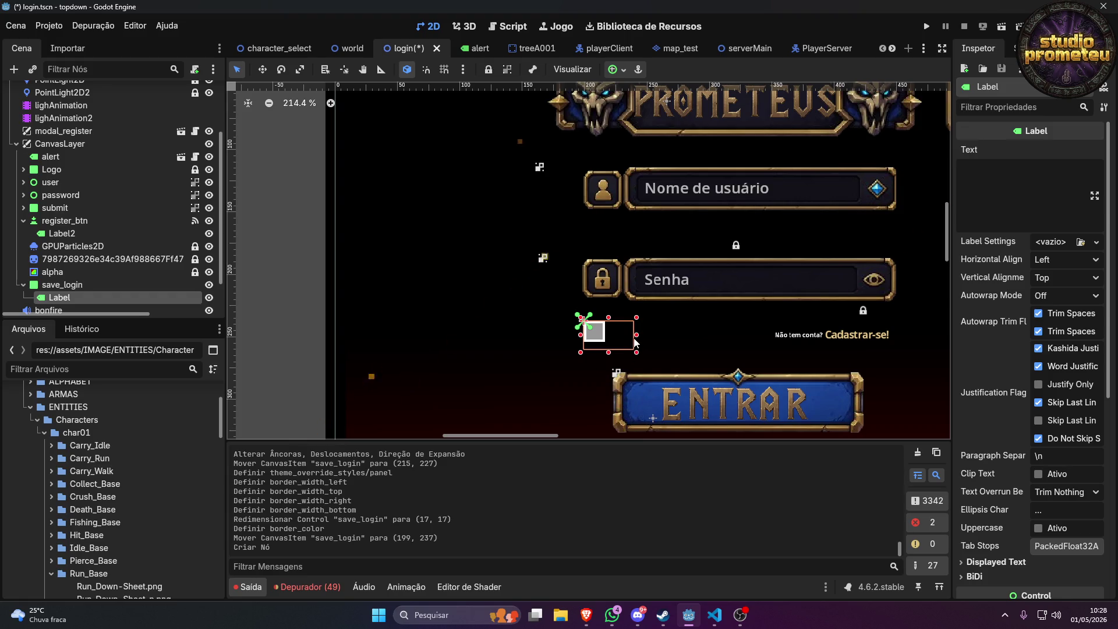
left_click_drag(636, 341, 700, 341)
left_click(1021, 171)
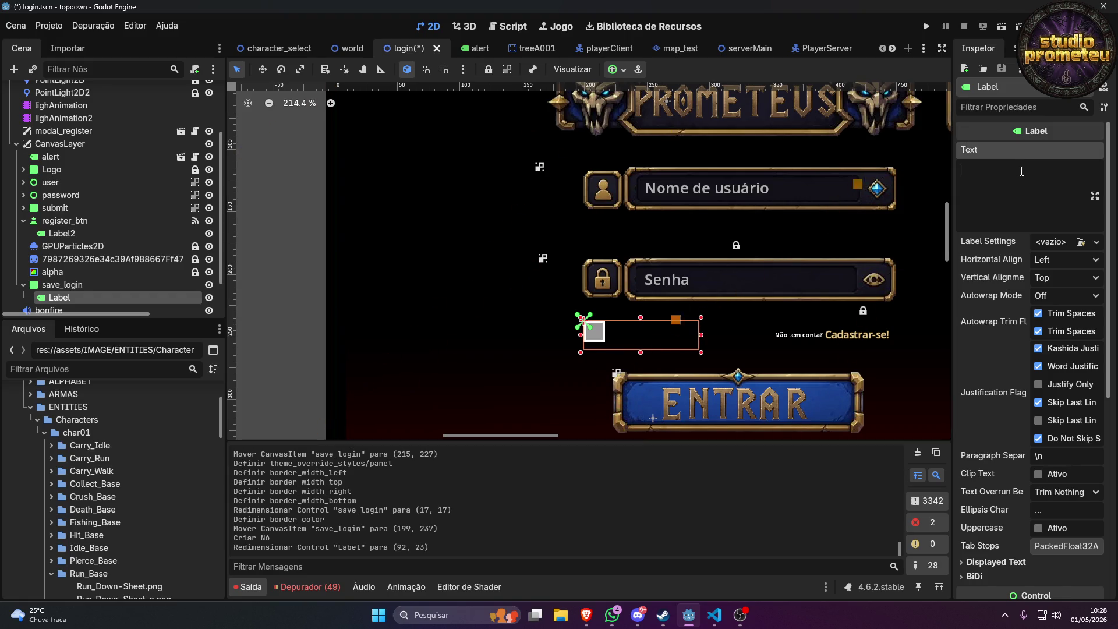
type("mdskndjcvdn")
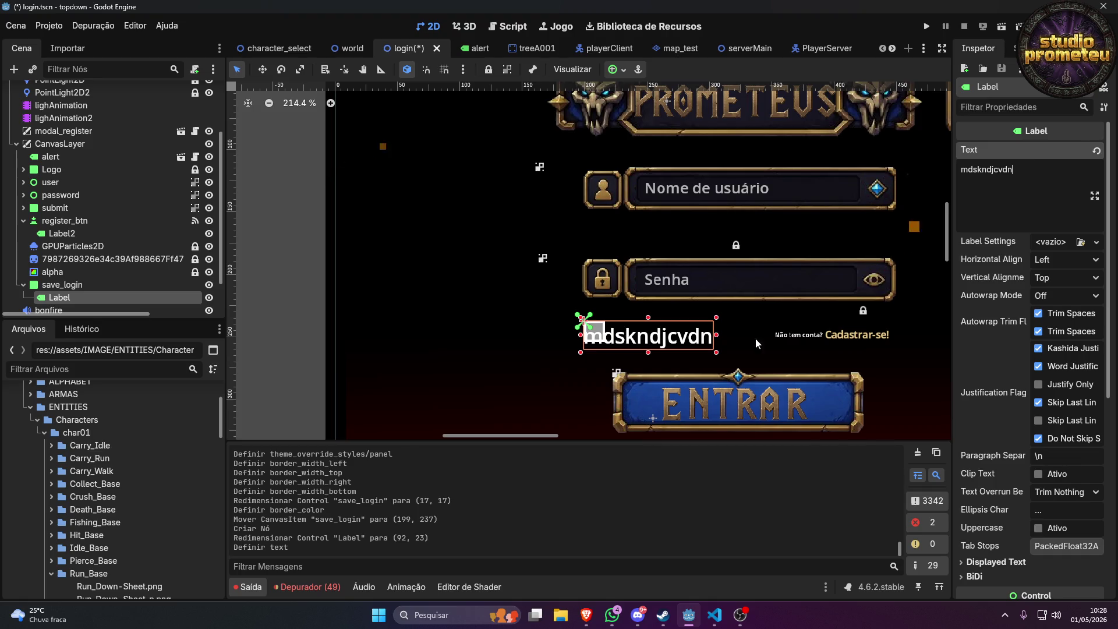
left_click_drag(644, 344, 668, 338)
Override the label's font size to 10 px and nudge it toward the box.
scroll(1013, 326, "down", 5)
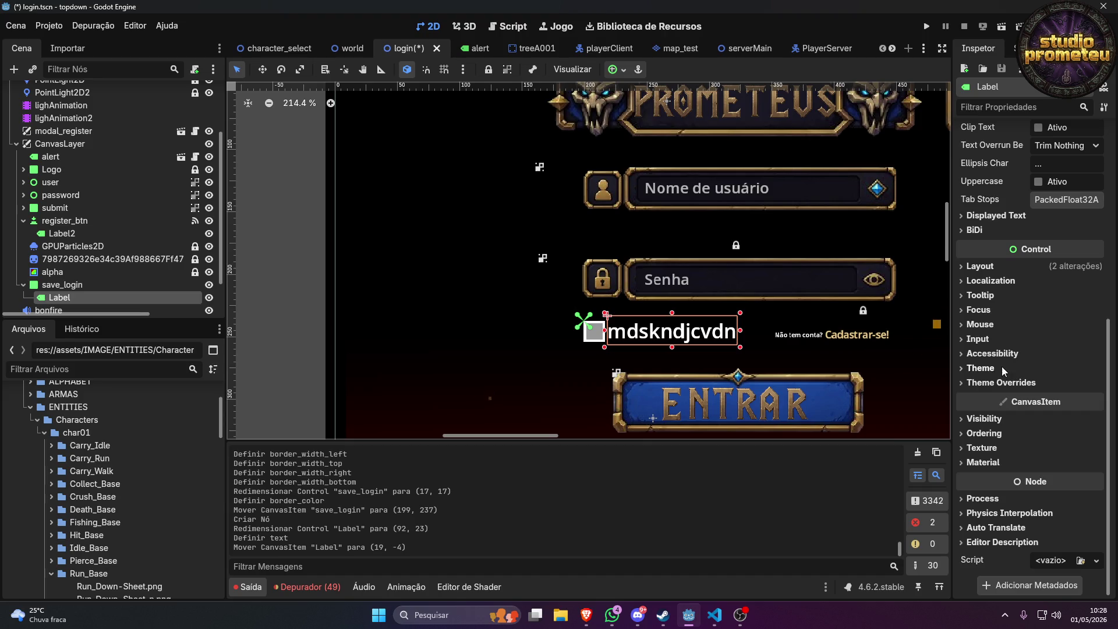
left_click(983, 383)
left_click(977, 410)
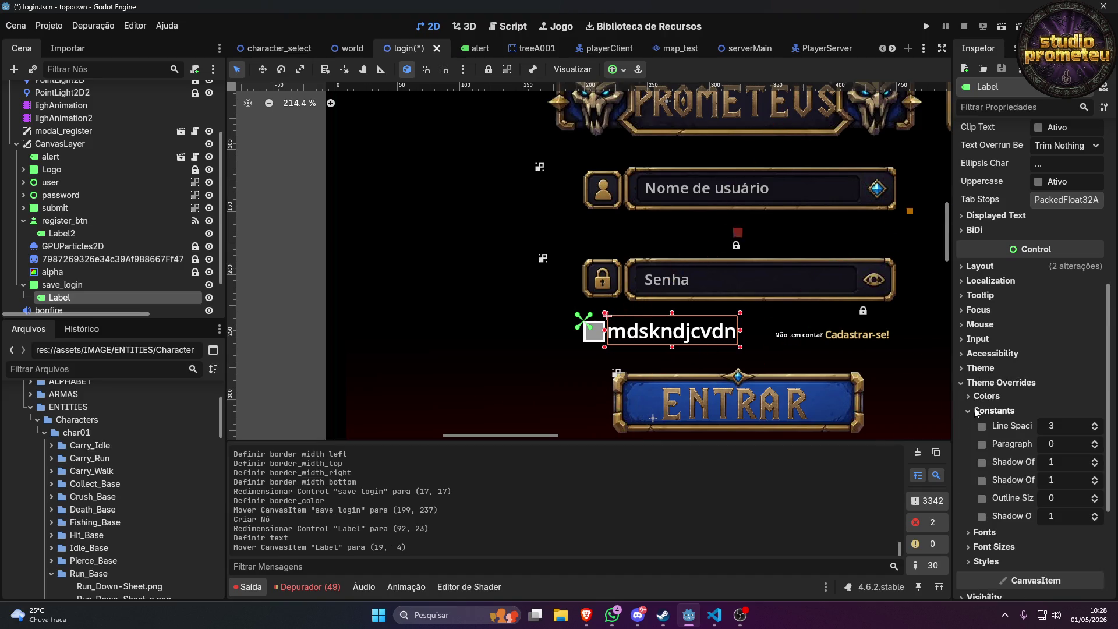
left_click(972, 411)
left_click(986, 395)
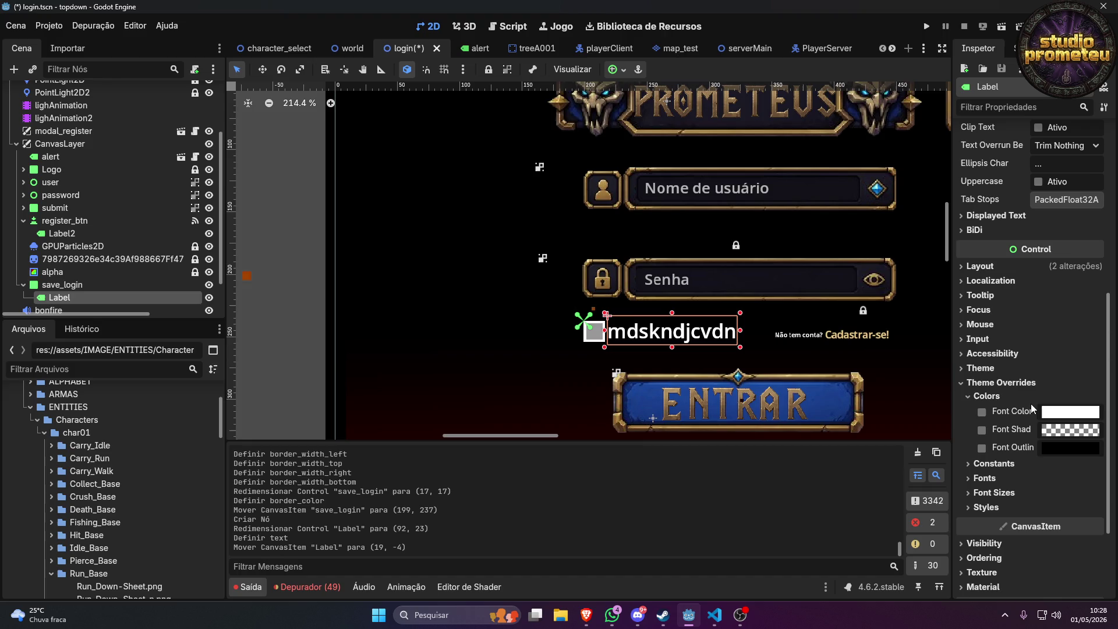
left_click(988, 465)
left_click(989, 465)
left_click(993, 493)
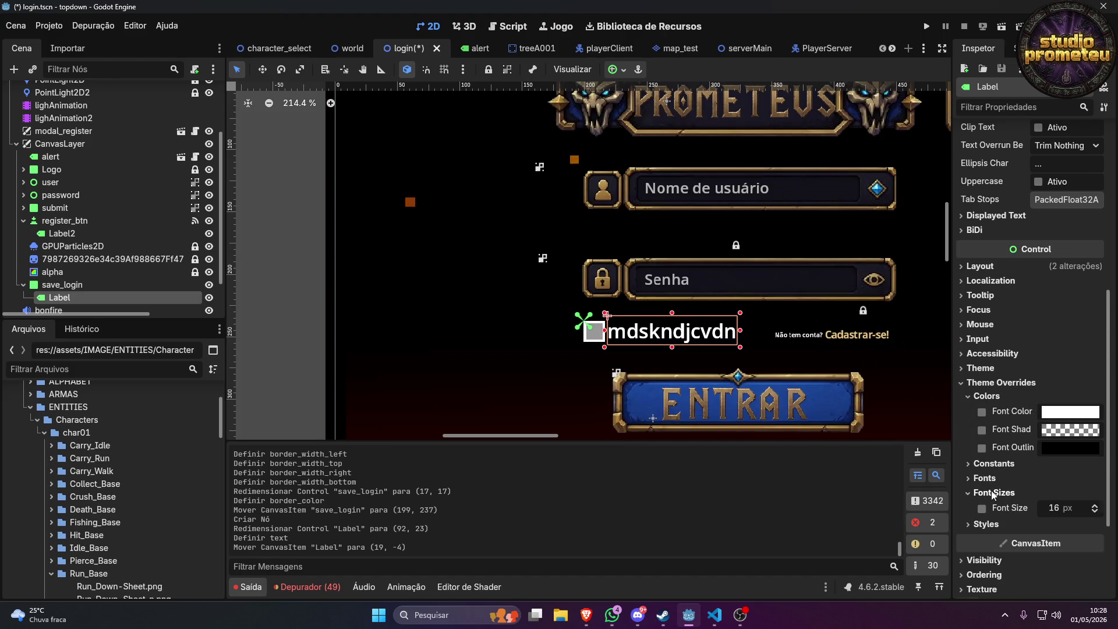
left_click(1066, 506)
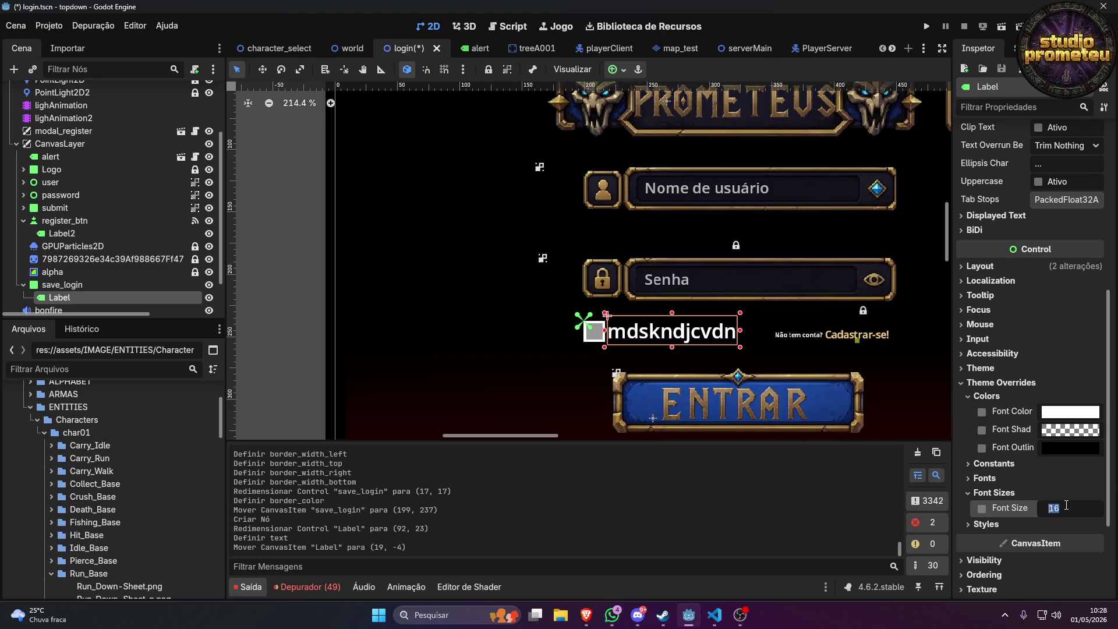
type("10")
key("Return")
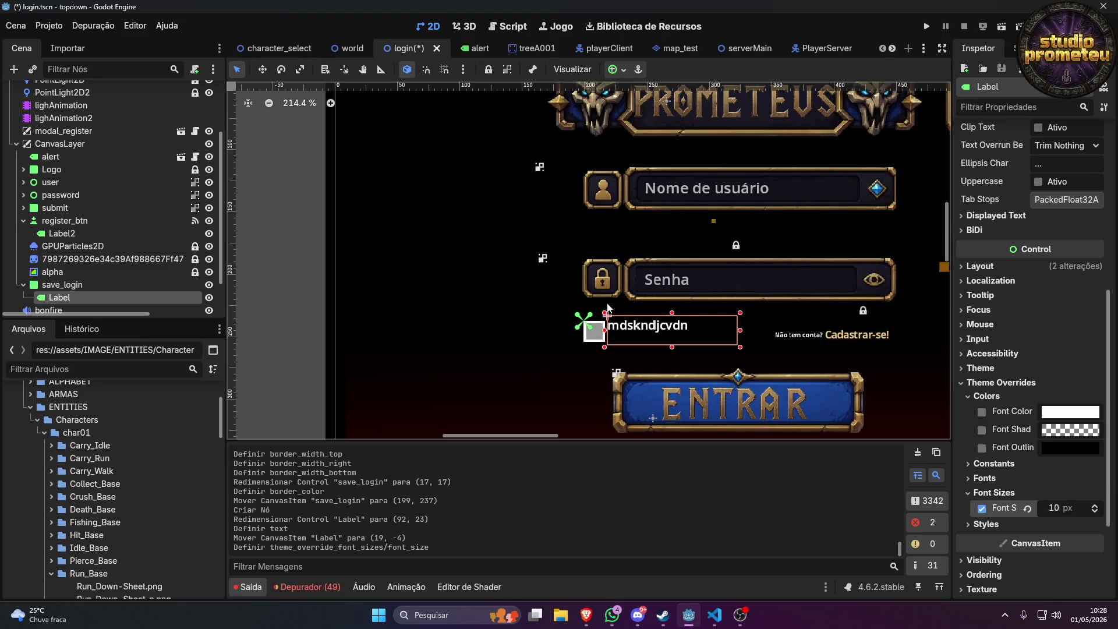
mouse_move(635, 329)
left_mouse_down()
mouse_move(521, 330)
mouse_move(638, 332)
left_mouse_up()
Set the label text to 'lembrar' and centre it vertically.
scroll(1081, 242, "up", 10)
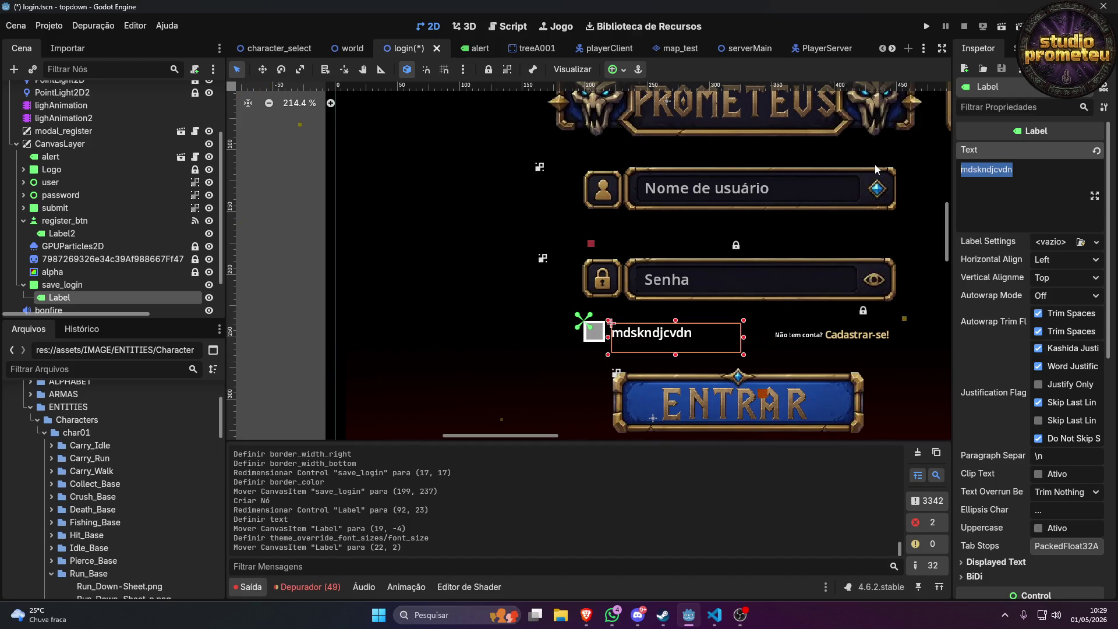
type("lembrar")
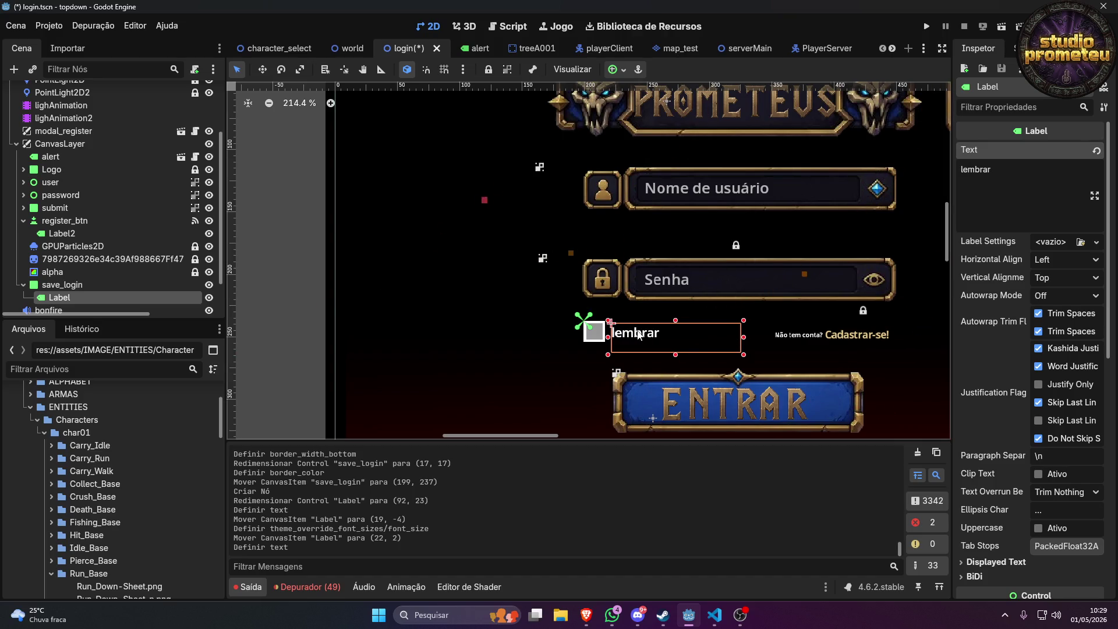
left_click(1095, 273)
left_click(1047, 309)
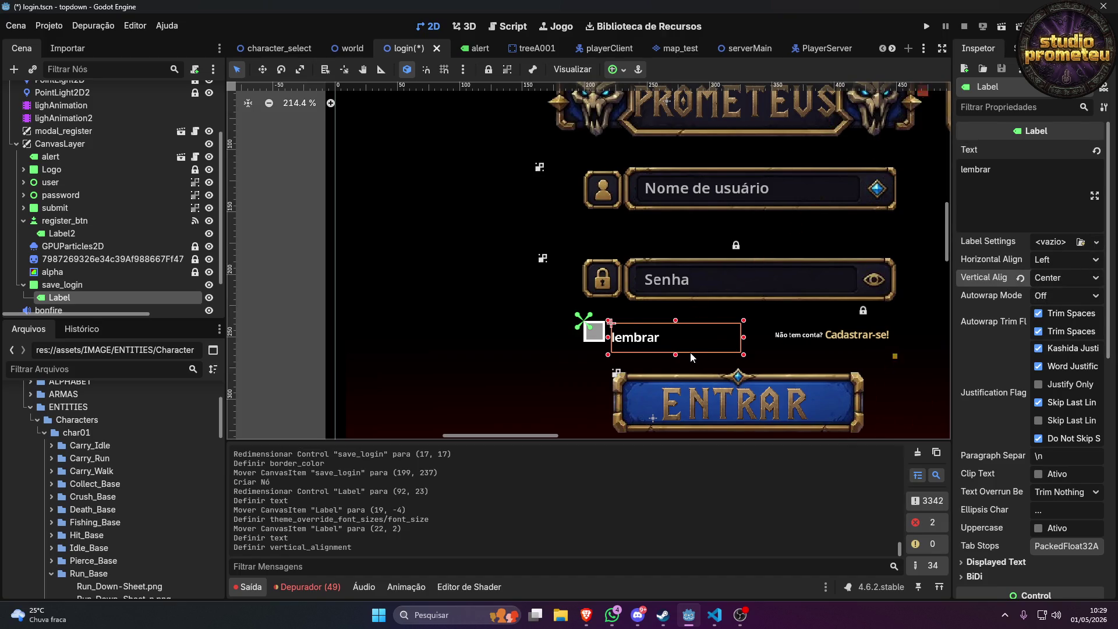
Shrink the label and place it right beside the save_login box, now at (209, 237).
left_click_drag(691, 357, 691, 340)
scroll(559, 314, "up", 5)
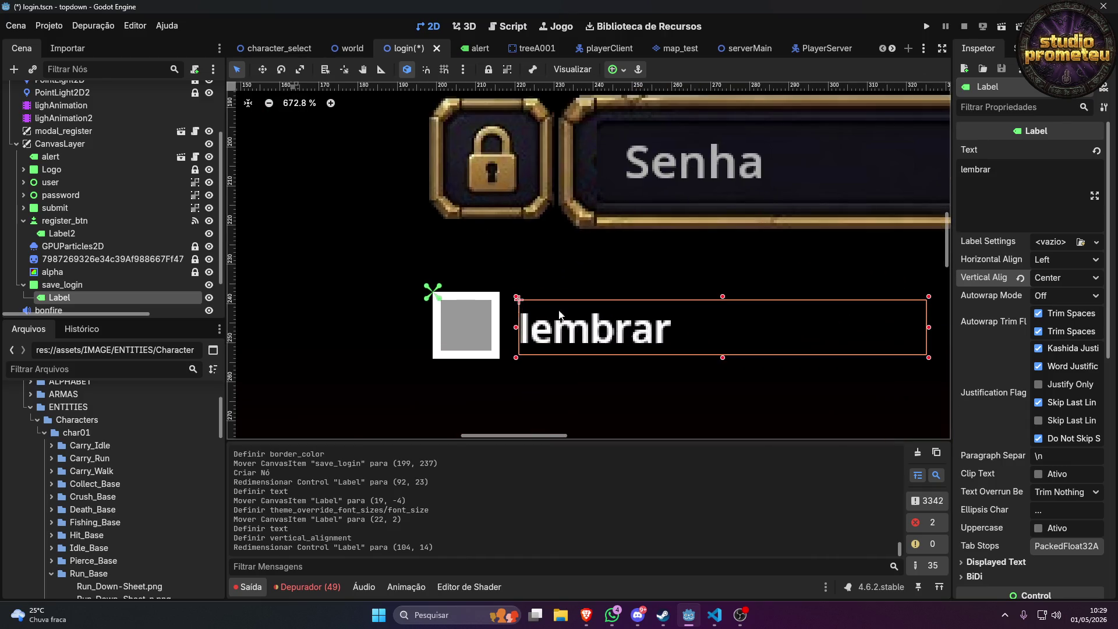
left_click_drag(559, 315, 609, 315)
left_click(468, 326)
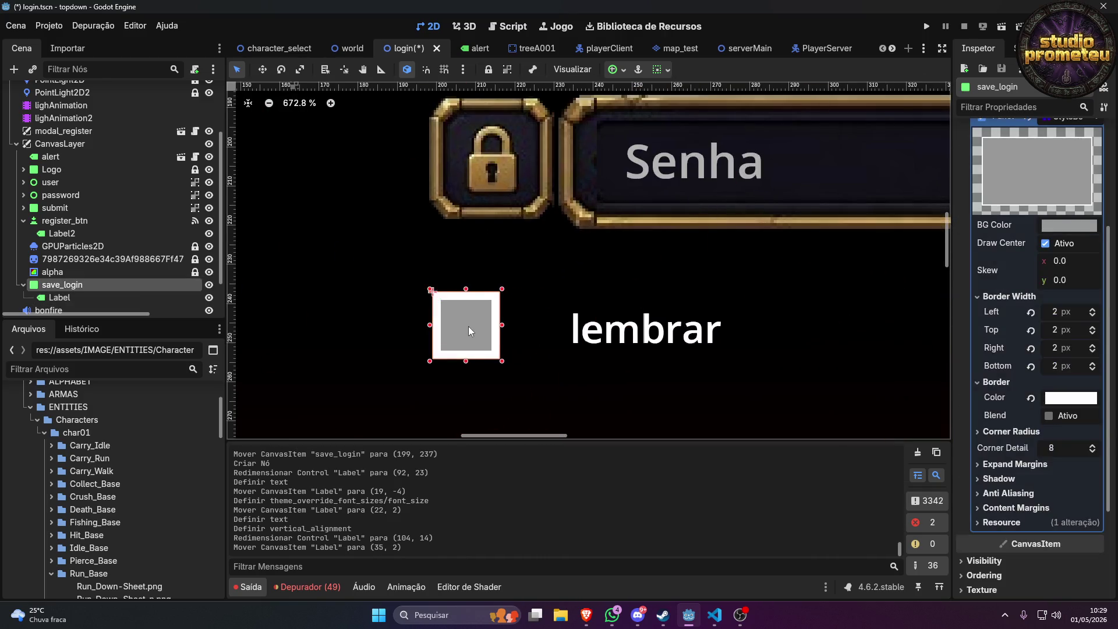
left_click_drag(468, 326, 511, 328)
left_click_drag(676, 336, 619, 333)
left_click_drag(618, 333, 617, 333)
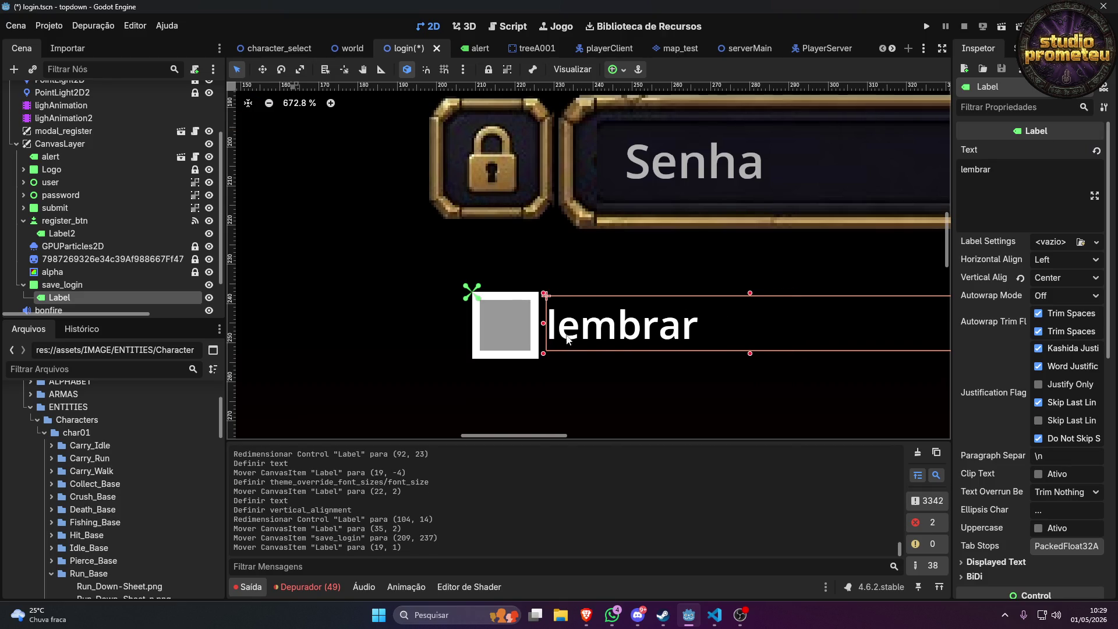
Capitalize the label text so it reads 'Lembrar'.
left_click(994, 182)
key("Delete")
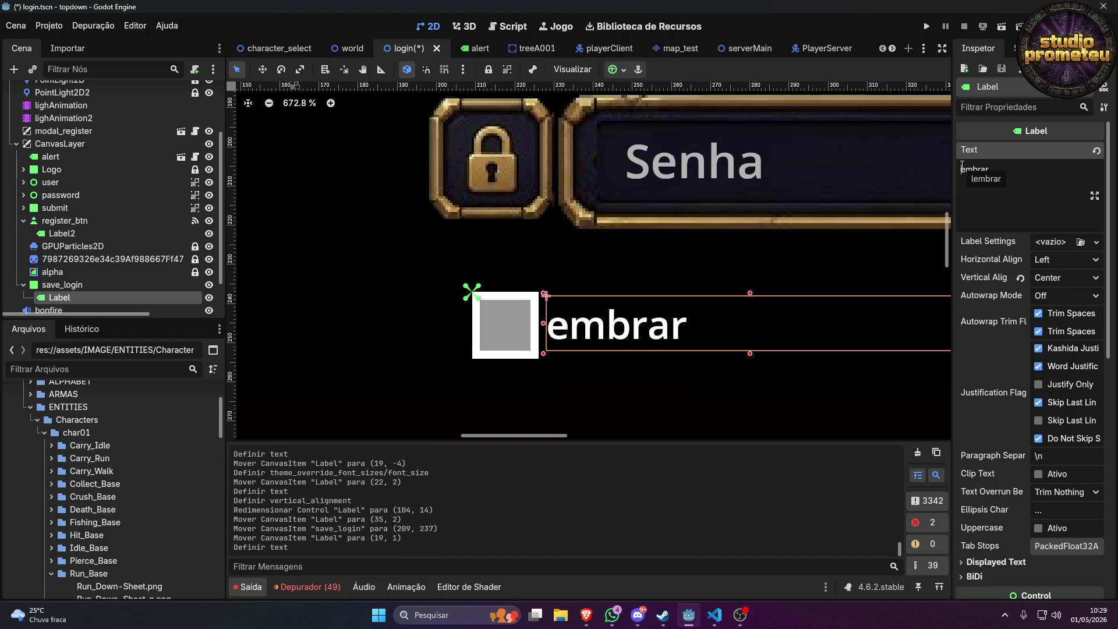
type("L")
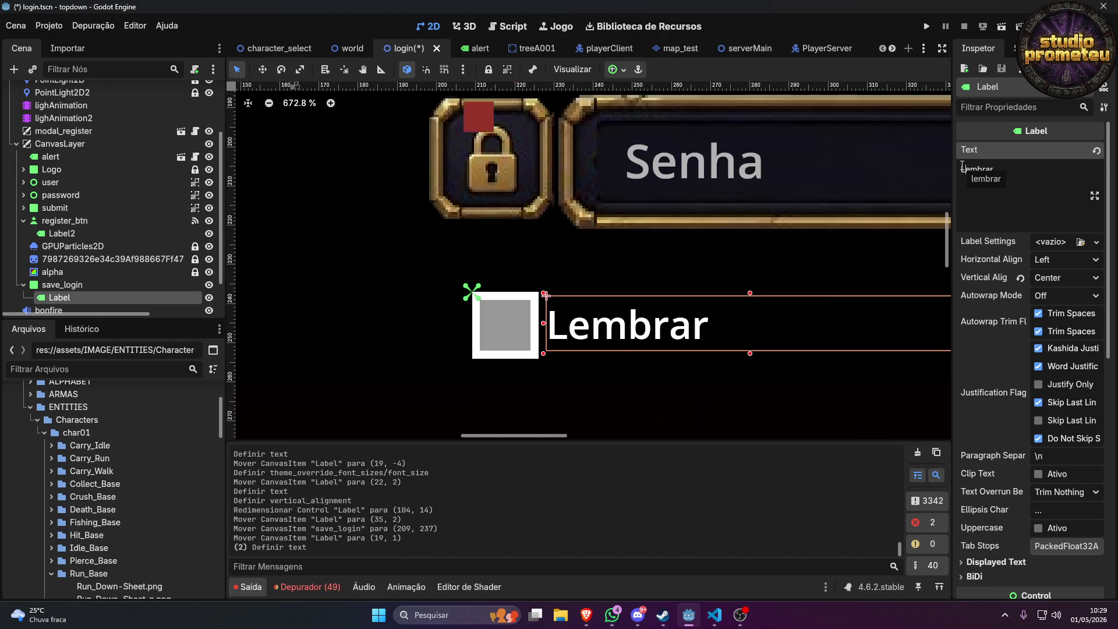
left_click(751, 266)
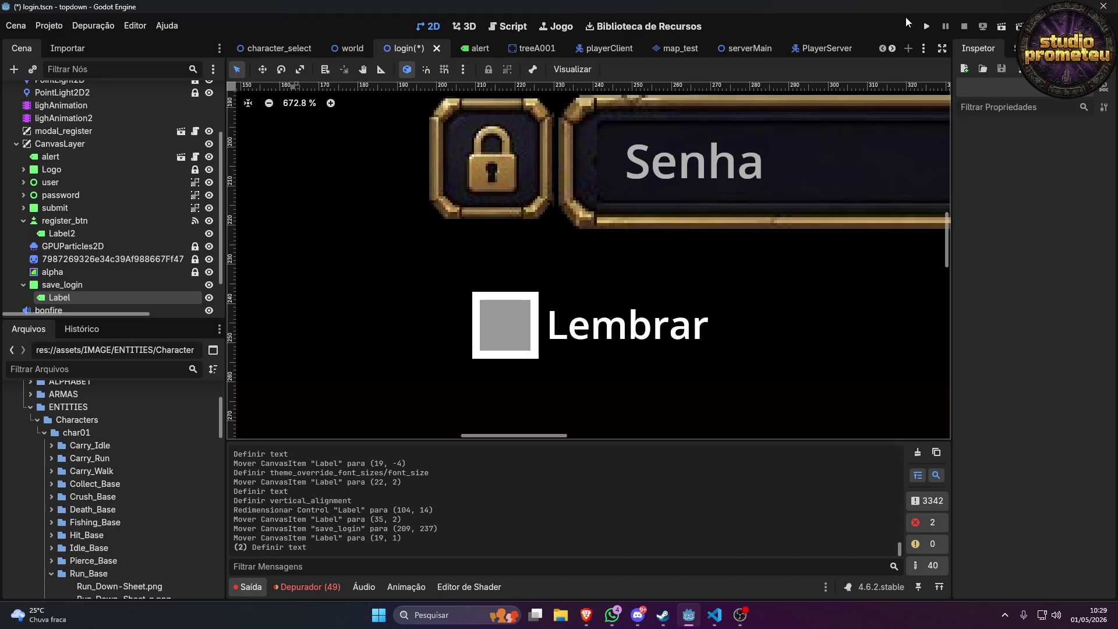
Save the login scene, run the game maximized, then close it and stop the project.
left_click(926, 27)
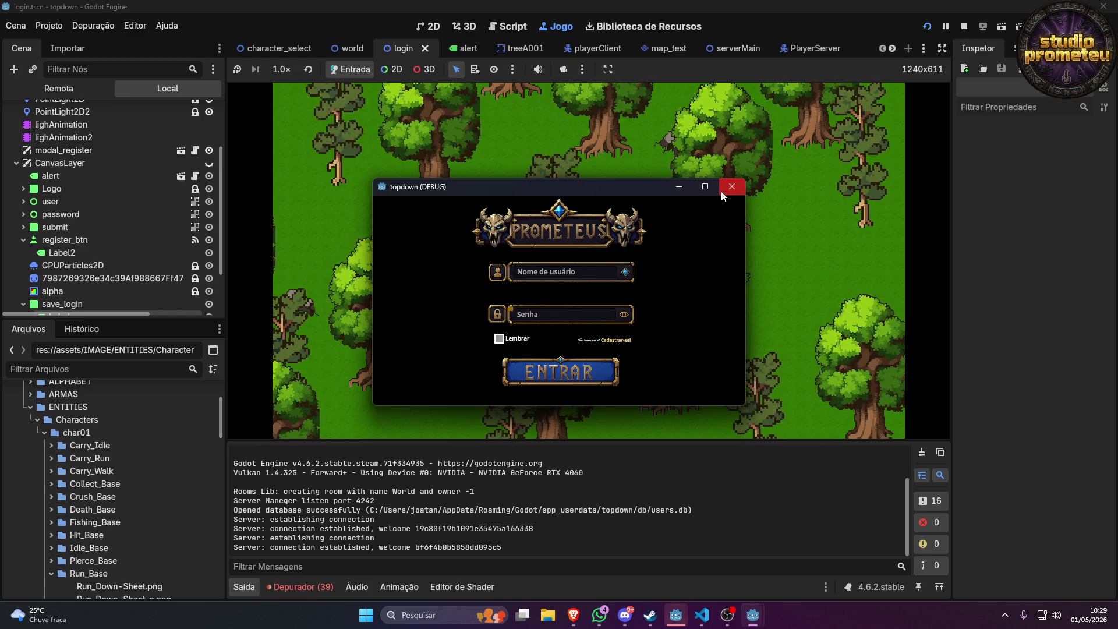
left_click(704, 187)
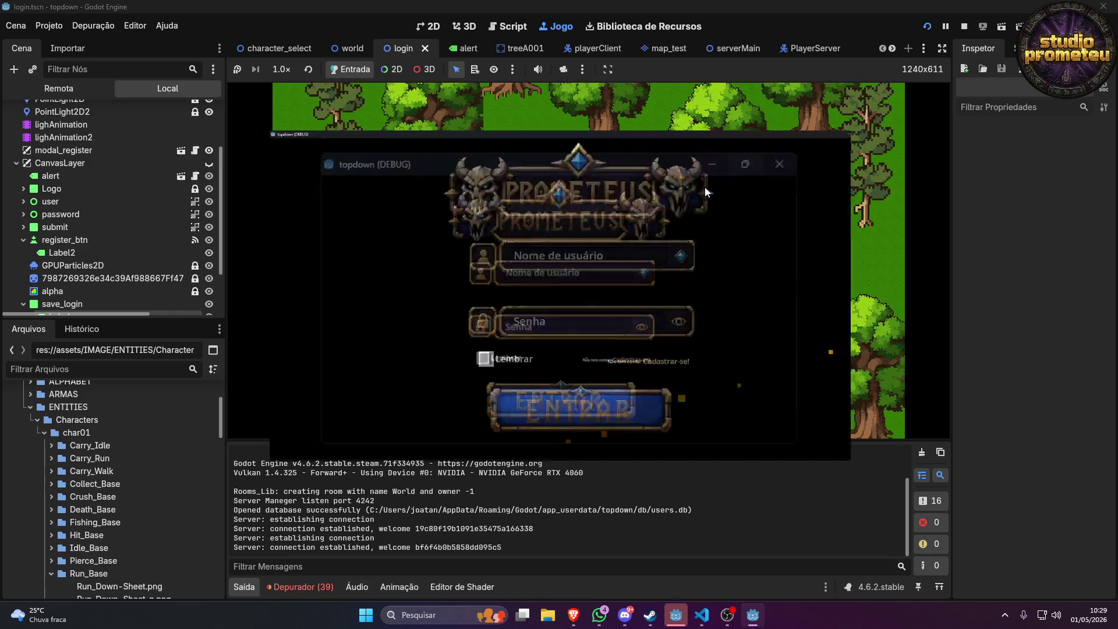
left_click(1103, 5)
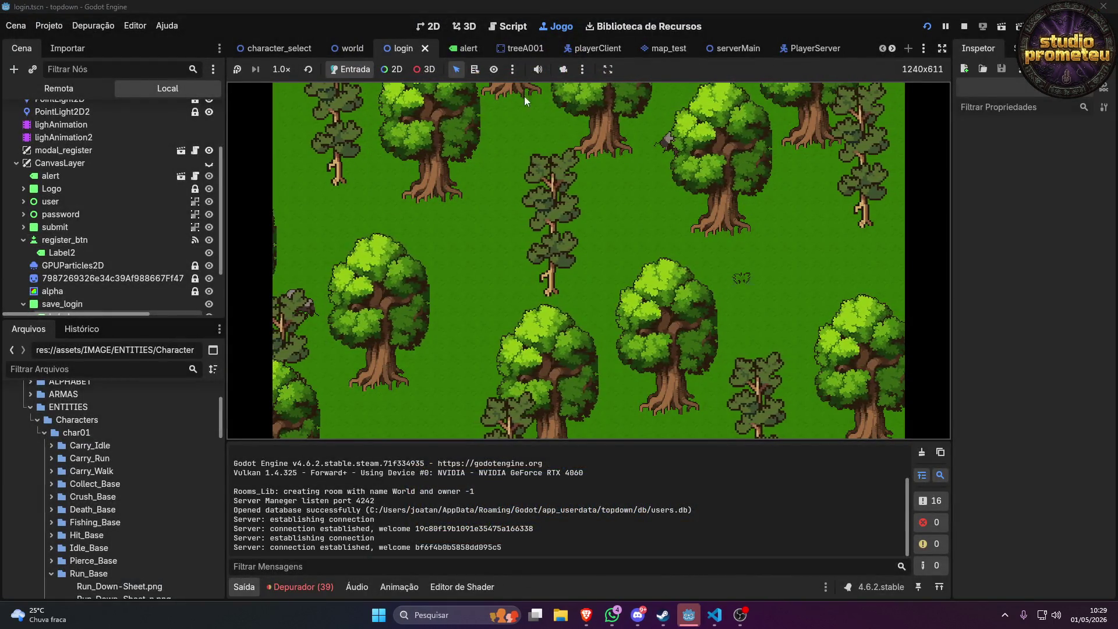
left_click(963, 26)
Show the CanvasLayer again and shrink the save_login box to 11 × 11.
scroll(134, 224, "down", 3)
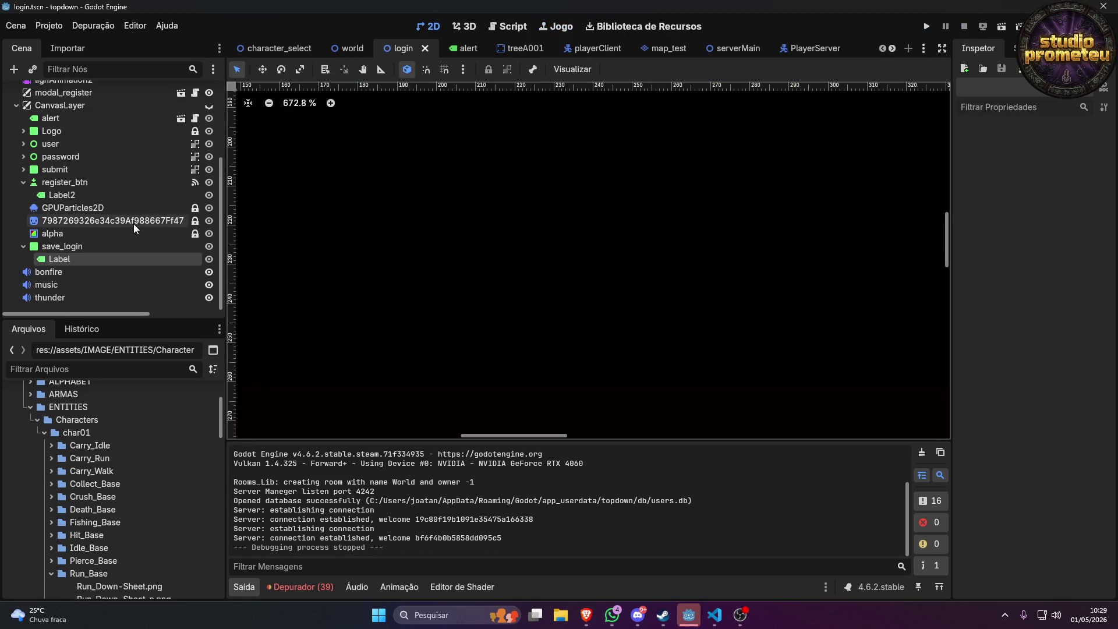
left_click(75, 245)
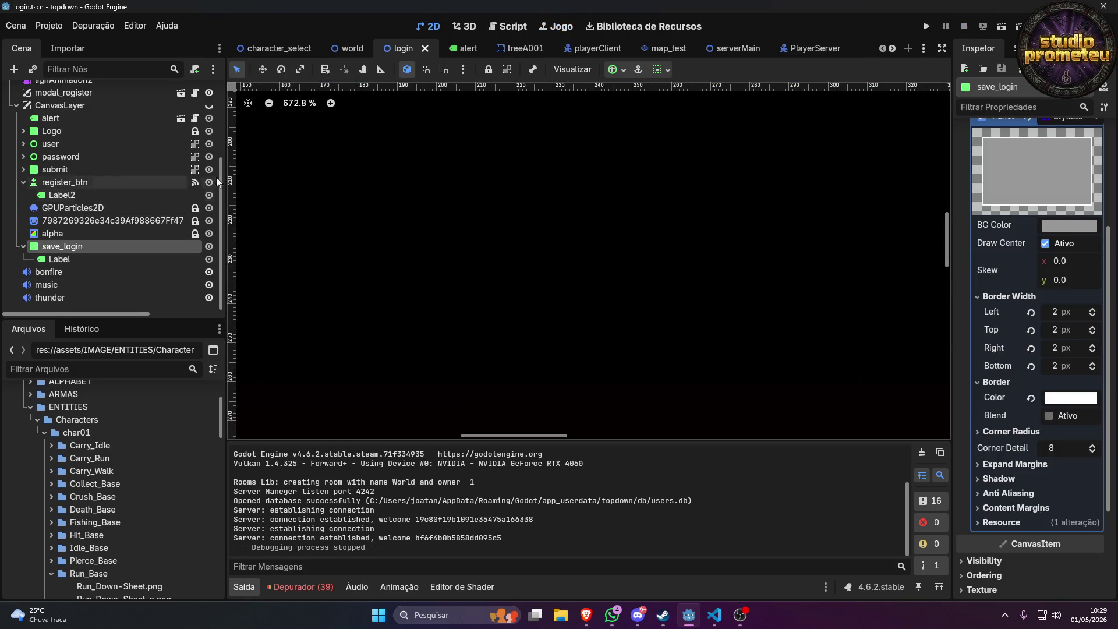
left_click(209, 105)
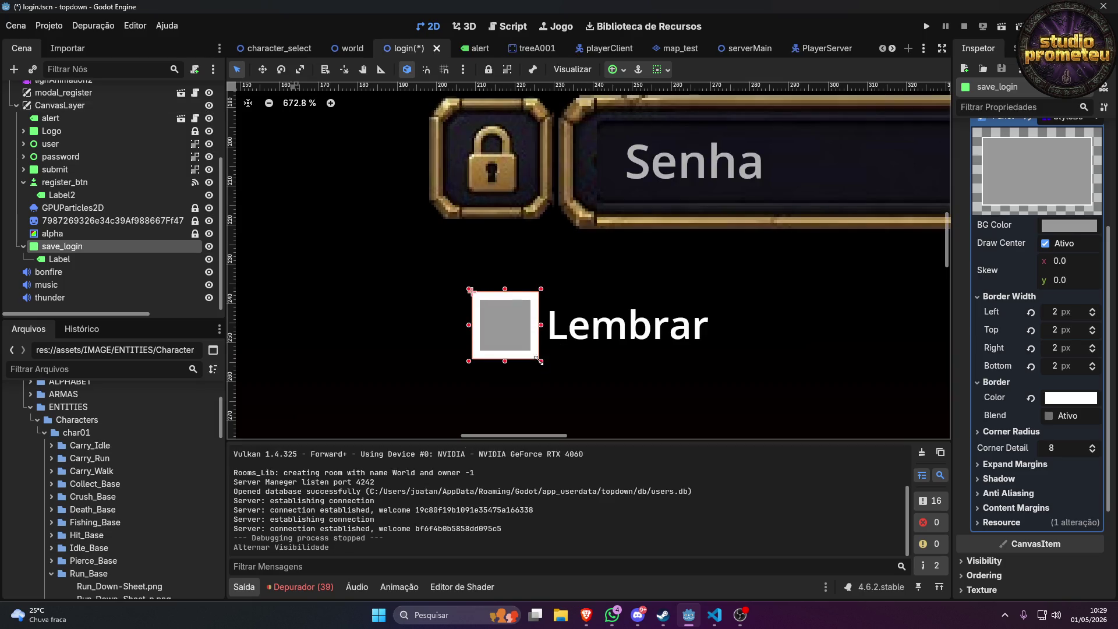
left_click_drag(541, 361, 491, 320)
Move save_login to (202, 243) below the Senha field, with its Lembrar label at (11, -2).
mouse_move(572, 335)
left_mouse_down()
mouse_move(556, 324)
mouse_move(510, 337)
mouse_move(471, 327)
left_mouse_up()
scroll(731, 364, "down", 5)
scroll(731, 364, "up", 4)
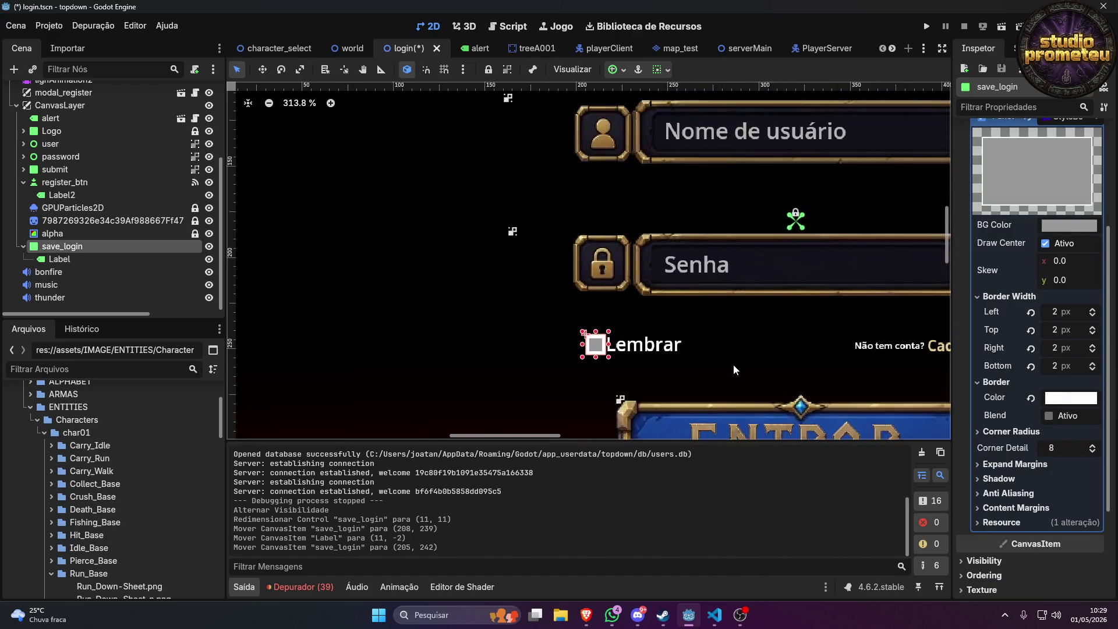
mouse_move(559, 333)
left_mouse_down()
mouse_move(781, 330)
mouse_move(785, 341)
mouse_move(516, 324)
left_mouse_up()
scroll(772, 349, "down", 6)
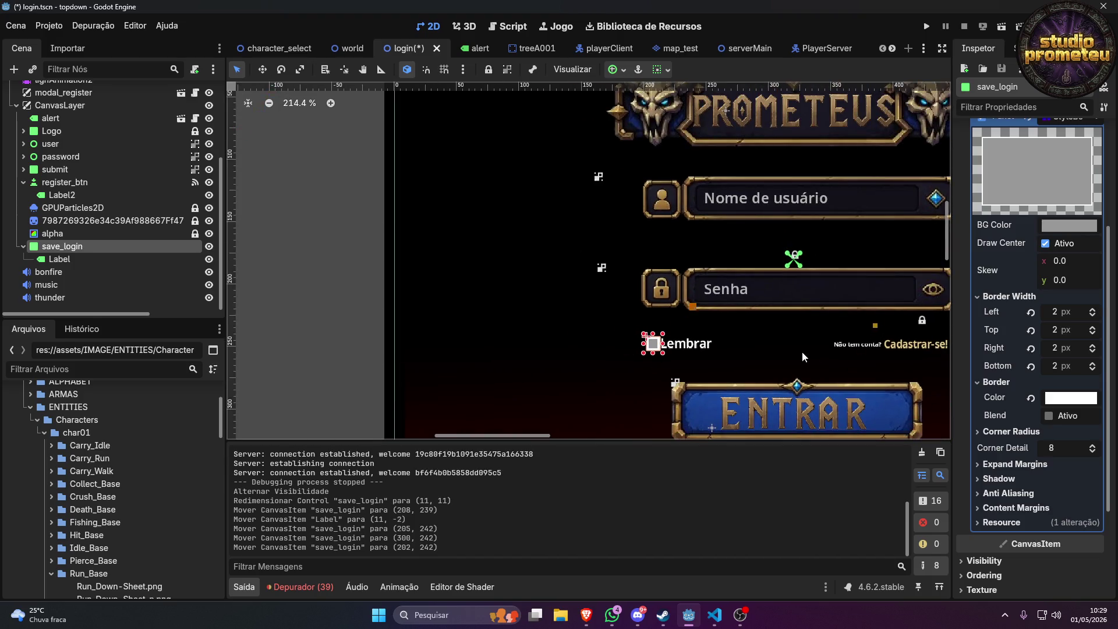
left_click_drag(802, 351, 673, 348)
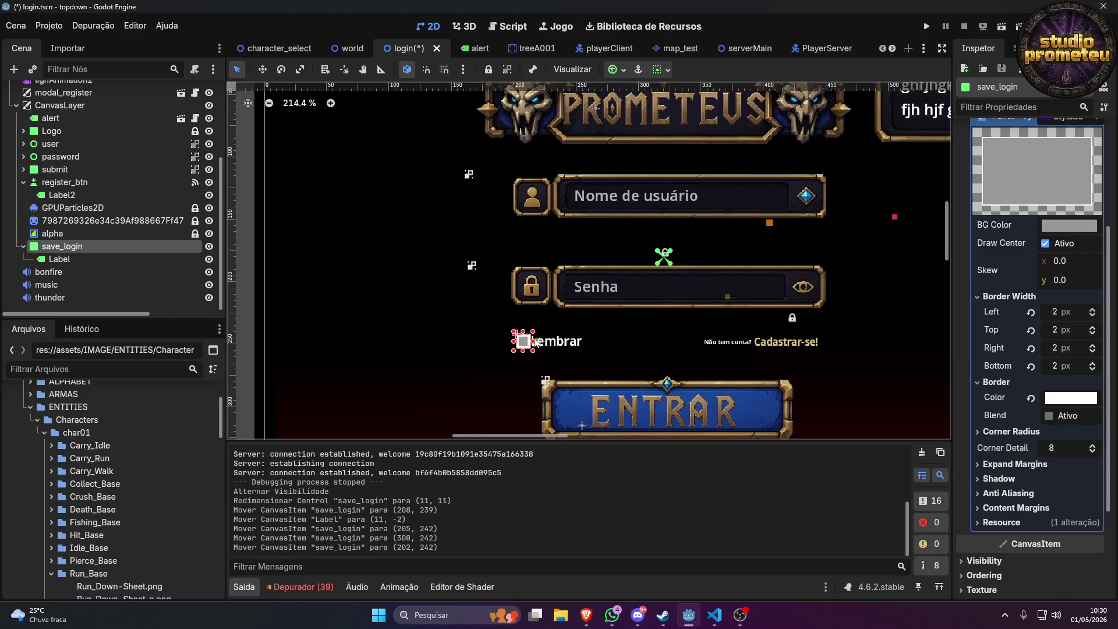
left_click_drag(524, 340, 527, 341)
left_click(628, 337)
scroll(628, 345, "down", 2)
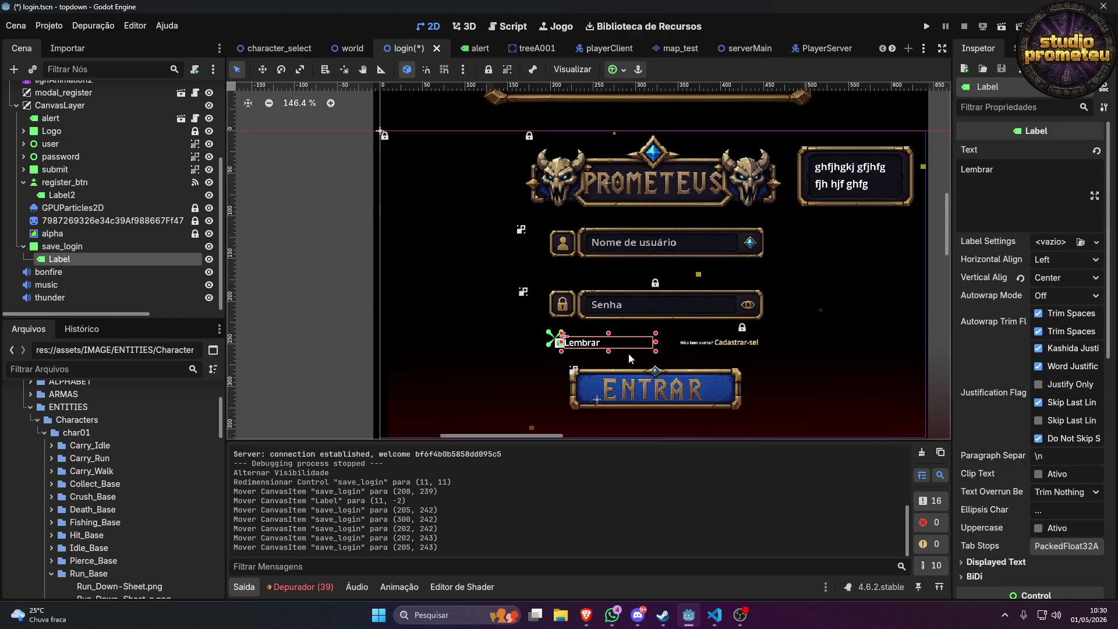
left_click(779, 369)
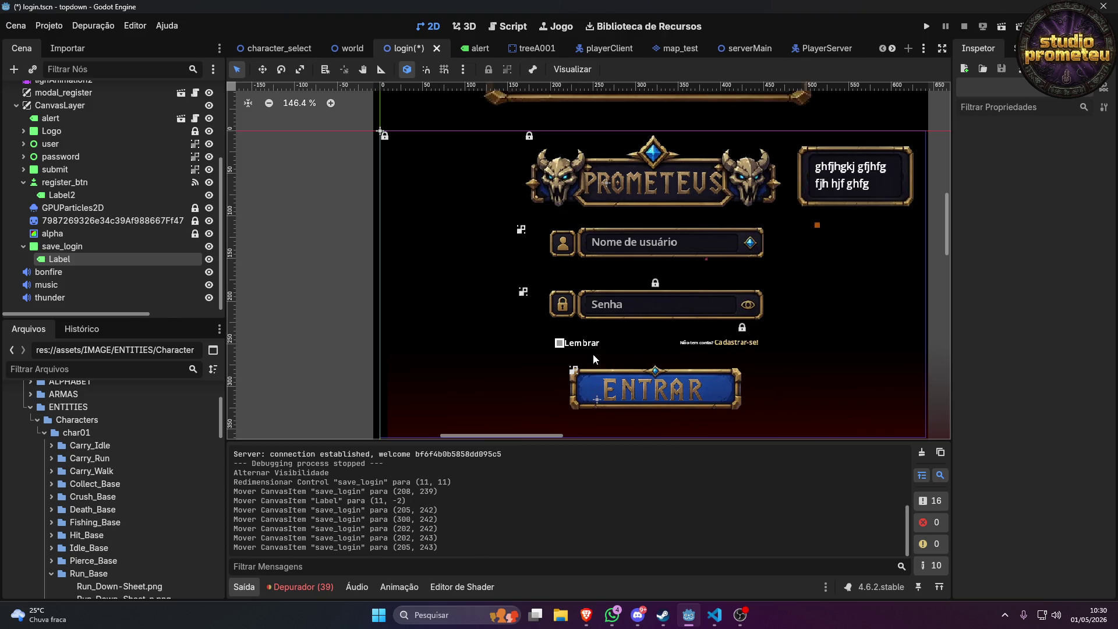
Select save_login and expand its Panel StyleBox override, showing the white 2 px border.
scroll(593, 353, "up", 3)
scroll(465, 338, "up", 2)
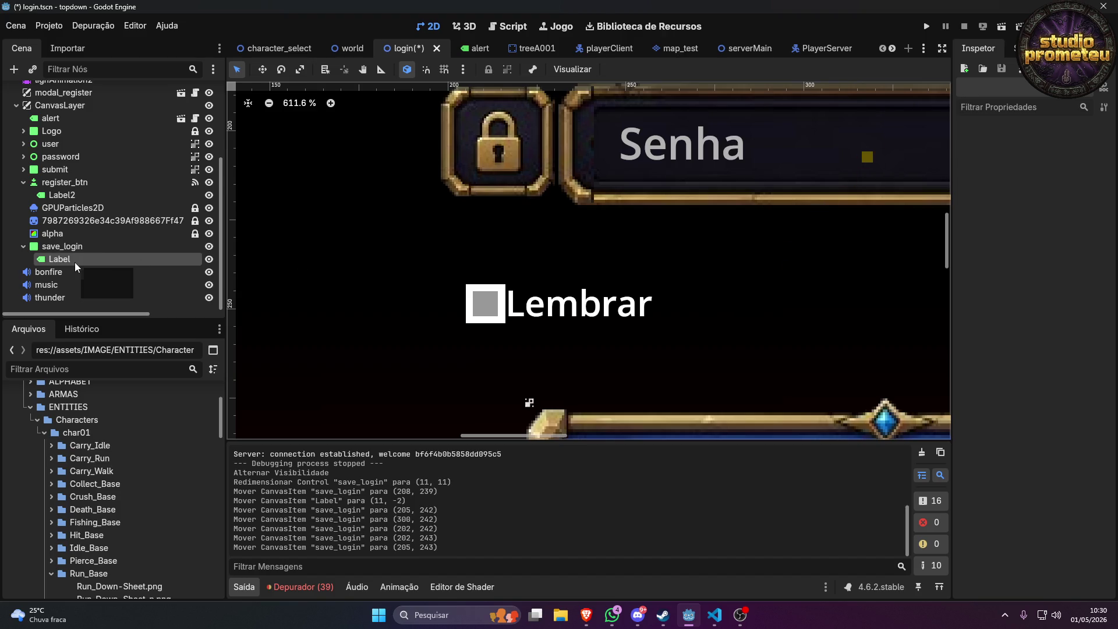
left_click(83, 247)
scroll(1071, 326, "up", 3)
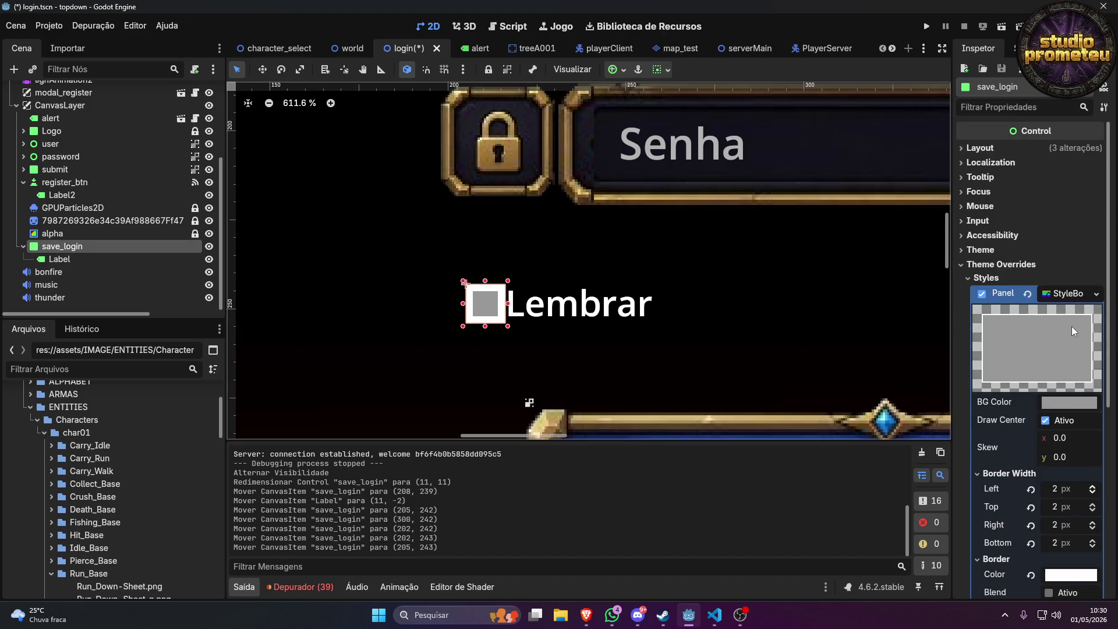
scroll(1069, 328, "down", 5)
scroll(1008, 357, "up", 5)
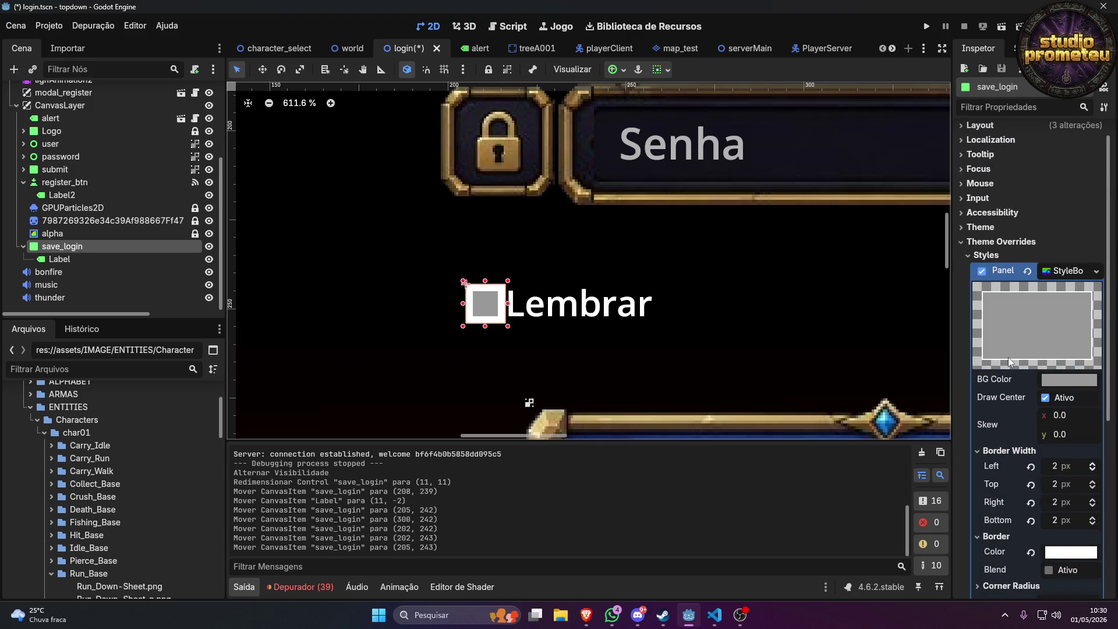
left_click(1041, 271)
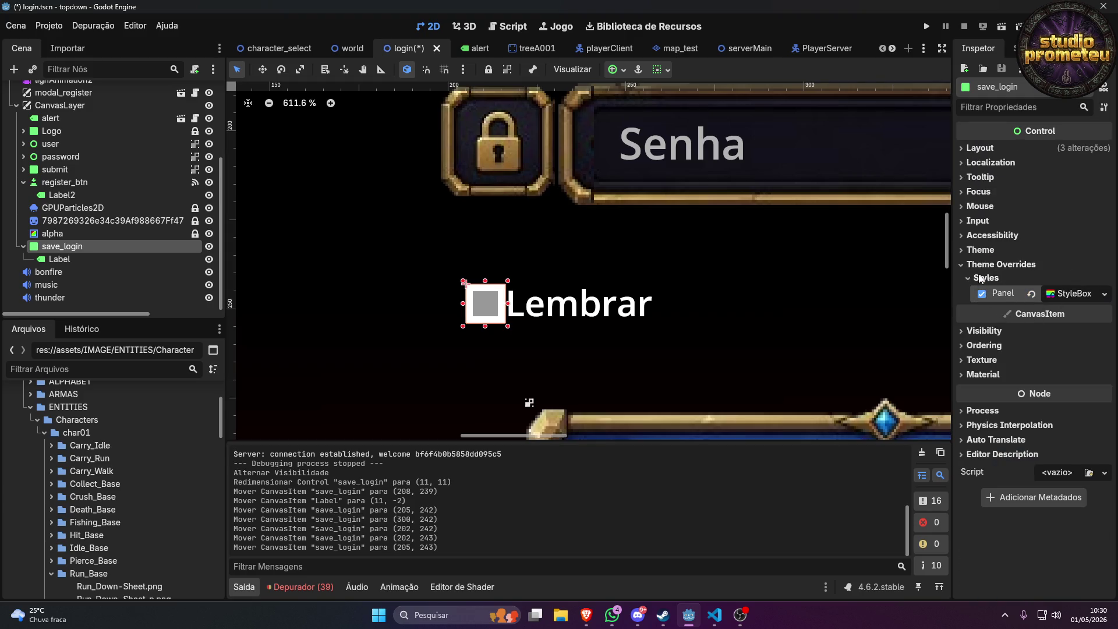
left_click(1074, 293)
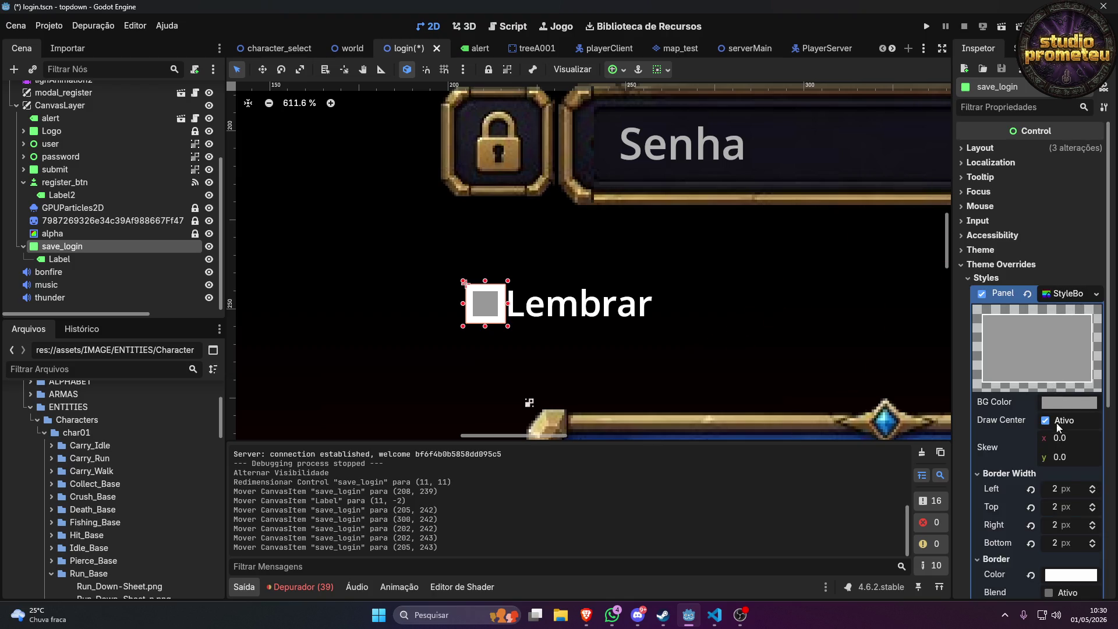
Sample the lock frame's gold for the border colour, then darken it to brown #745829.
scroll(1067, 453, "down", 3)
left_click(1070, 399)
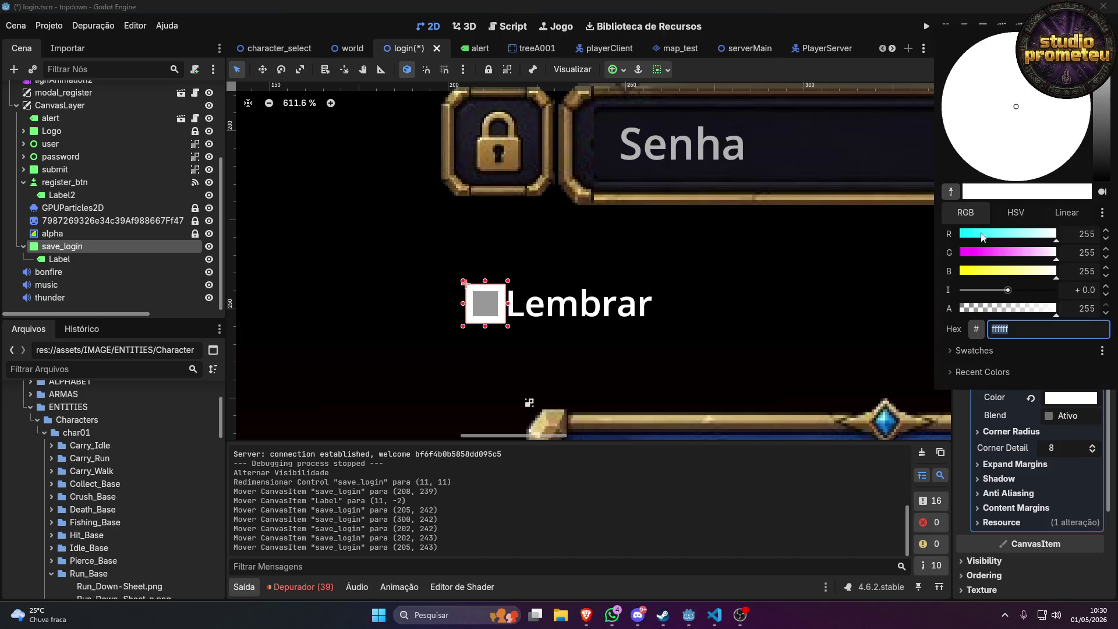
left_click(951, 188)
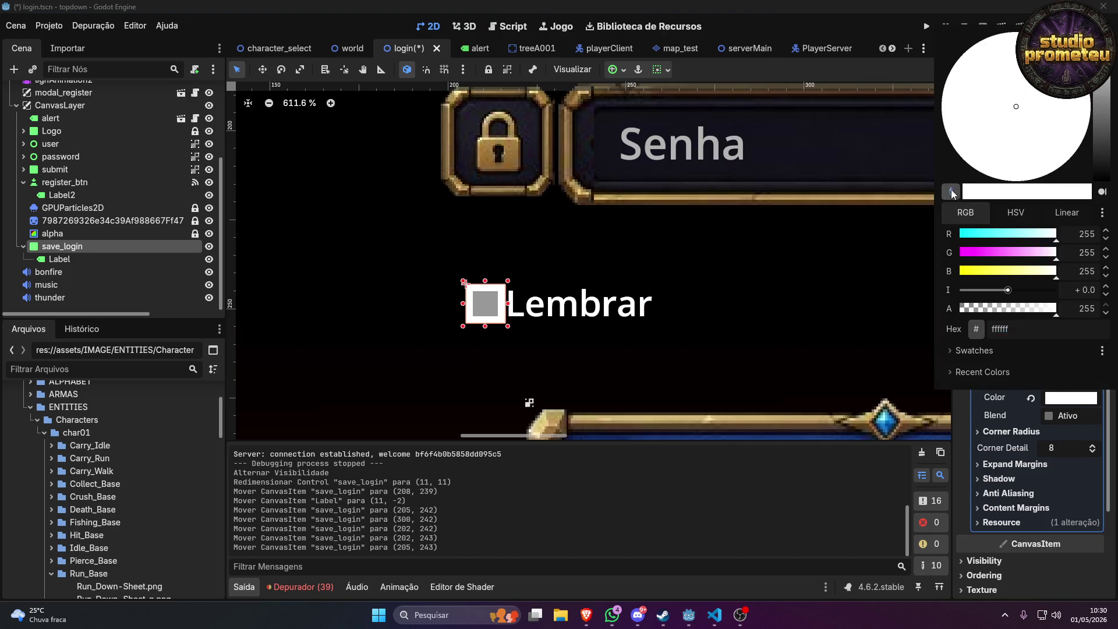
left_click(548, 145)
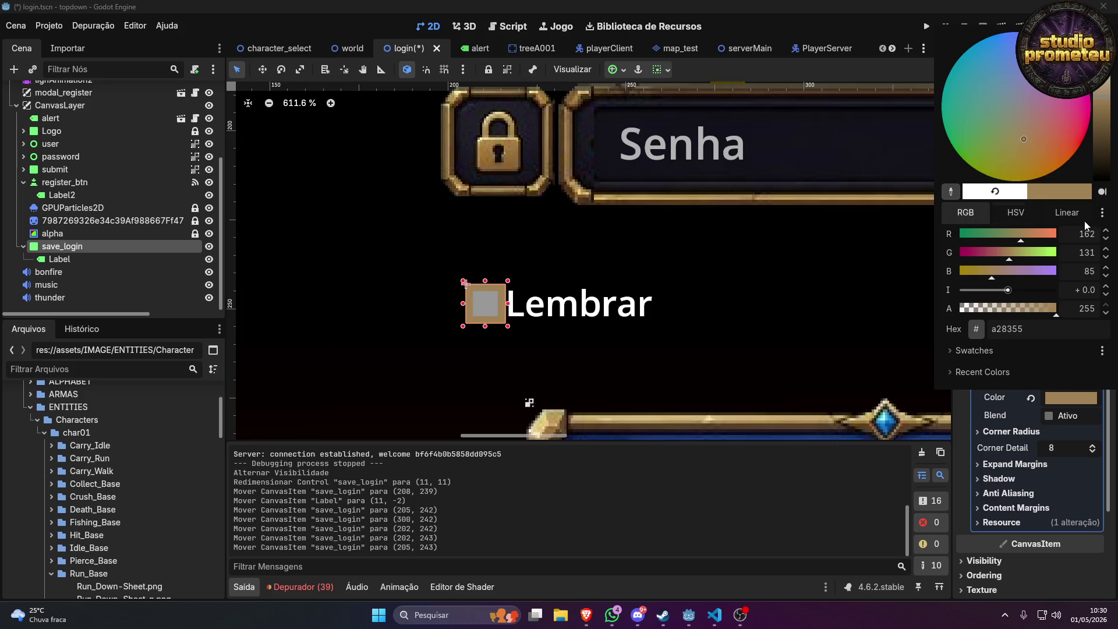
left_click(951, 191)
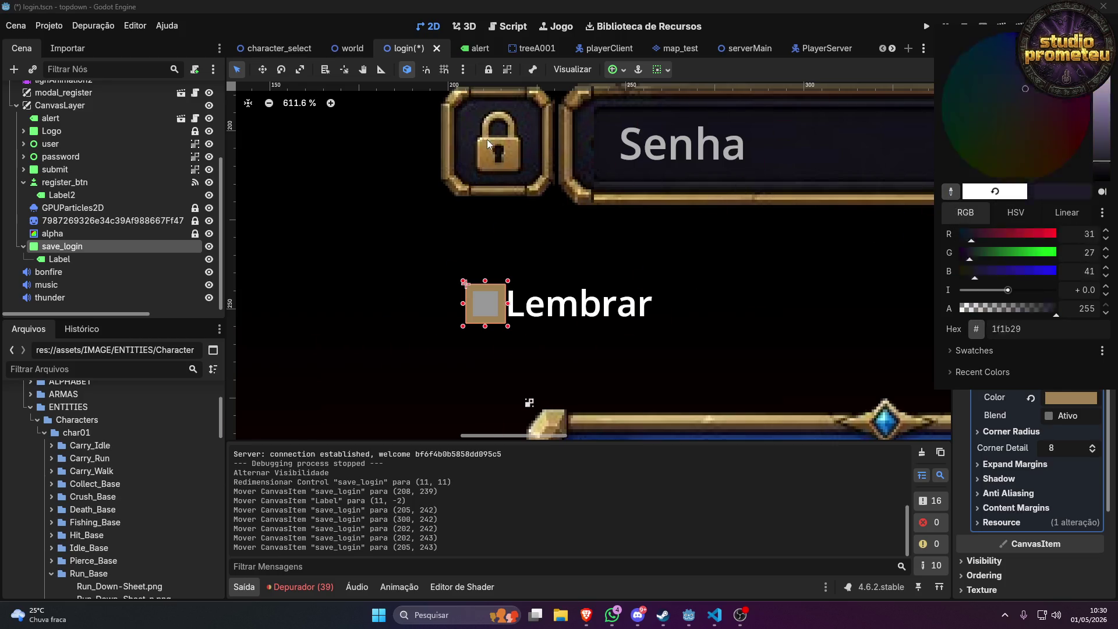
left_click(457, 96)
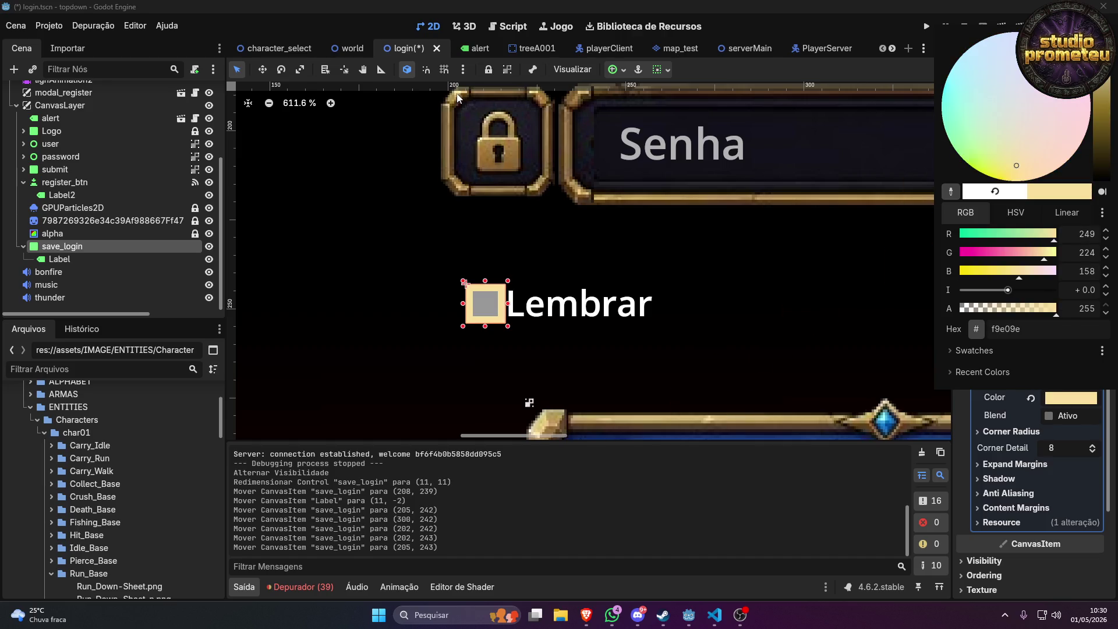
left_click(951, 191)
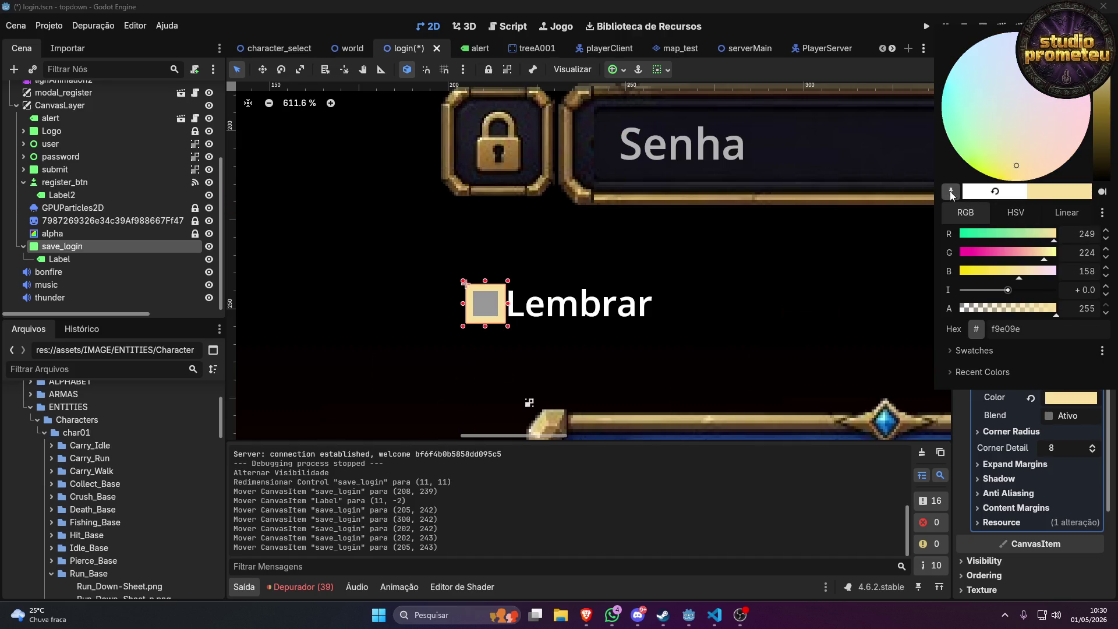
left_click(463, 96)
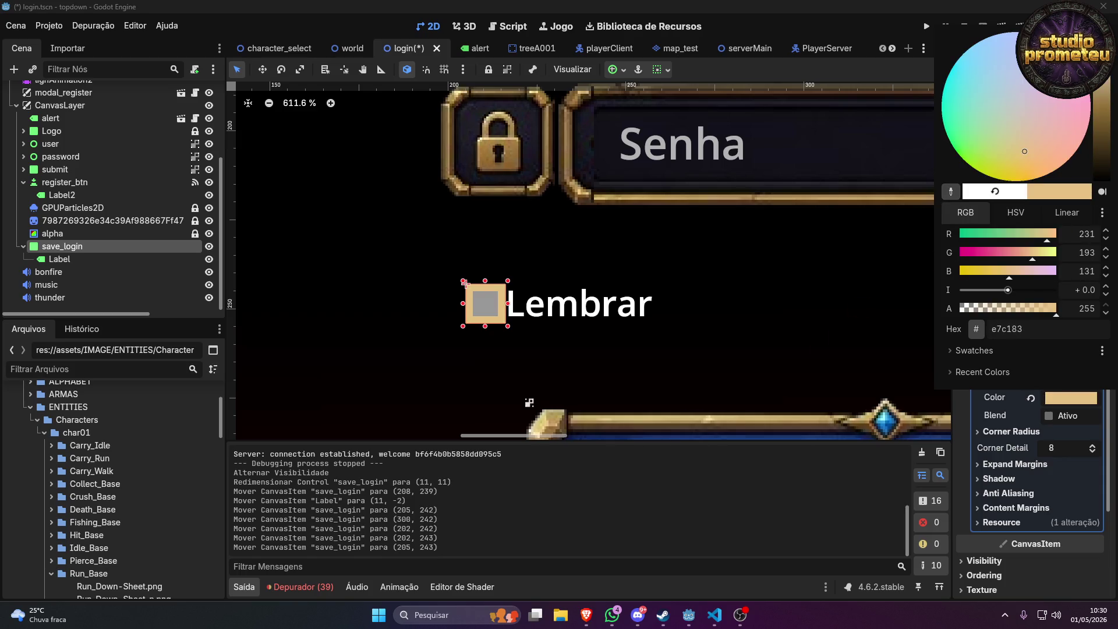
mouse_move(1099, 52)
left_mouse_down()
mouse_move(1083, 134)
mouse_move(1085, 121)
left_mouse_up()
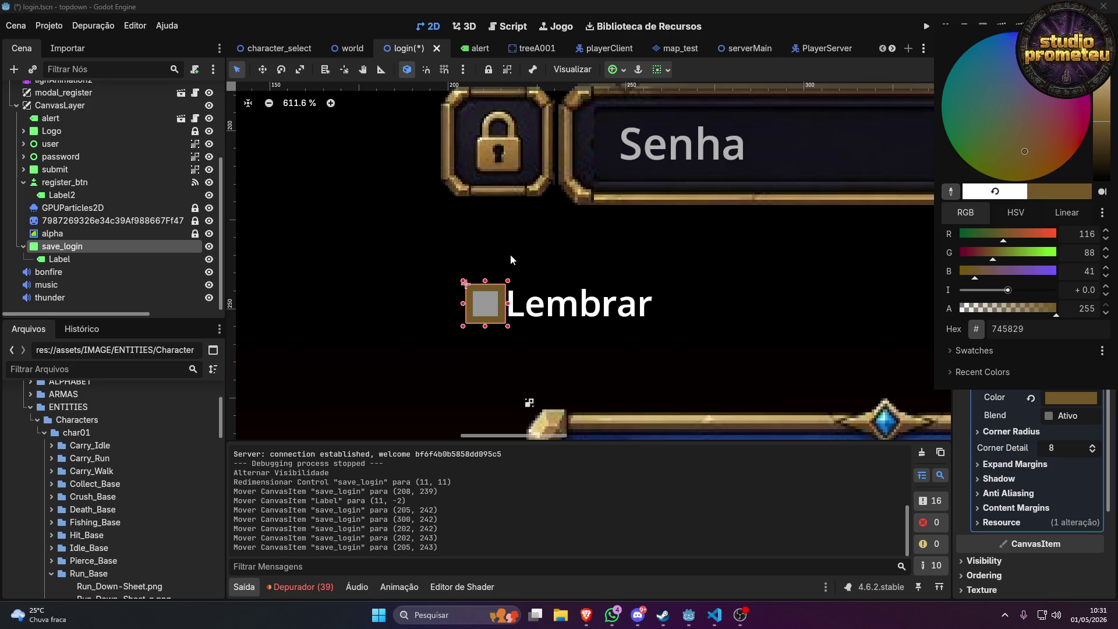
left_click(803, 298)
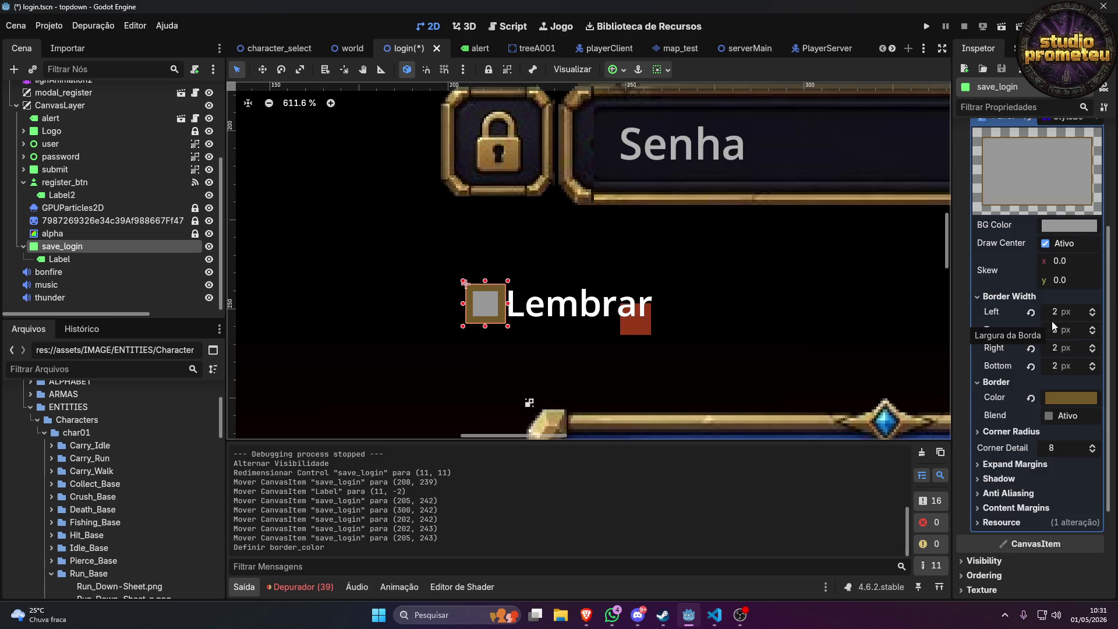
scroll(1052, 321, "up", 3)
left_click(993, 148)
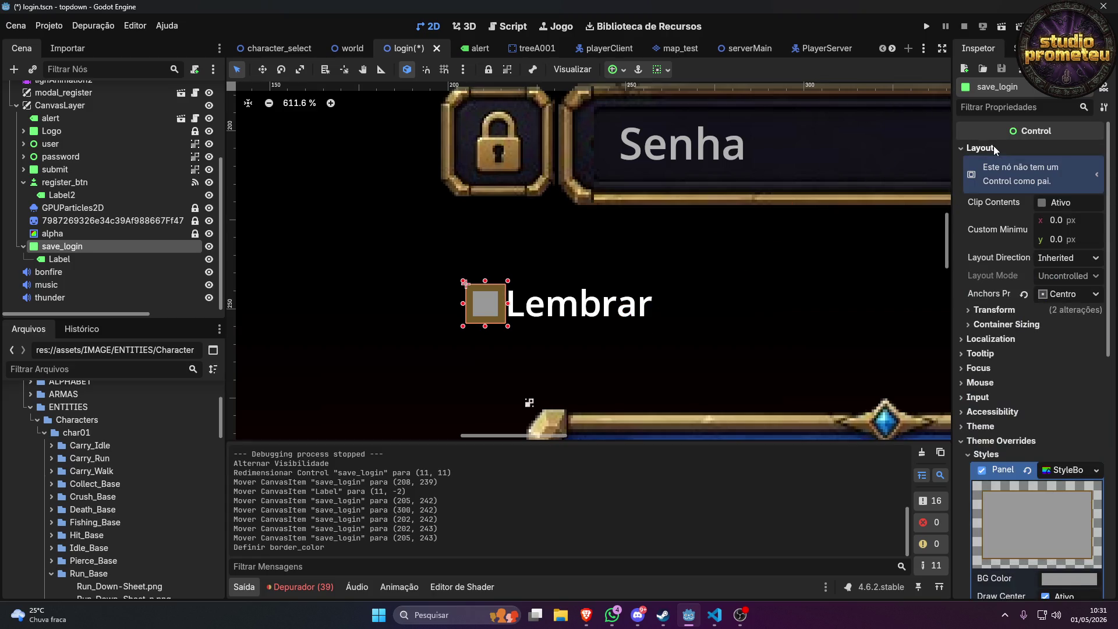
left_click(993, 148)
left_click(990, 163)
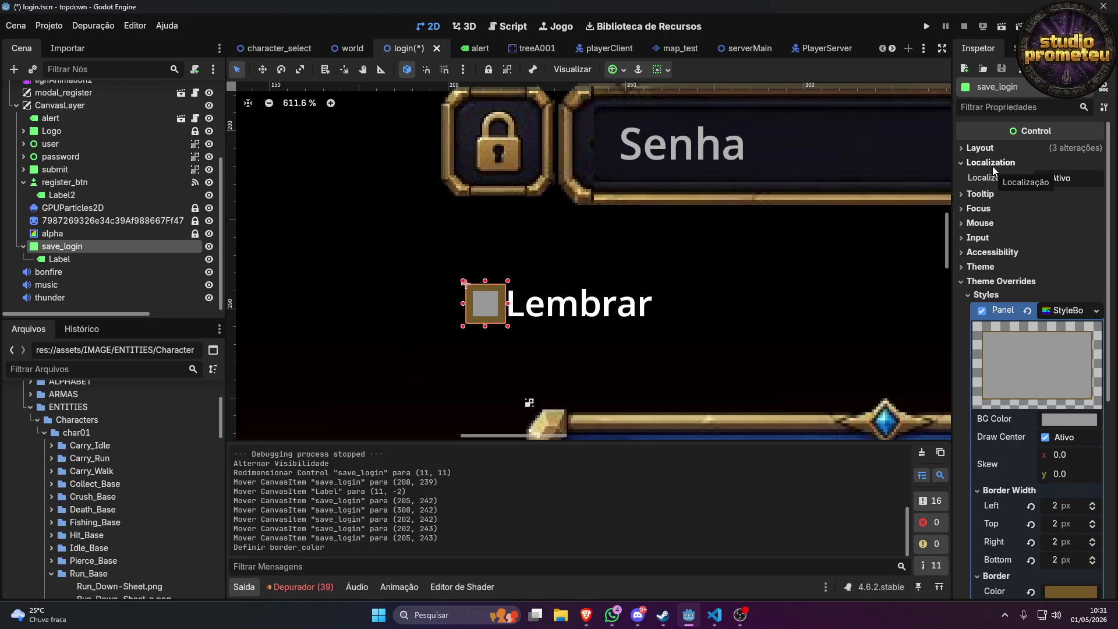
left_click(992, 162)
left_click(992, 177)
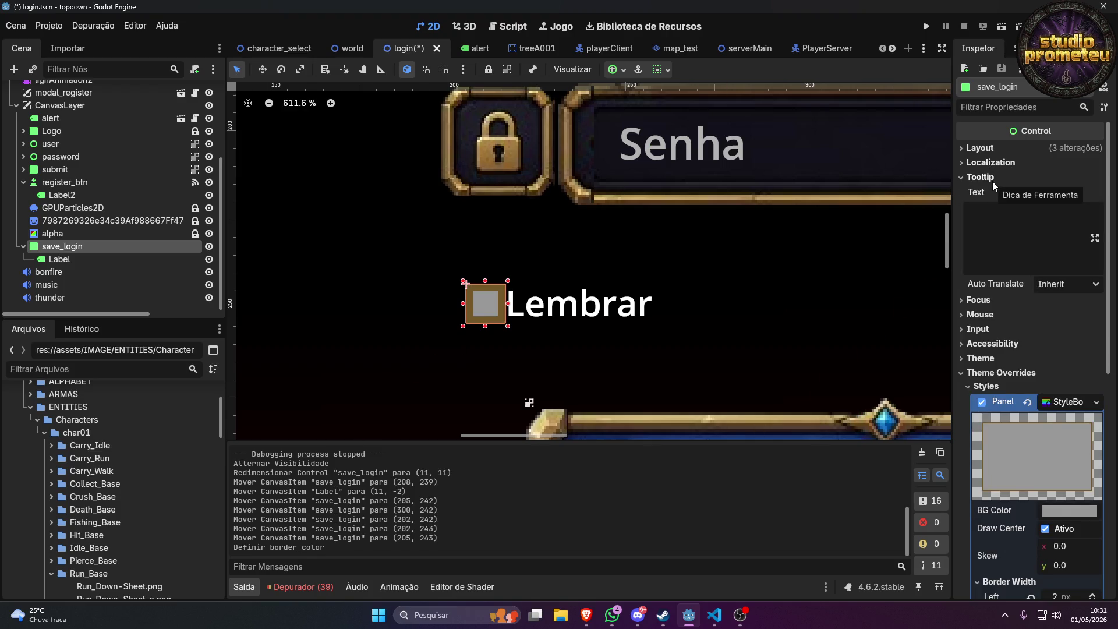
left_click(992, 180)
left_click(998, 189)
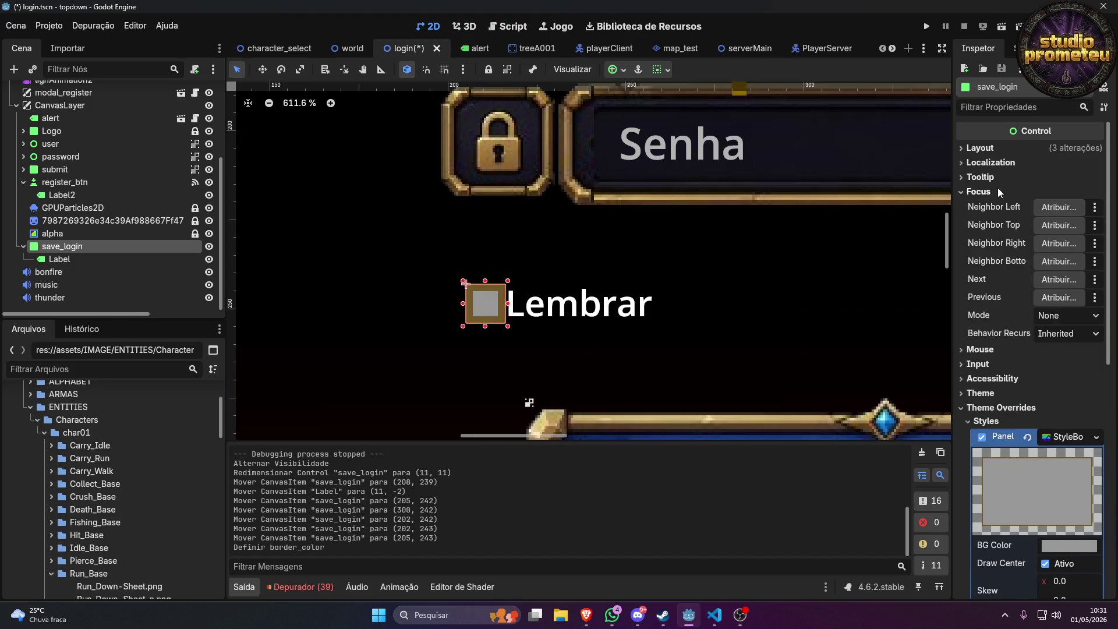
left_click(997, 189)
key("ctrl+2")
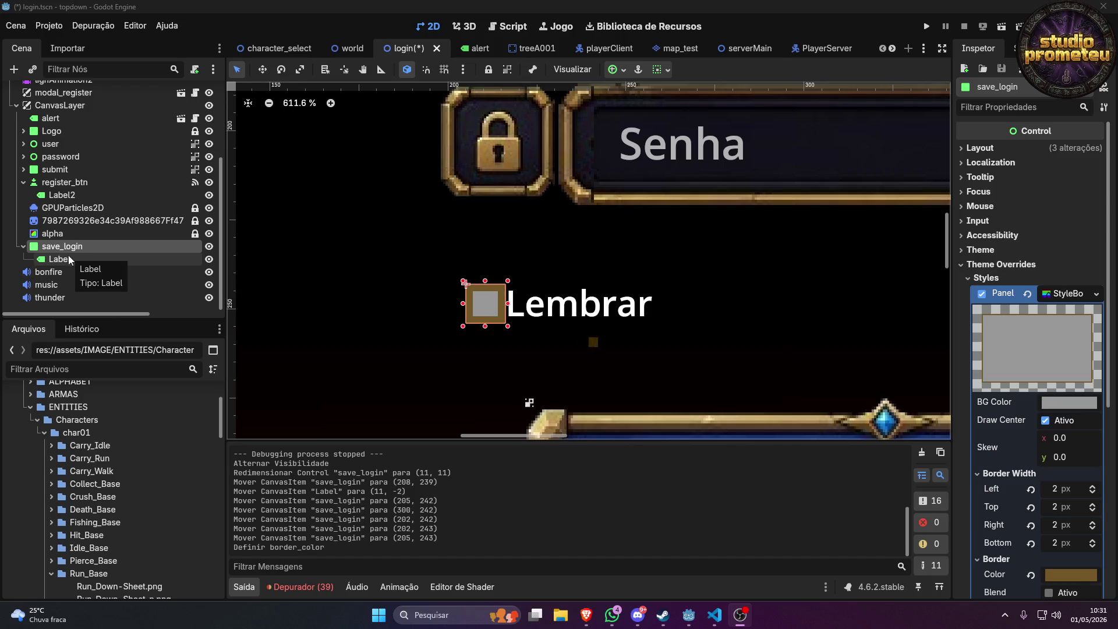
left_click(639, 615)
Stream the entire first screen (Tela 1) in Discord, then return to Godot.
scroll(95, 386, "down", 3)
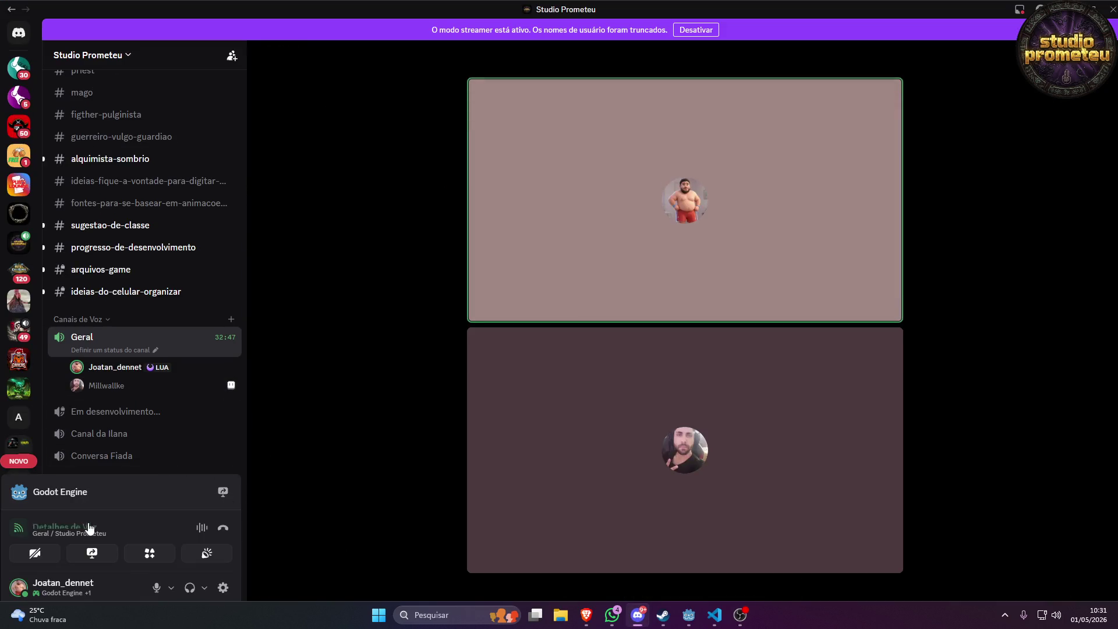
left_click(94, 557)
left_click(539, 113)
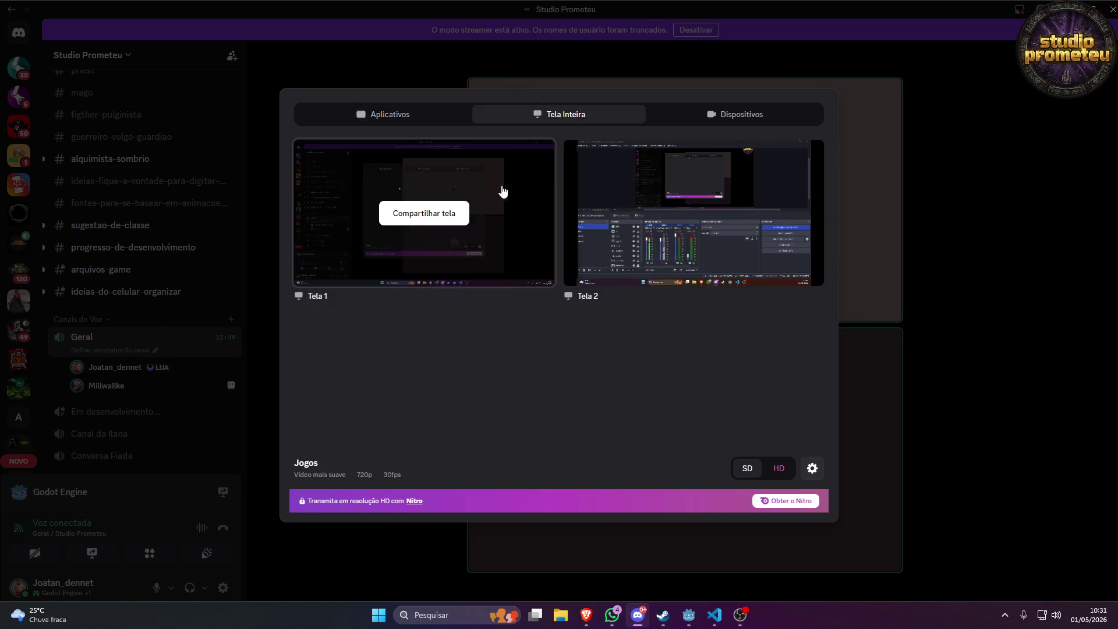
left_click(470, 214)
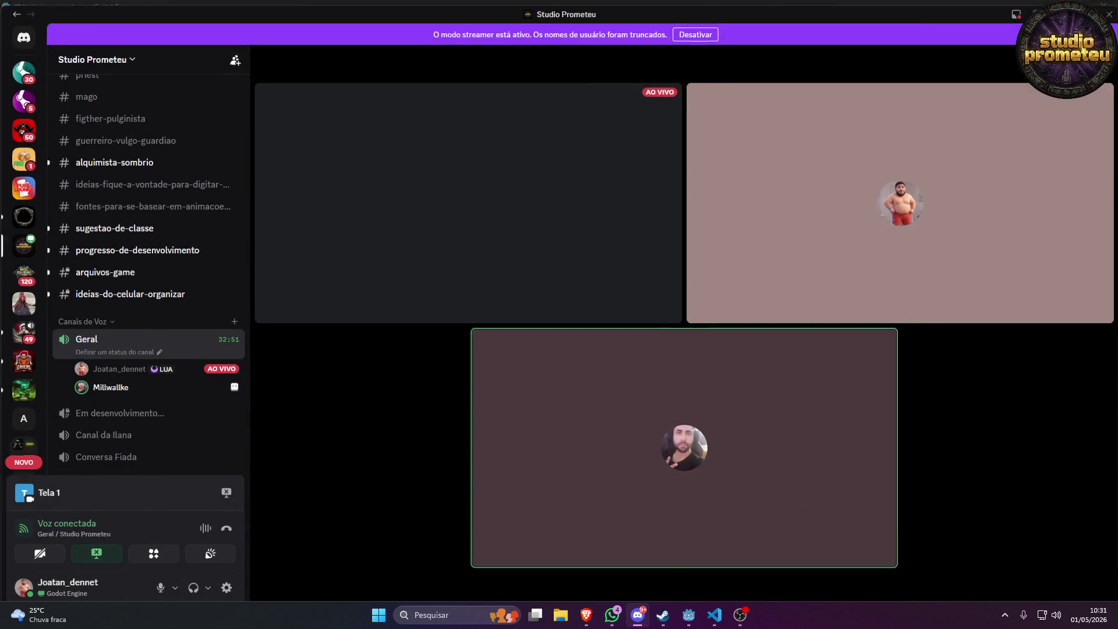
key("alt+Tab")
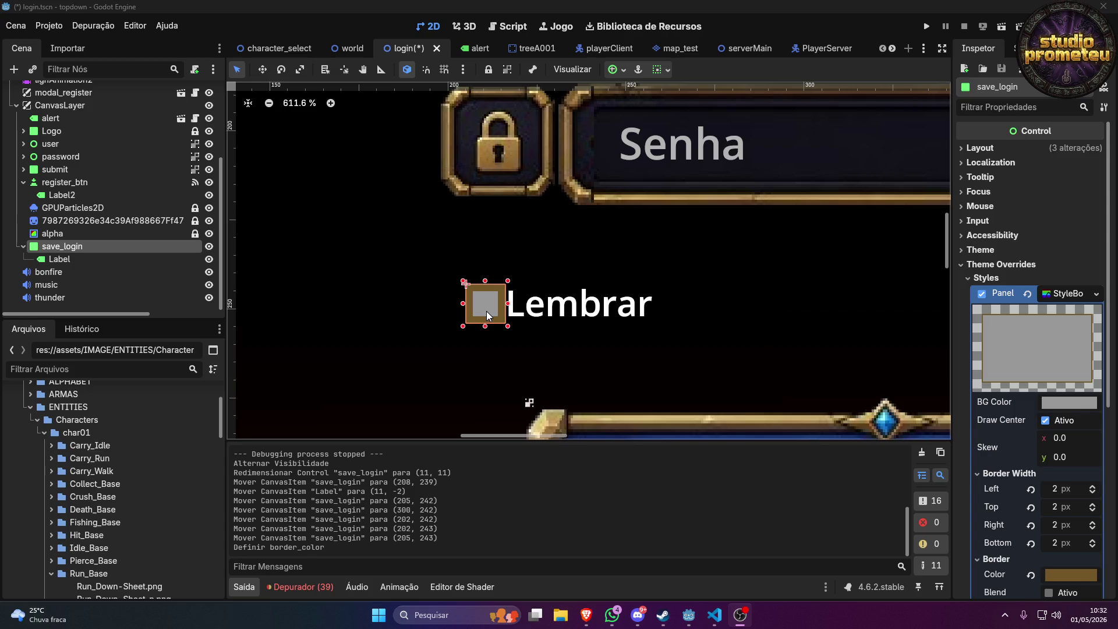
Set the box's BG Color to ffffff, then darken it to light gray c2c2c2.
scroll(671, 281, "down", 3)
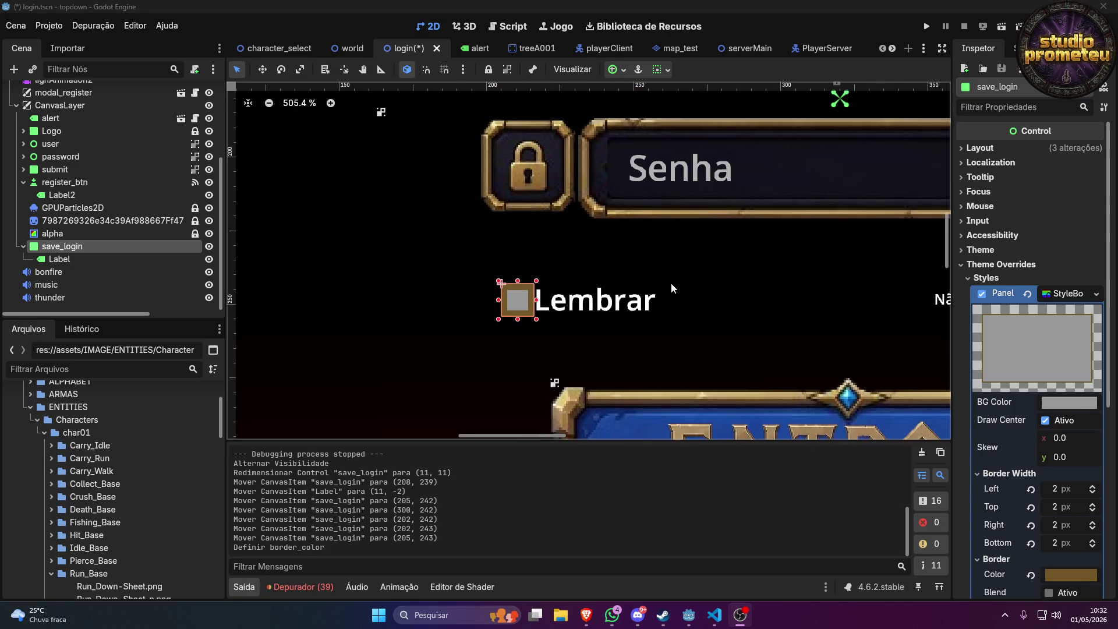
scroll(672, 283, "down", 1)
scroll(672, 284, "up", 4)
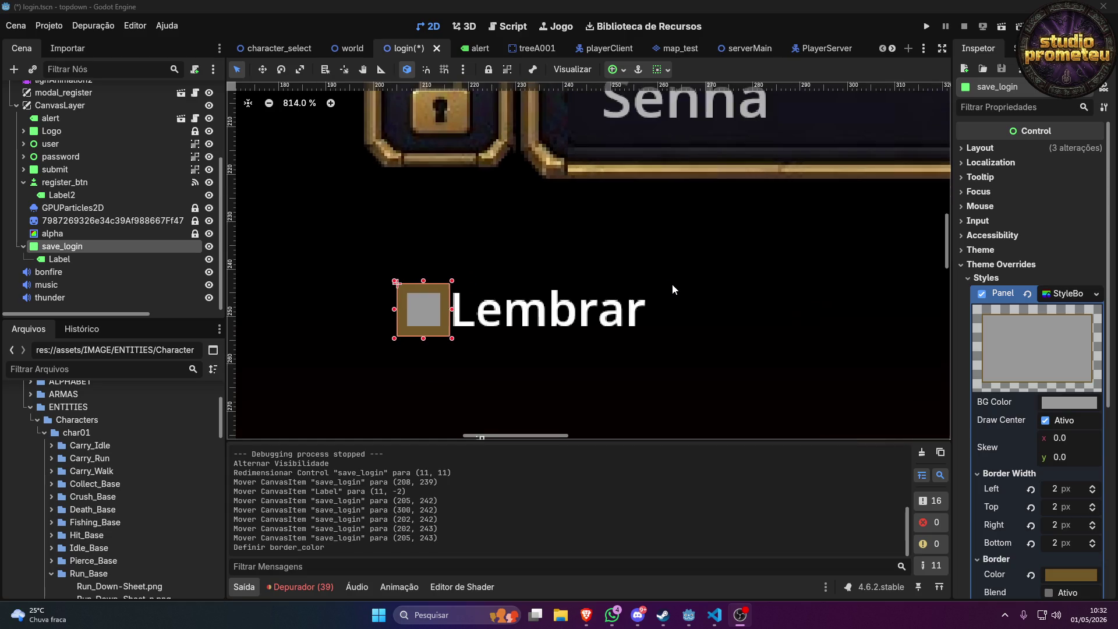
scroll(378, 292, "up", 2)
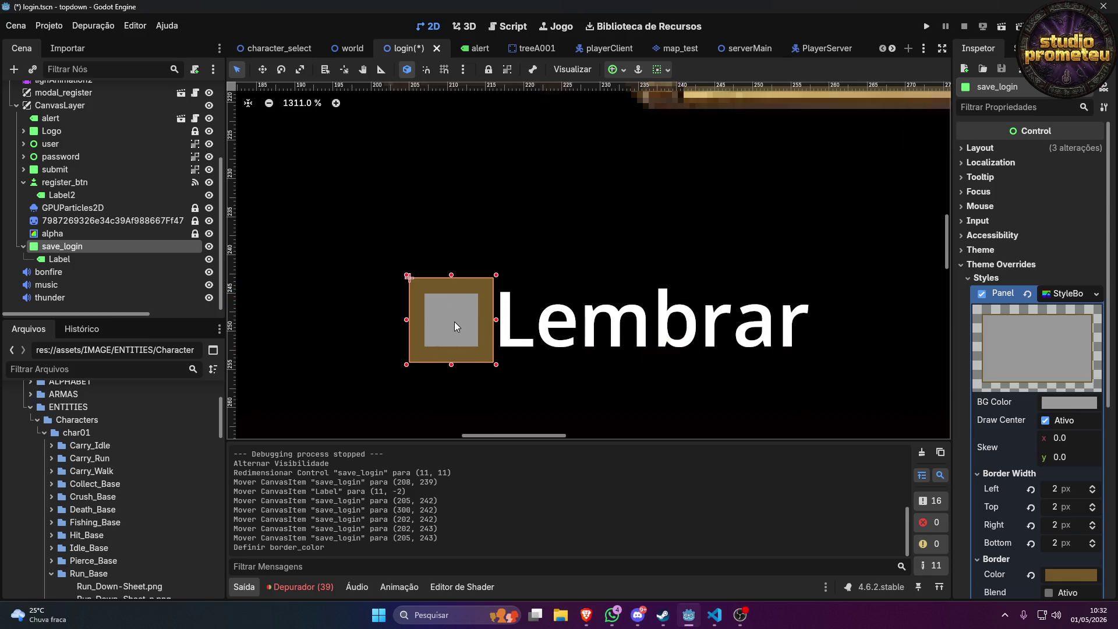
left_click(1061, 404)
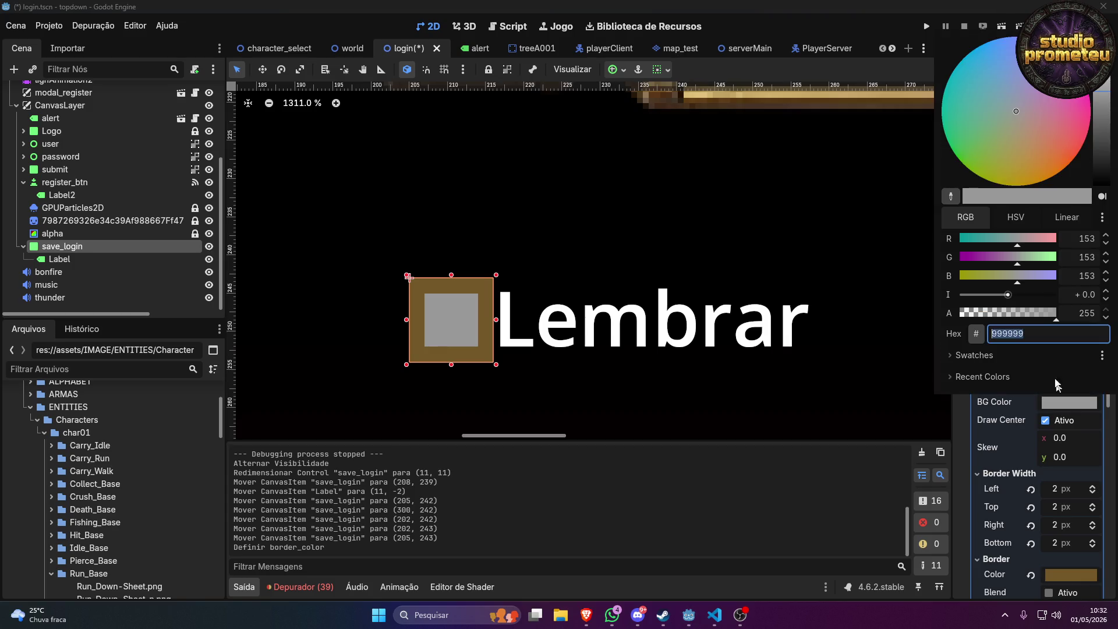
type("ffffff")
key("Return")
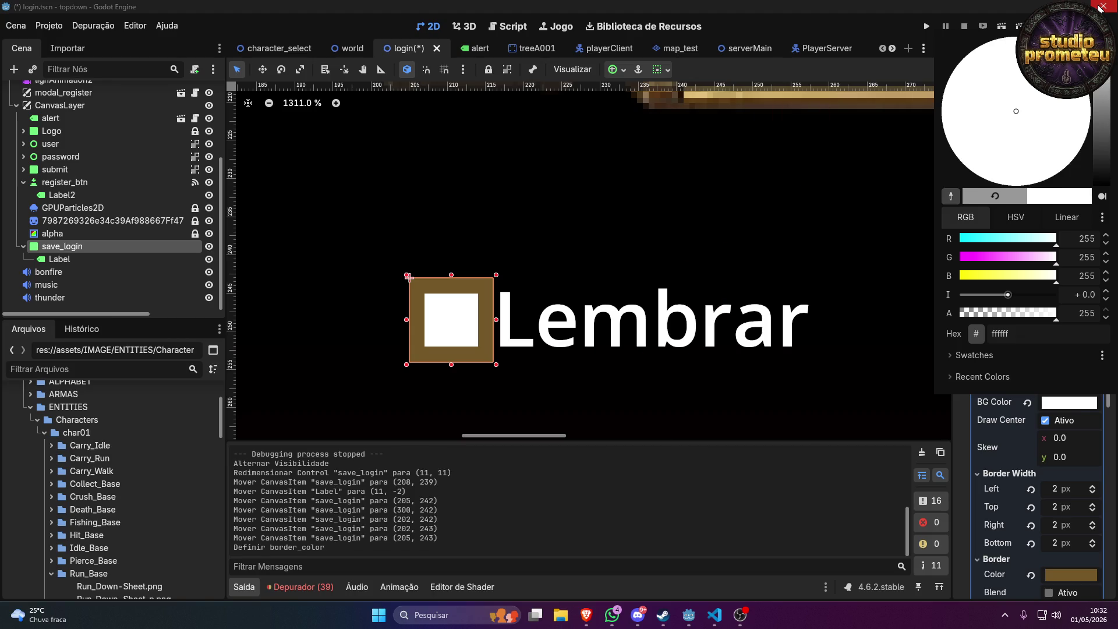
mouse_move(1099, 38)
left_mouse_down()
mouse_move(1099, 117)
mouse_move(1099, 72)
left_mouse_up()
left_click(659, 205)
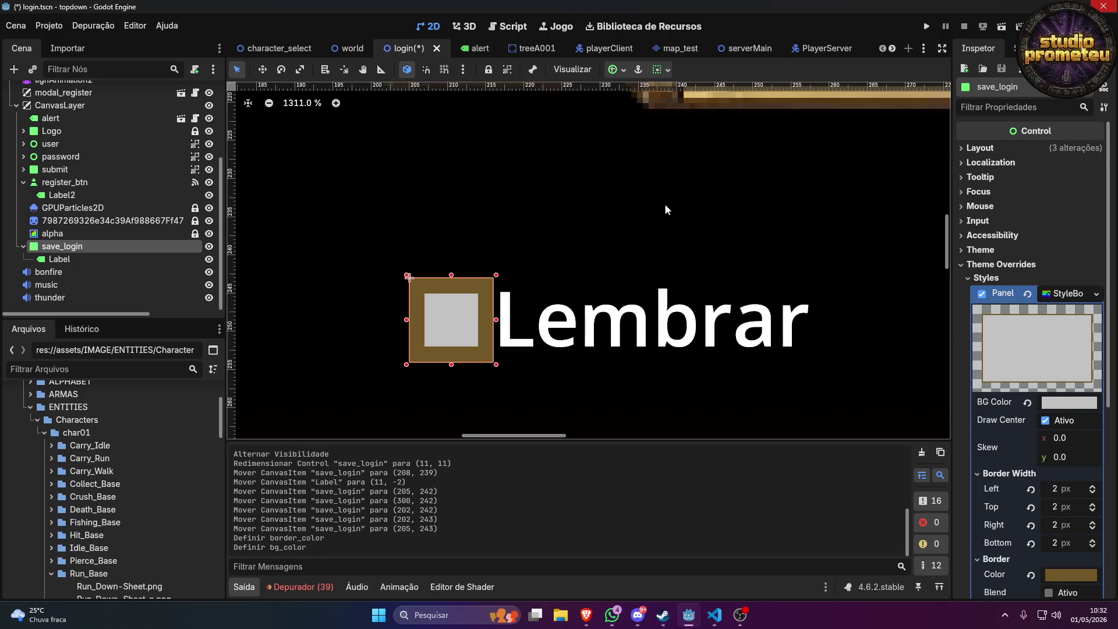
scroll(665, 204, "down", 10)
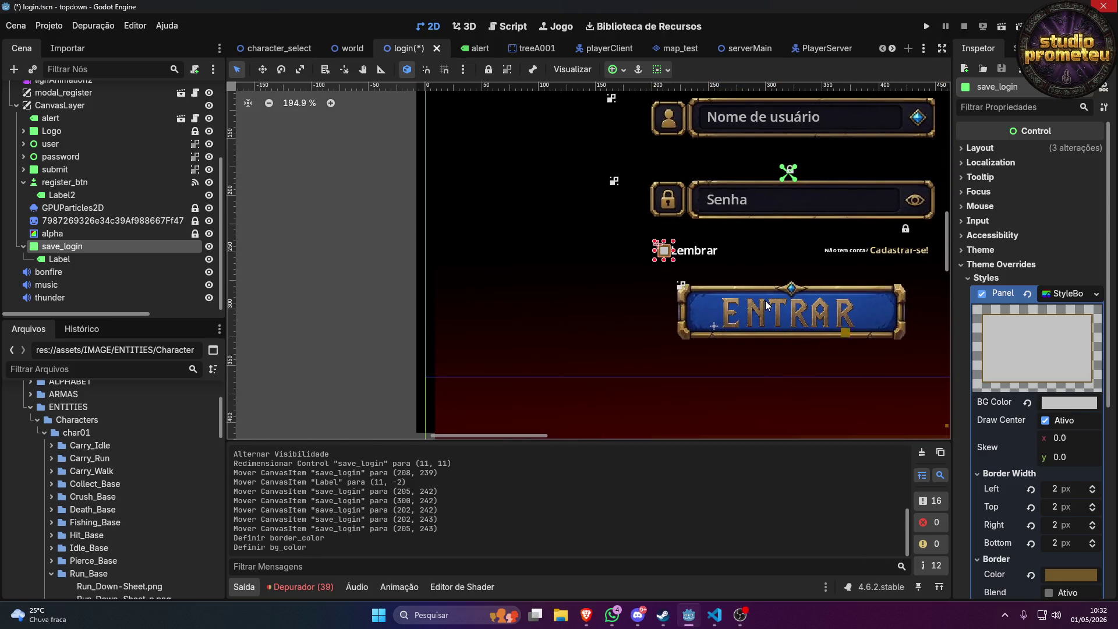
Save and run the game to check the grey-filled Lembrar box, then stop it.
left_click(783, 259)
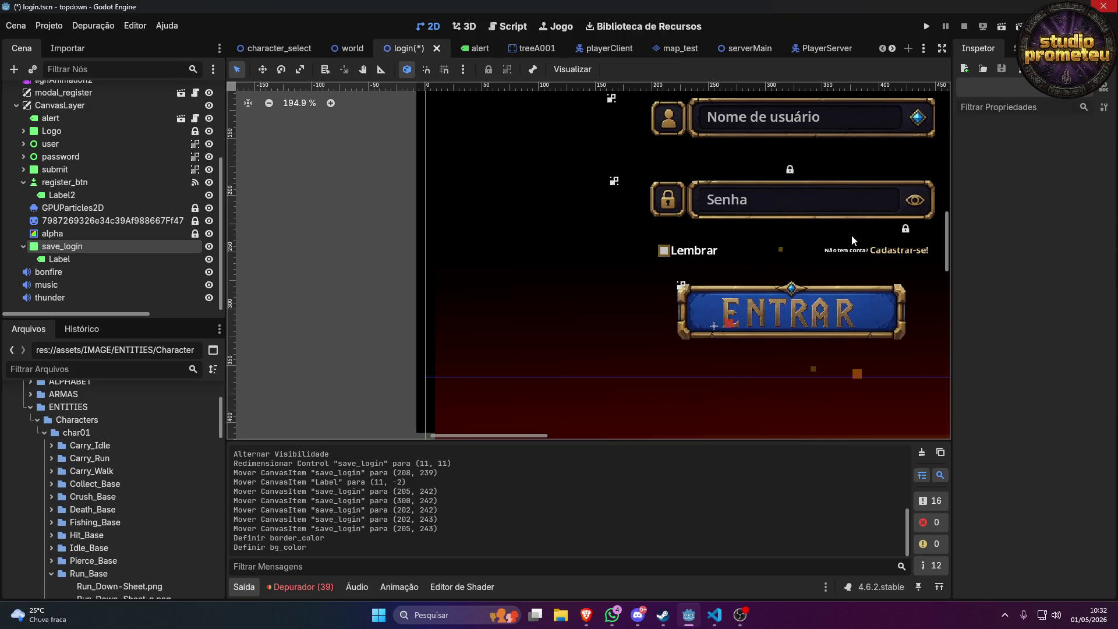
left_click(925, 25)
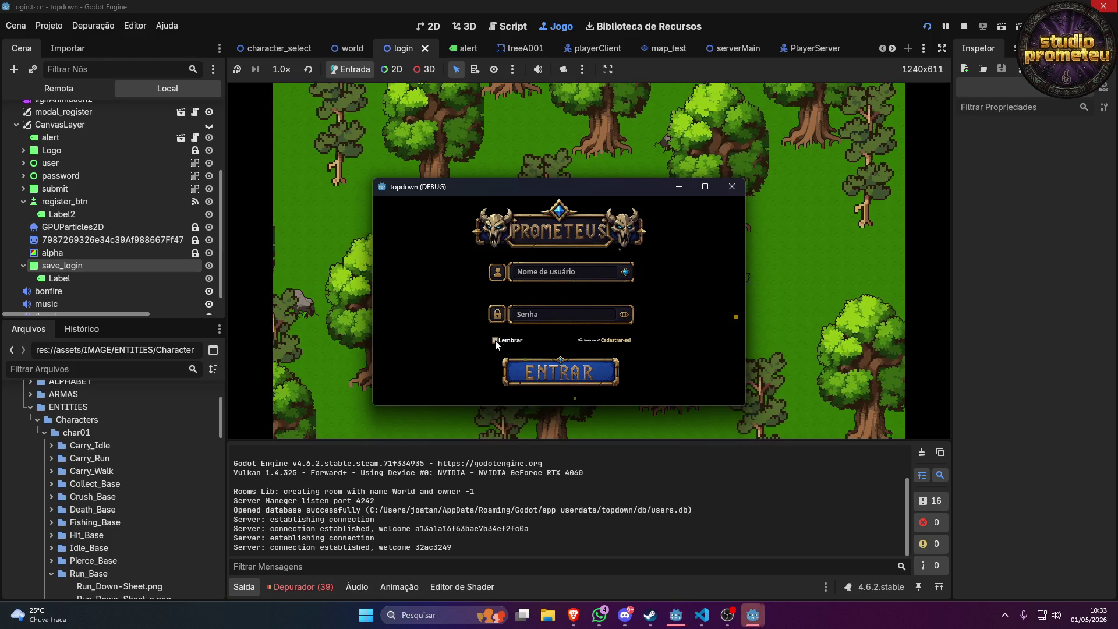
left_click(704, 186)
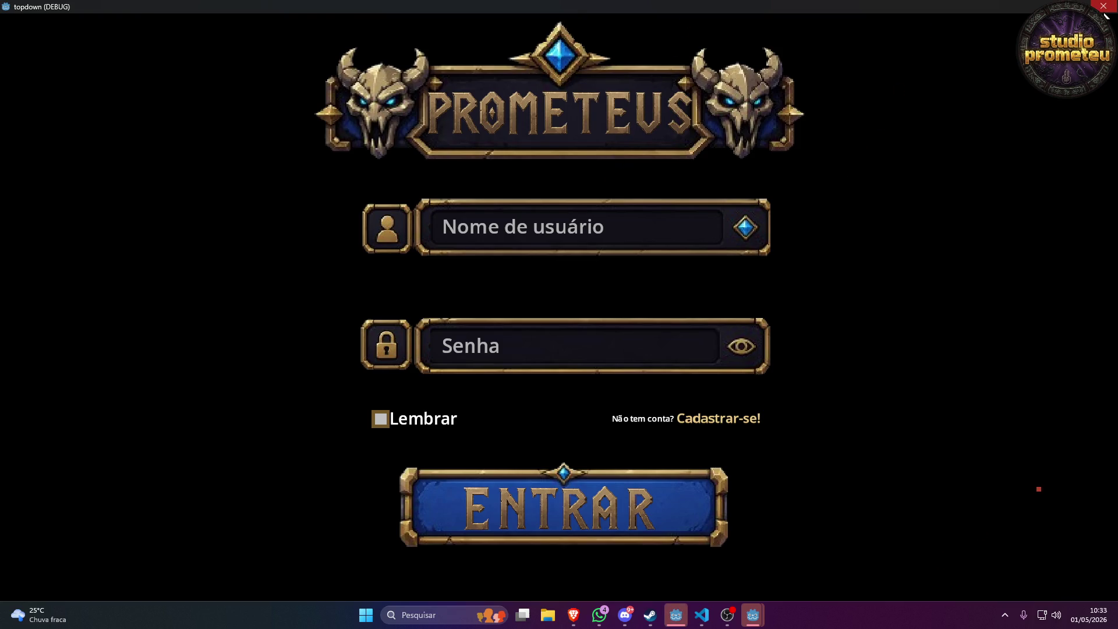
key("super+Down")
left_click(731, 186)
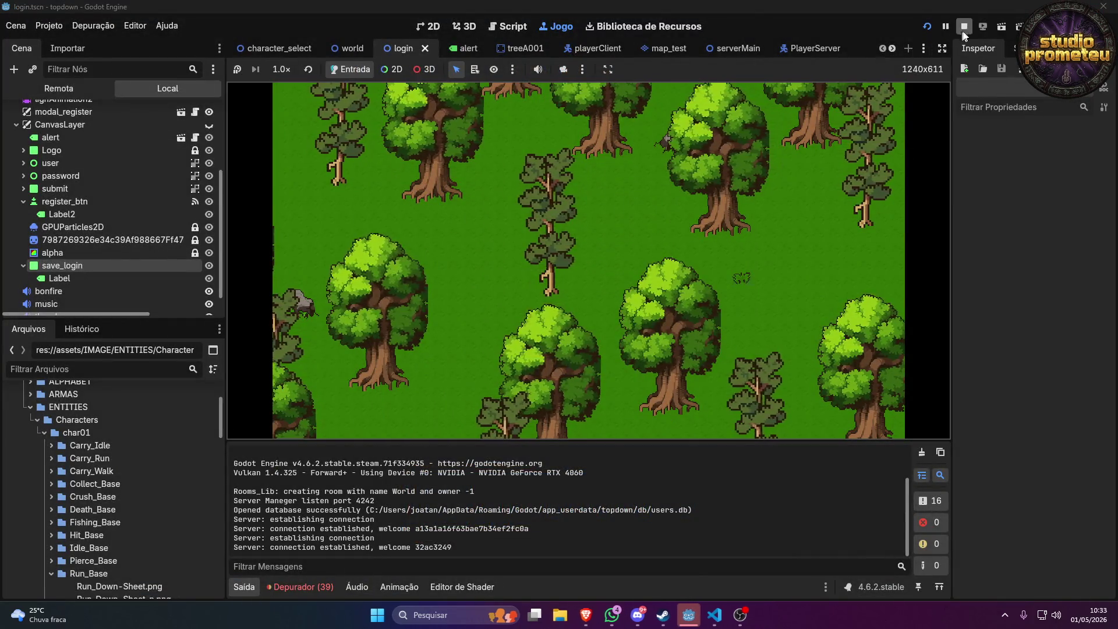
Show the CanvasLayer and move the Lembrar label right to (15, -2).
left_click(209, 106)
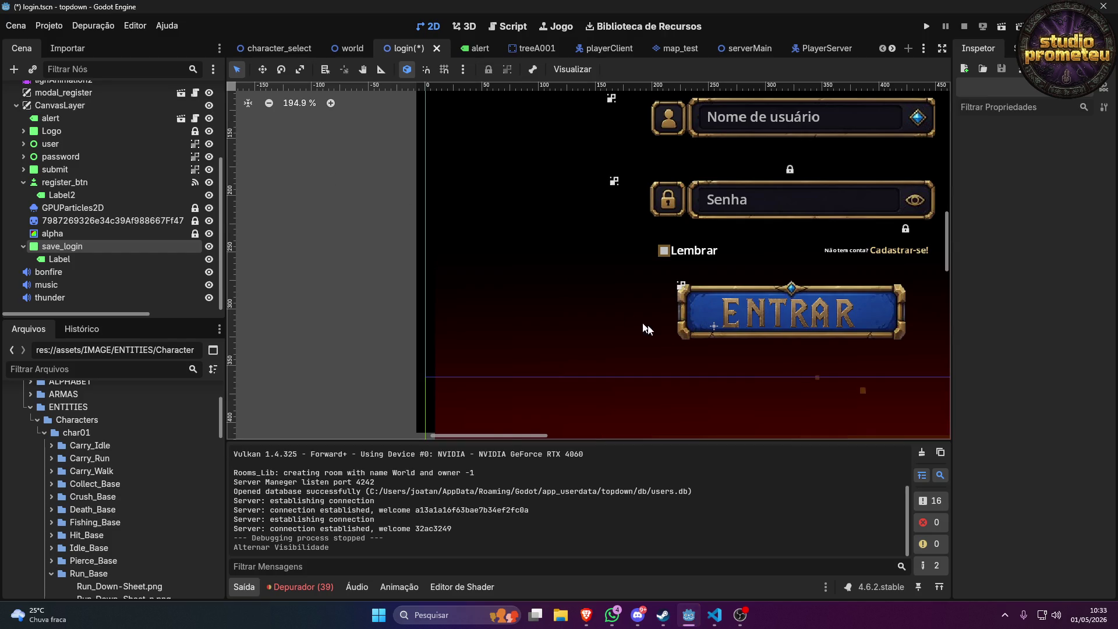
scroll(671, 201, "up", 6)
left_click_drag(671, 201, 681, 205)
left_click(650, 250)
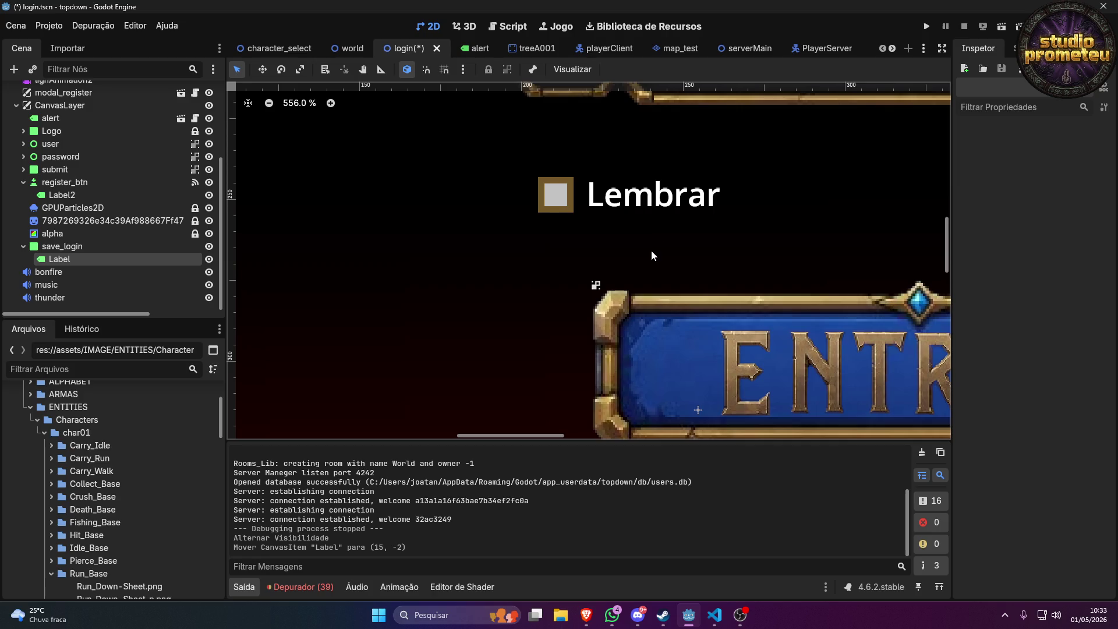
scroll(644, 236, "down", 6)
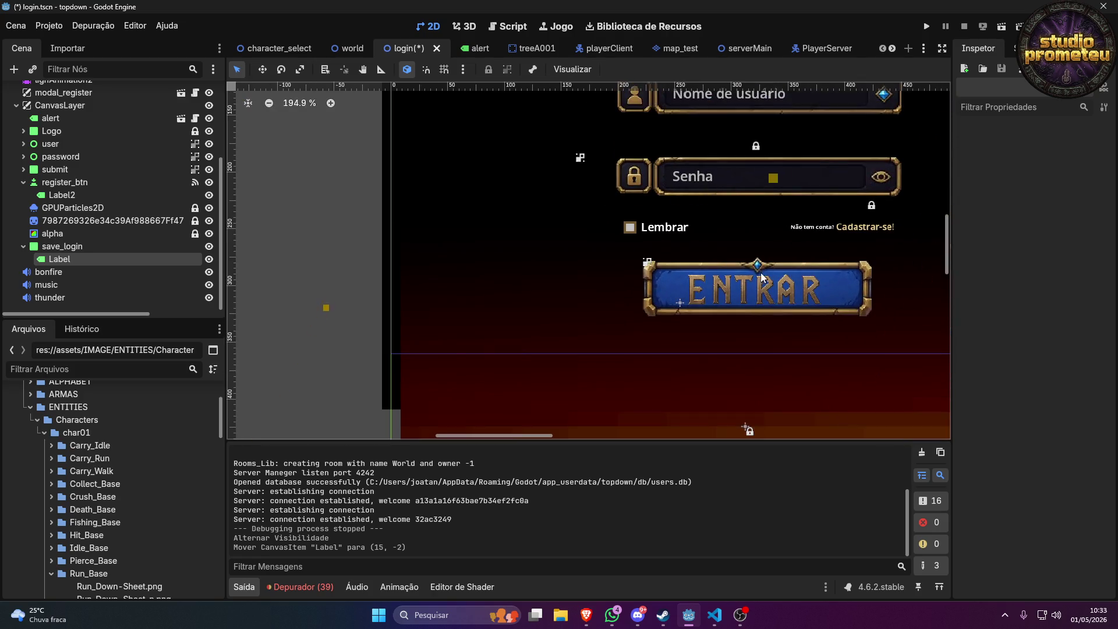
Nudge the save_login checkbox right to (216, 243).
left_click(631, 230)
left_click_drag(633, 226, 637, 226)
left_click(753, 230)
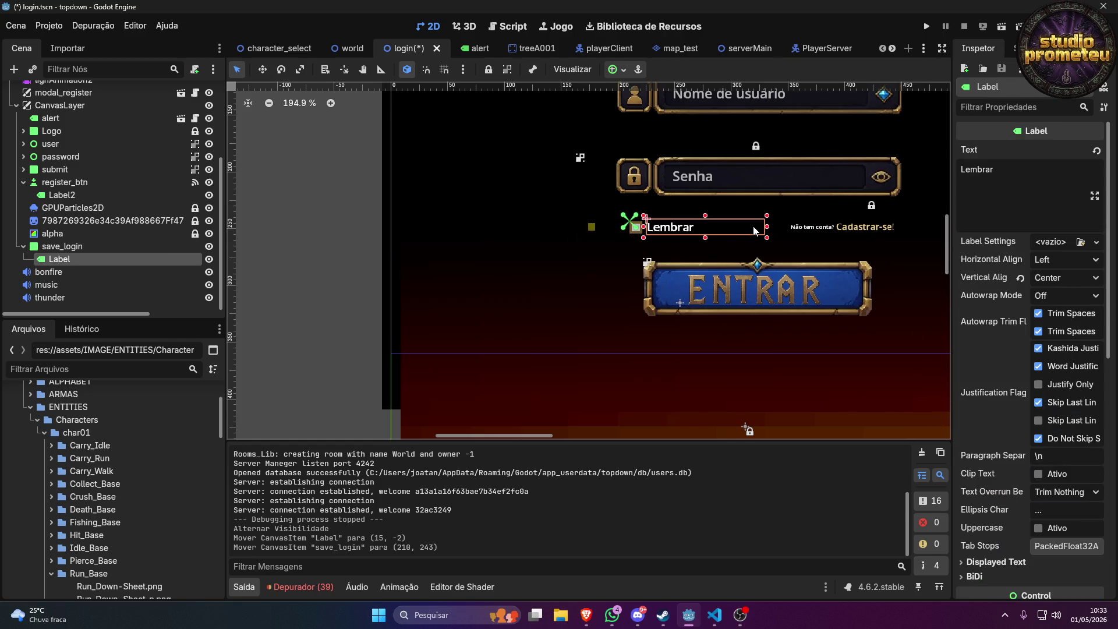
left_click(699, 247)
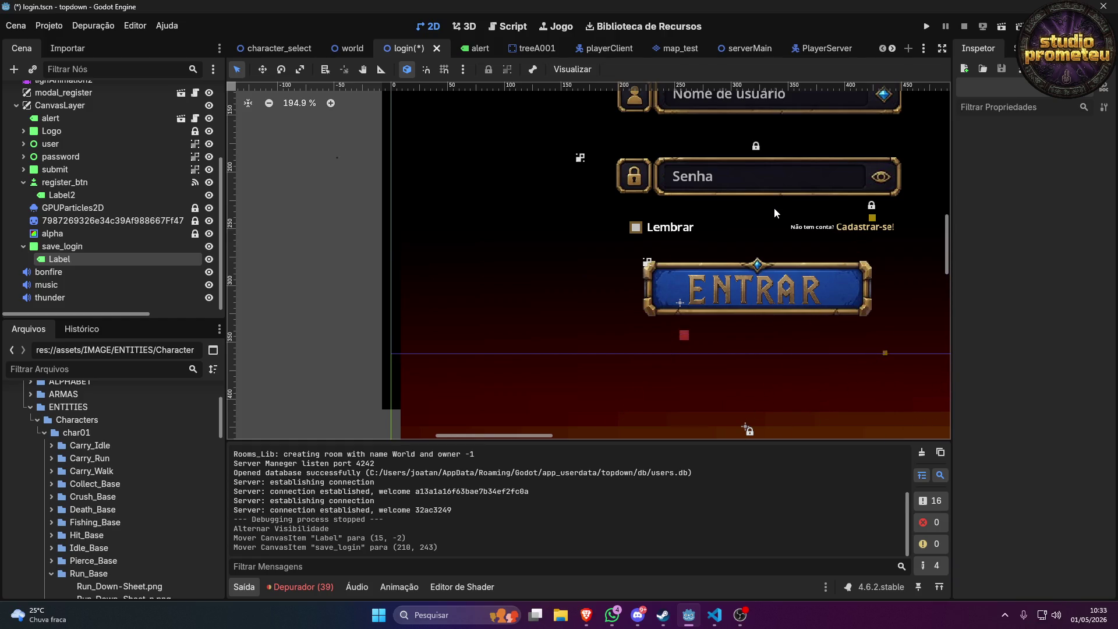
scroll(686, 246, "up", 3)
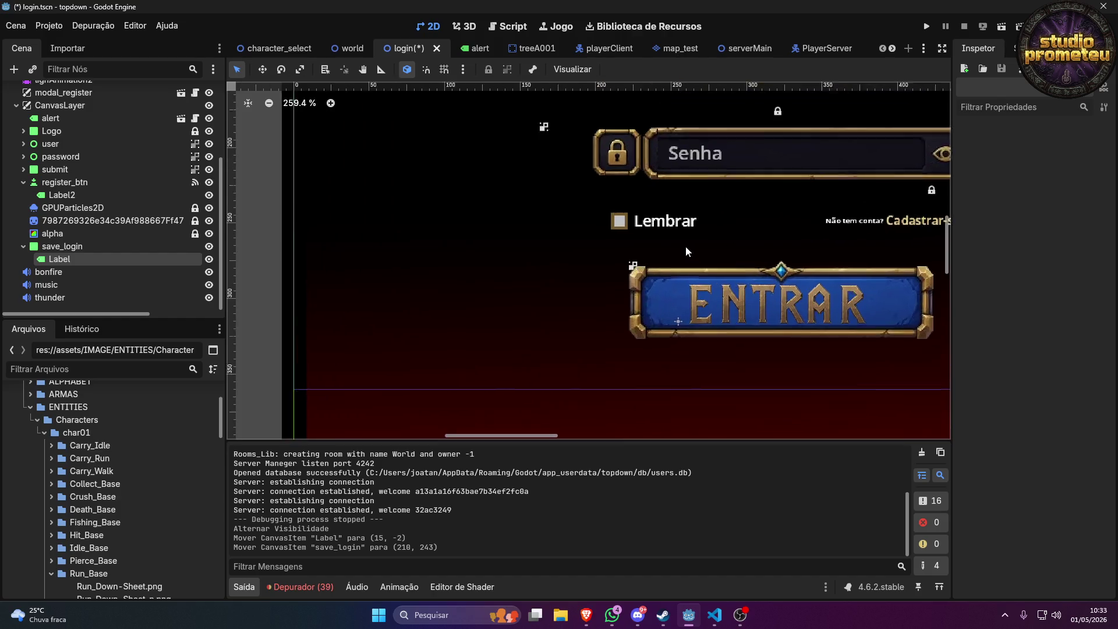
scroll(683, 251, "down", 1)
Bring the Steam window to the front and maximize it.
mouse_move(669, 615)
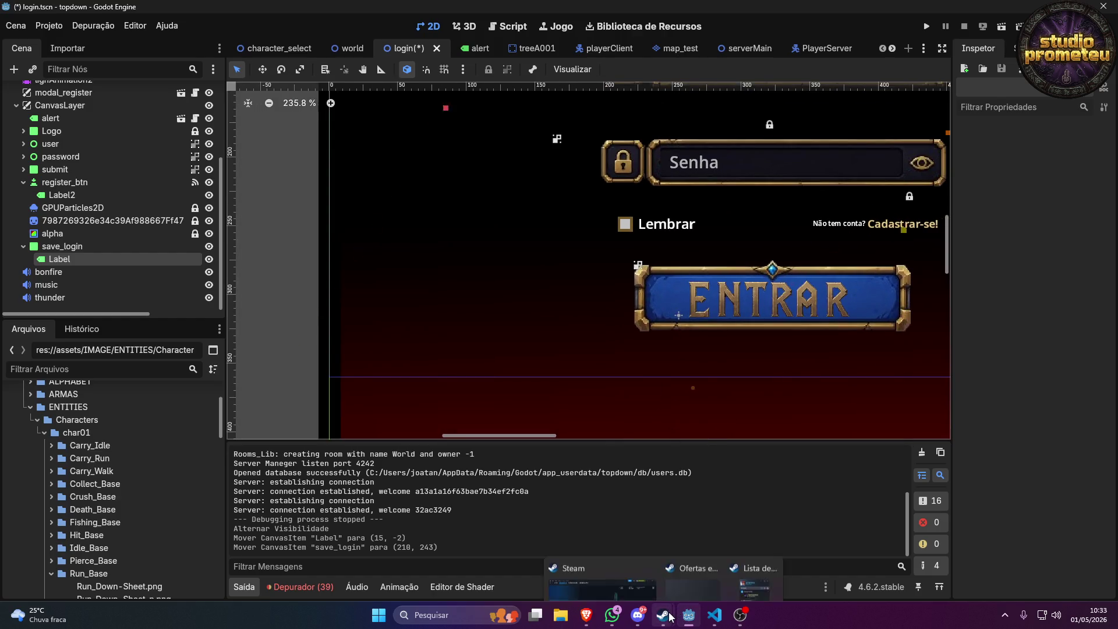
left_click(632, 575)
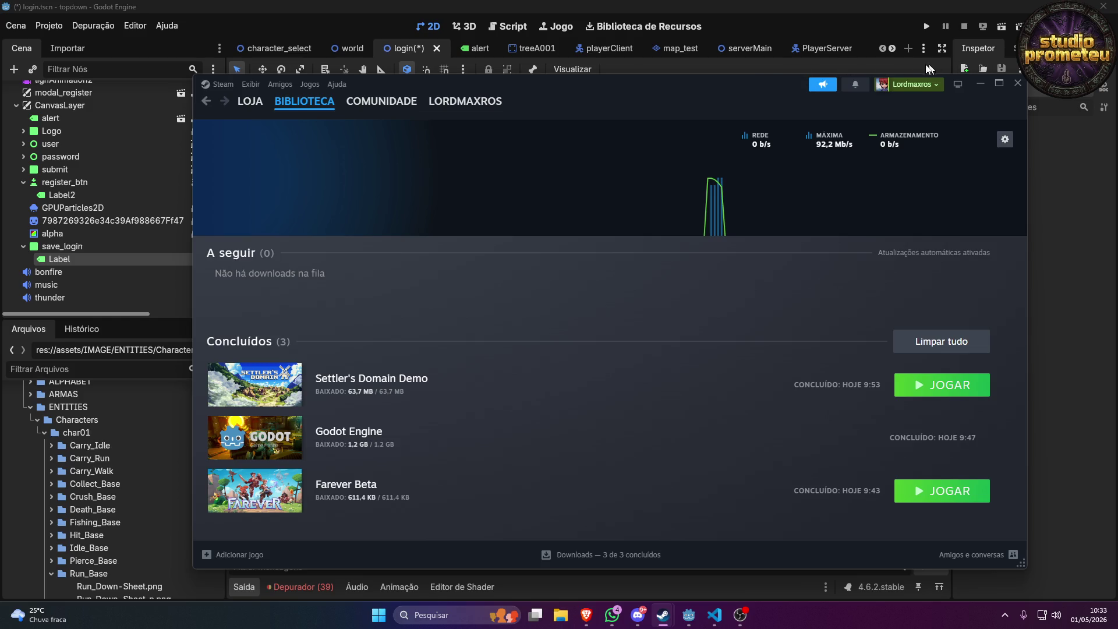
mouse_move(289, 101)
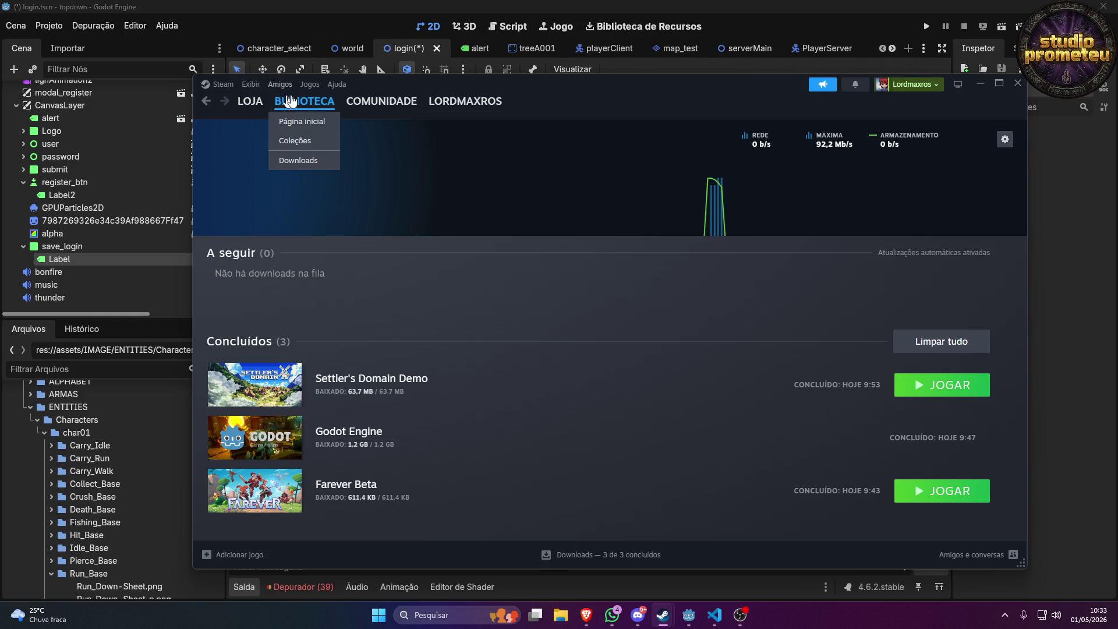
mouse_move(401, 81)
left_mouse_down()
mouse_move(381, 19)
mouse_move(429, 112)
mouse_move(473, 125)
left_mouse_up()
double_click(473, 124)
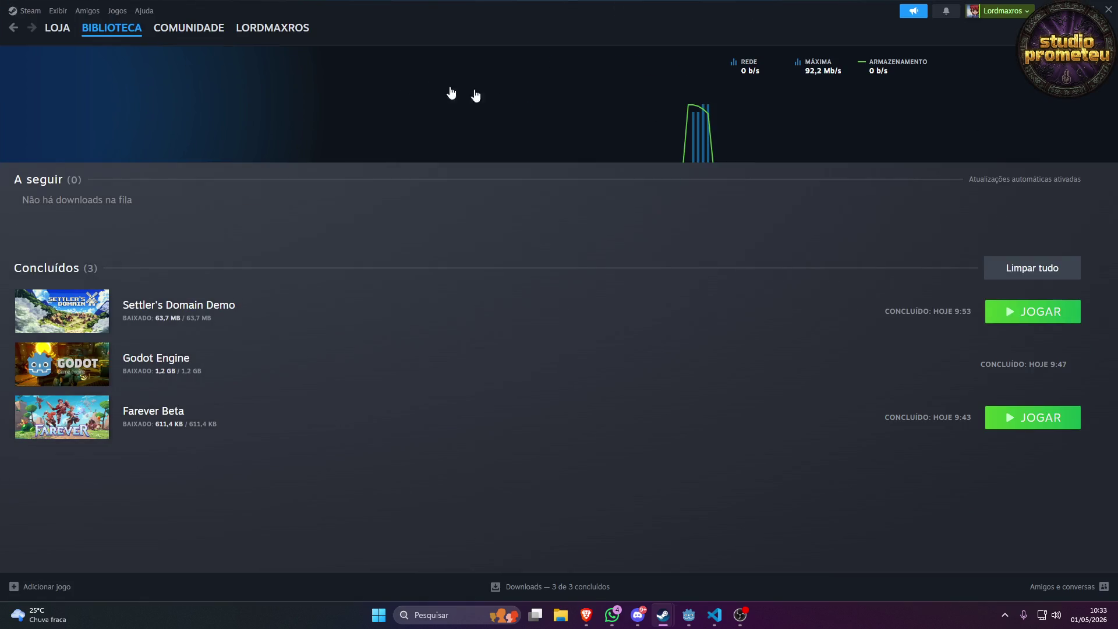
Browse the Steam library, then go to the LOJA store front page.
left_click(14, 30)
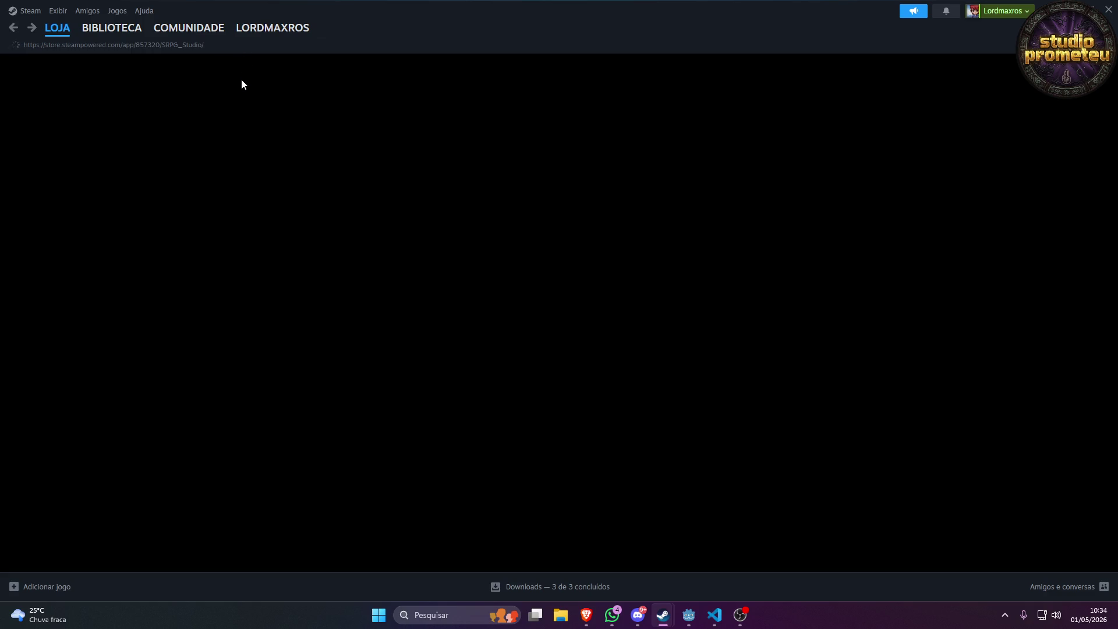
left_click(130, 29)
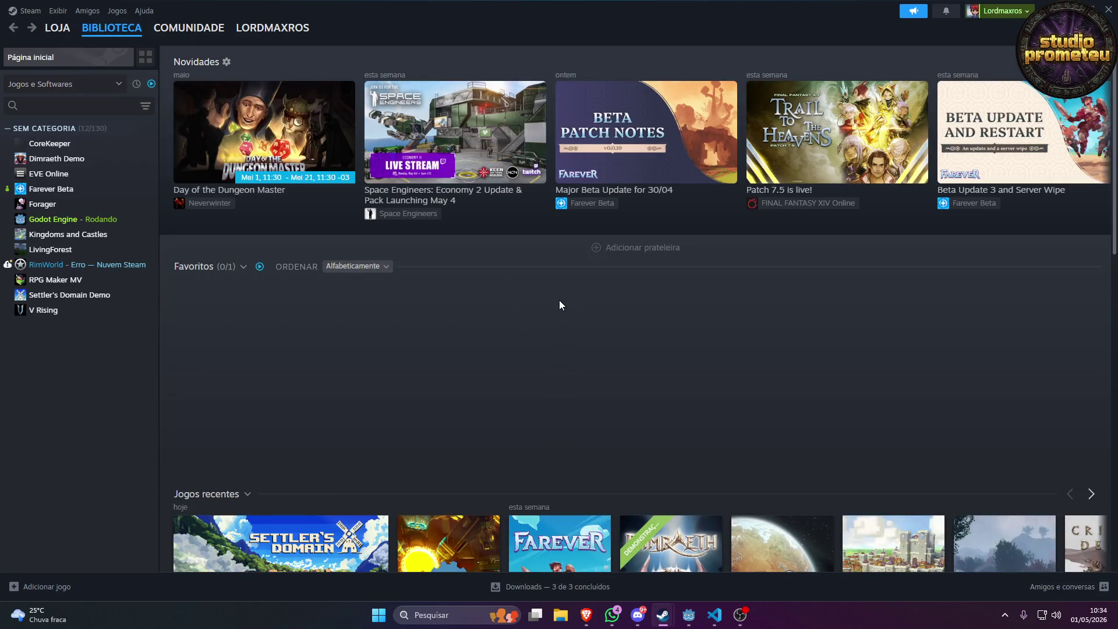
scroll(553, 319, "down", 7)
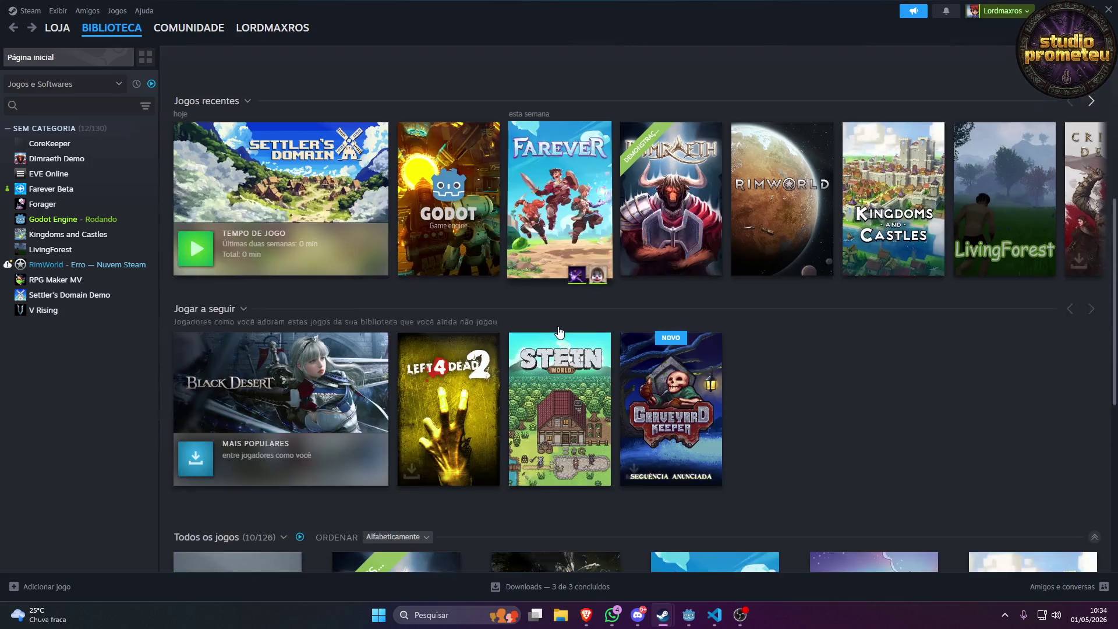
scroll(262, 210, "up", 7)
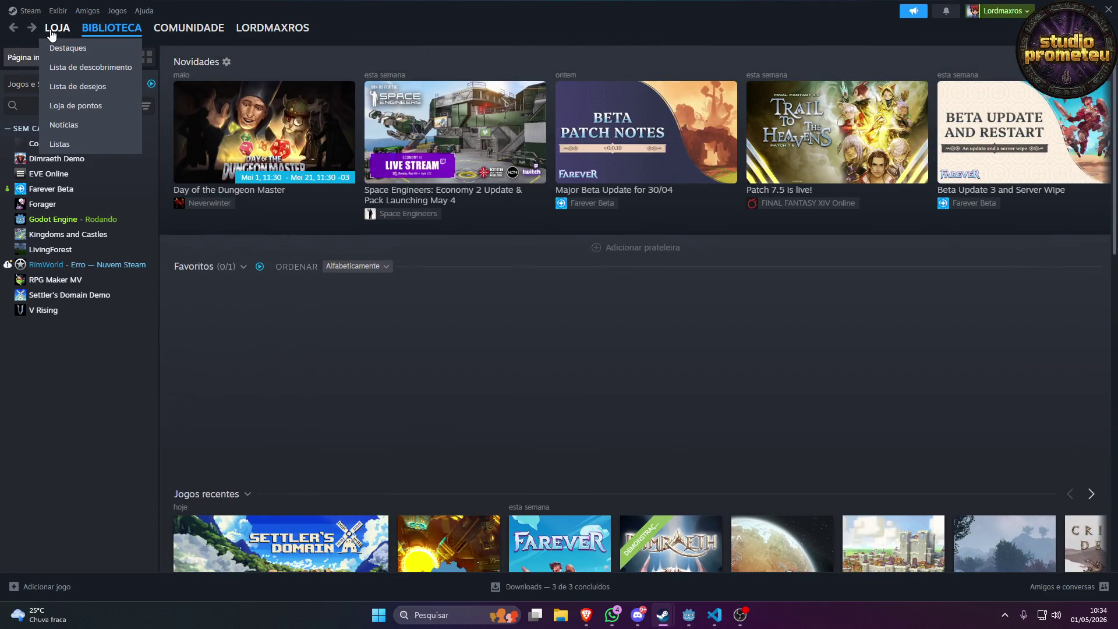
left_click(14, 29)
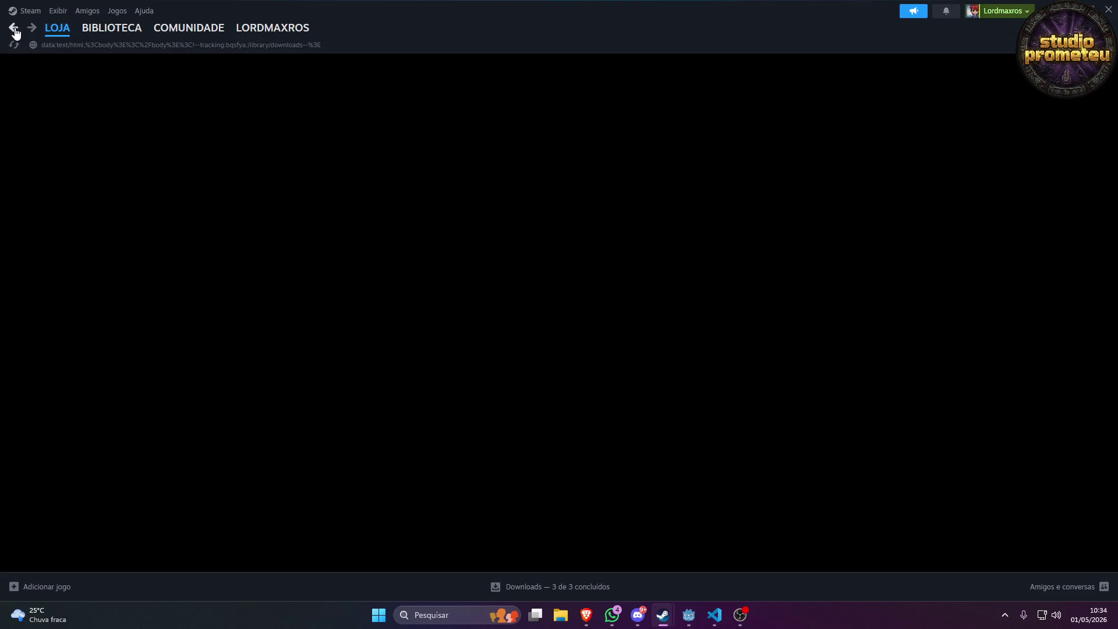
mouse_move(47, 34)
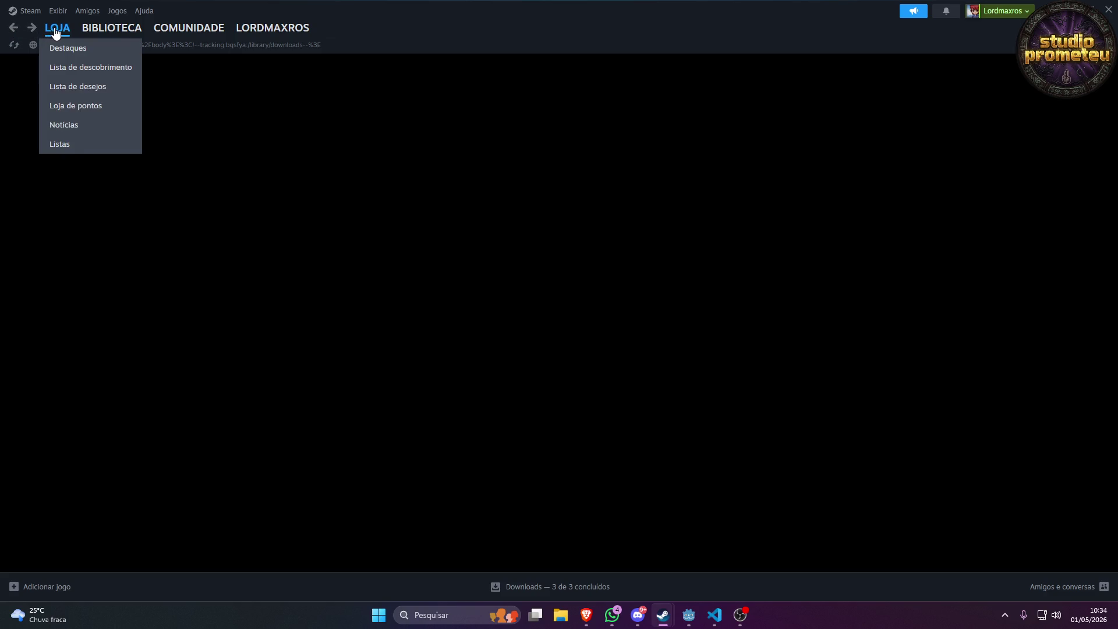
left_click(111, 28)
left_click(57, 28)
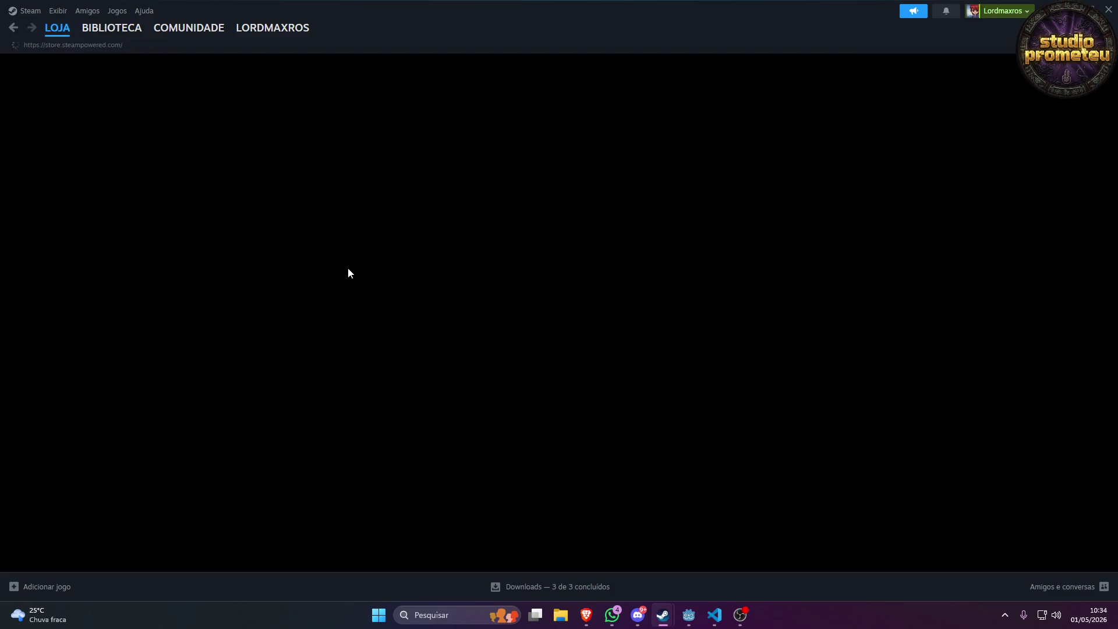
Search the Steam store for 'rpg maker' and open the RPG Maker MZ store page.
scroll(706, 351, "down", 5)
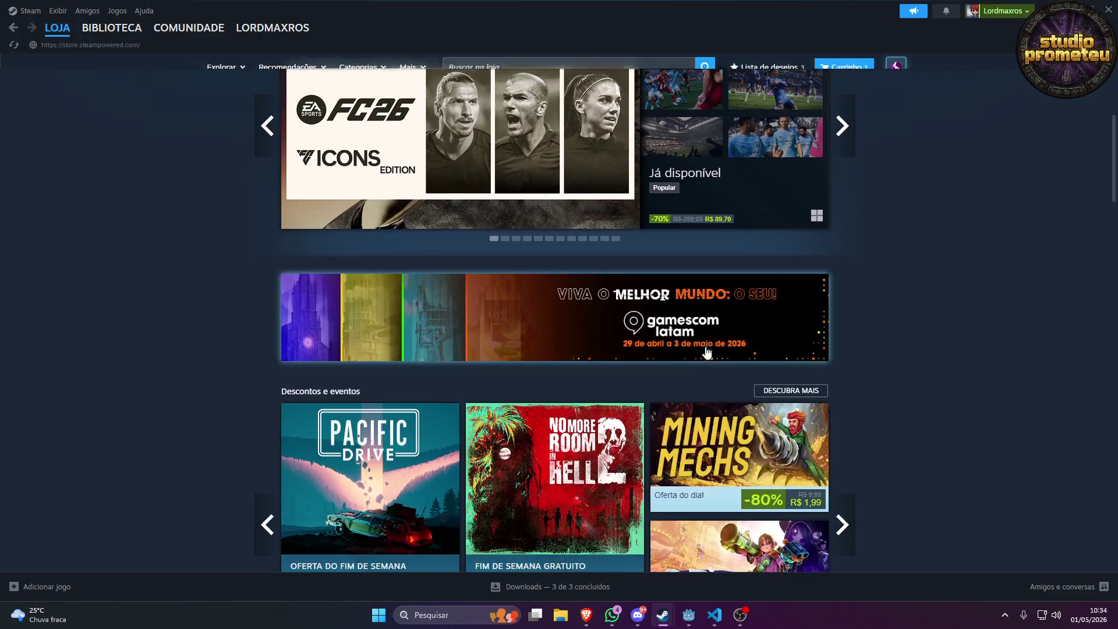
scroll(706, 351, "down", 2)
scroll(219, 86, "up", 6)
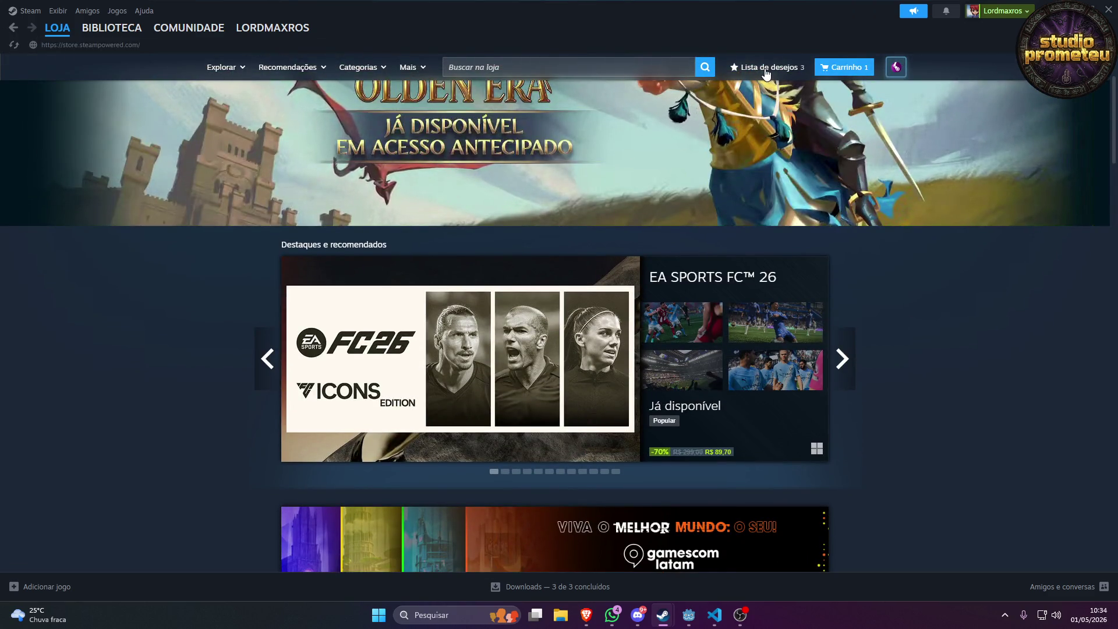
left_click(615, 65)
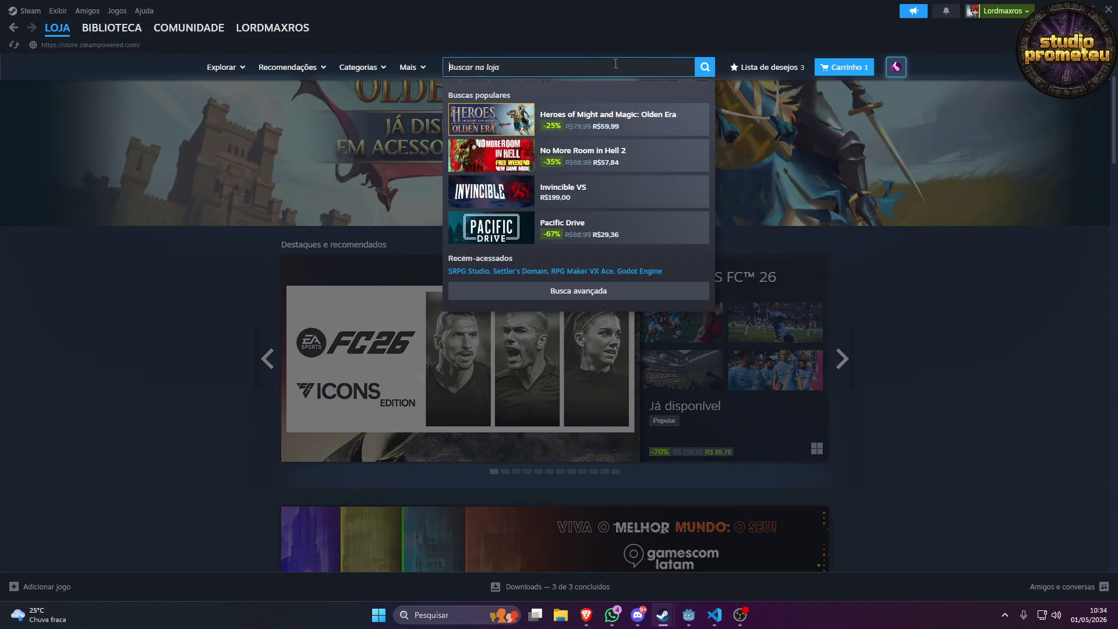
type("rpg .ma")
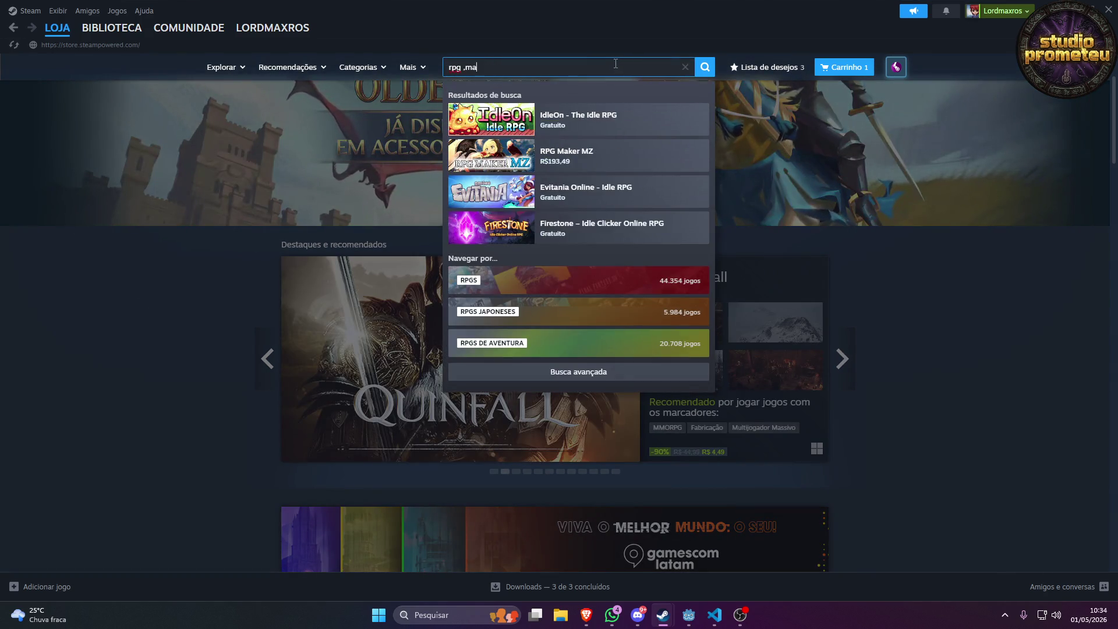
key("BackSpace")
key("BackSpace")
key("BackSpace")
type("mak")
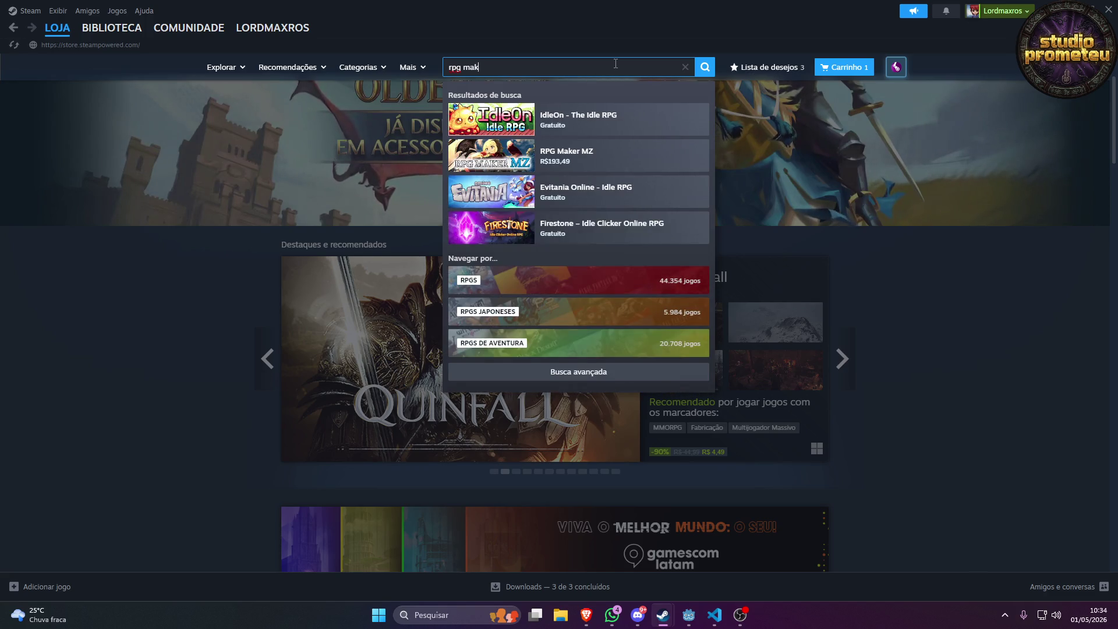
type("er")
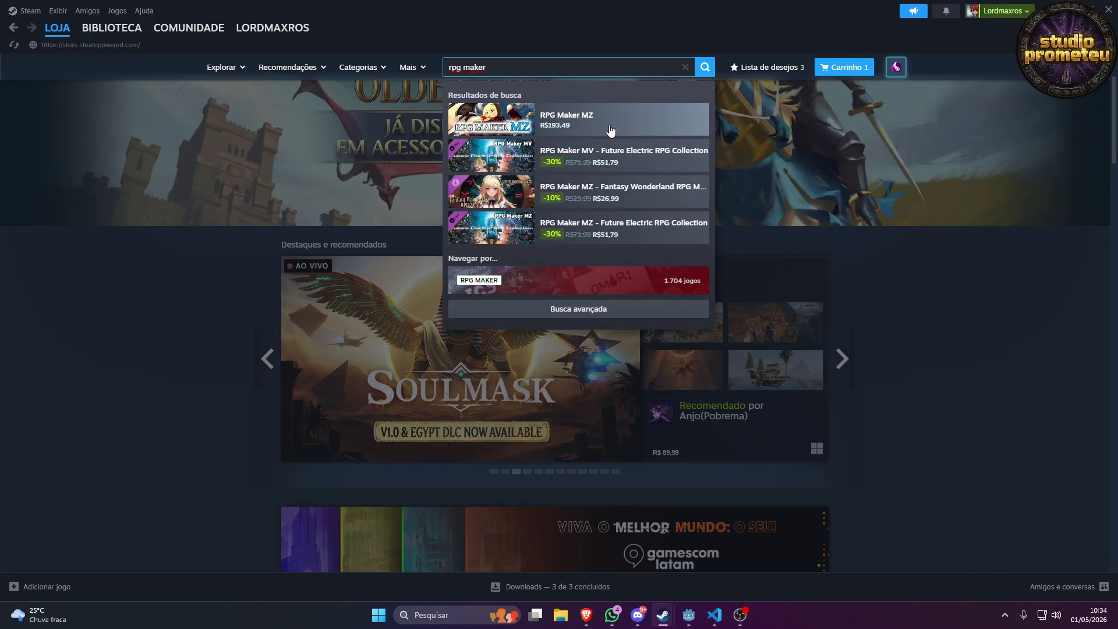
left_click(609, 129)
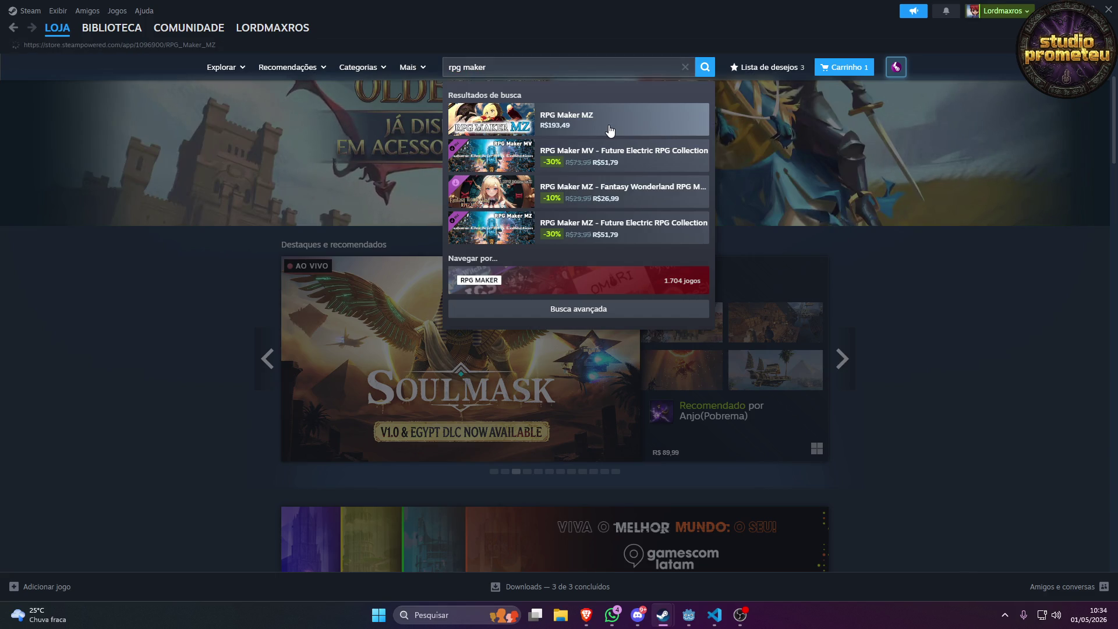
Scroll to RPG Maker MZ's similar titles and page the carousel forward and back.
scroll(583, 212, "down", 15)
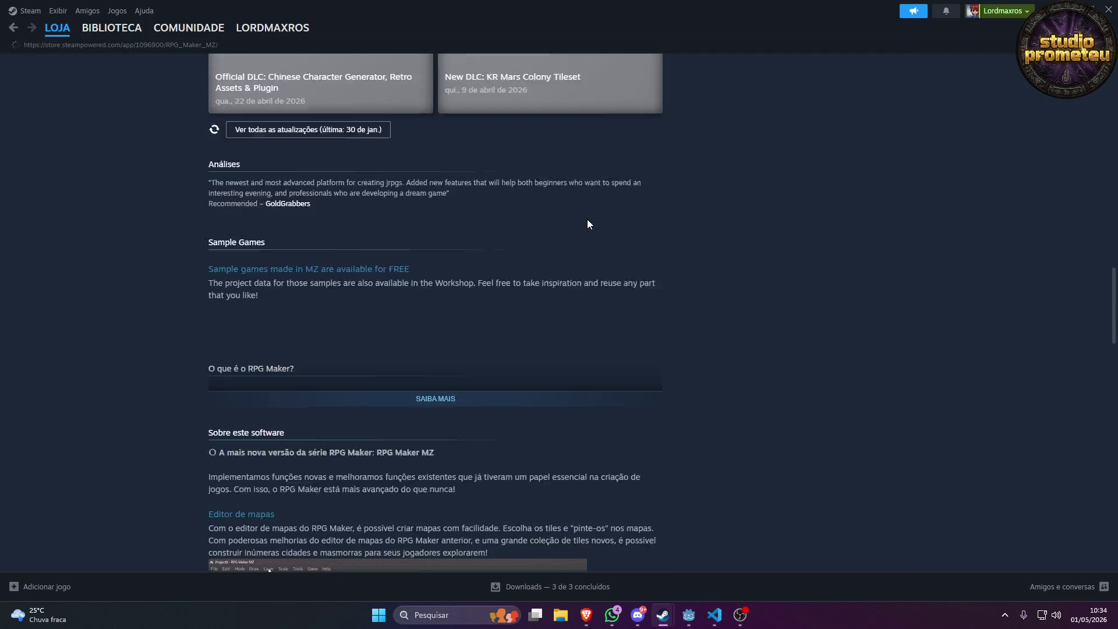
scroll(586, 224, "down", 10)
scroll(587, 228, "down", 5)
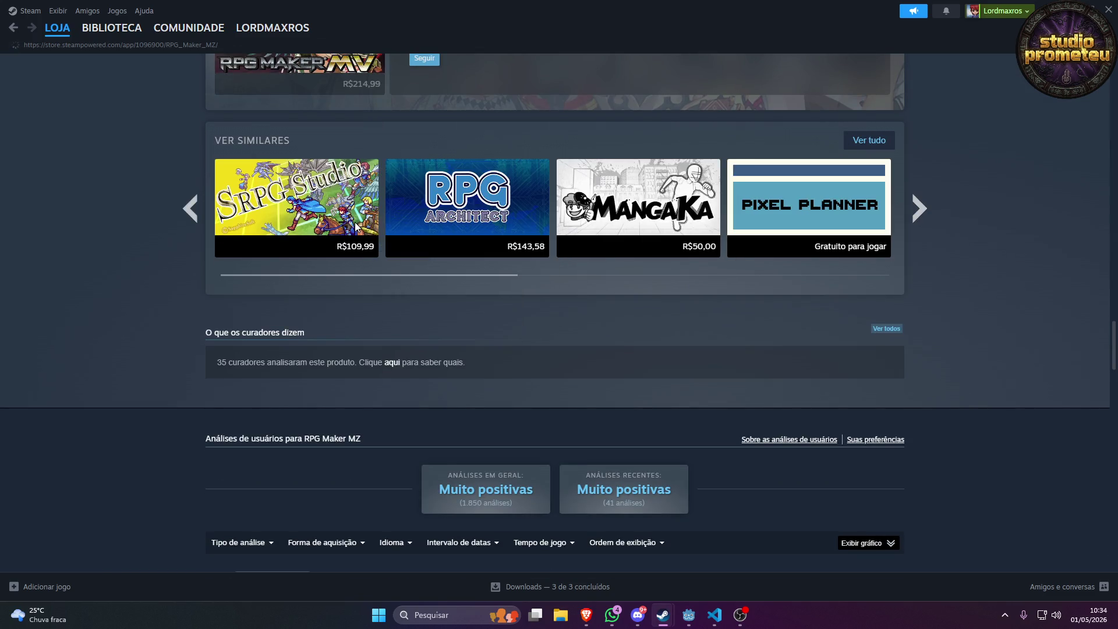
mouse_move(421, 198)
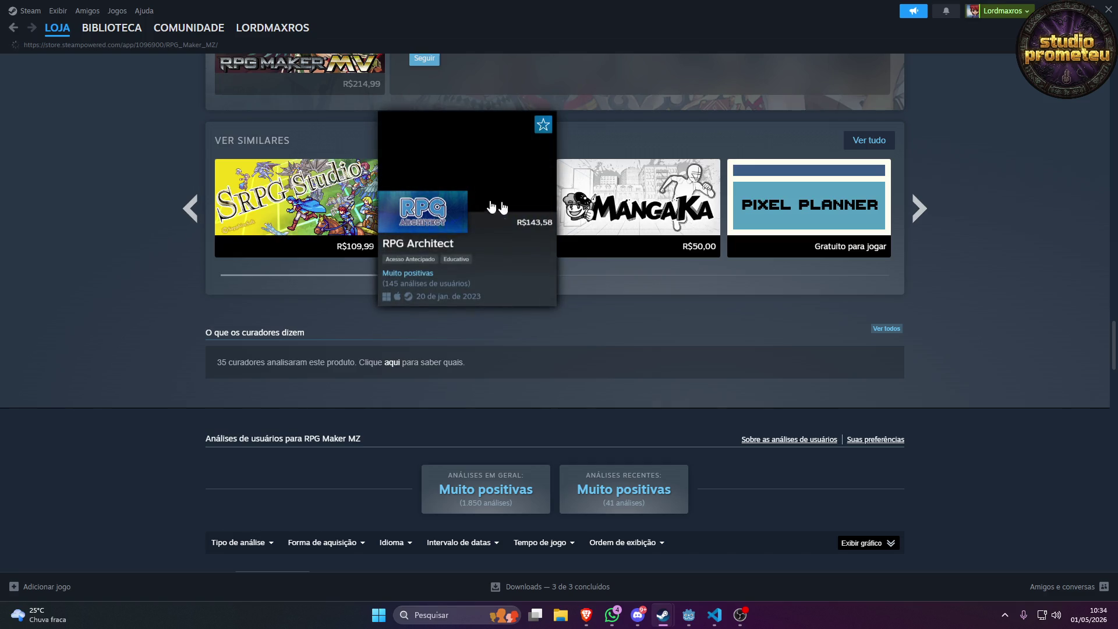
mouse_move(669, 209)
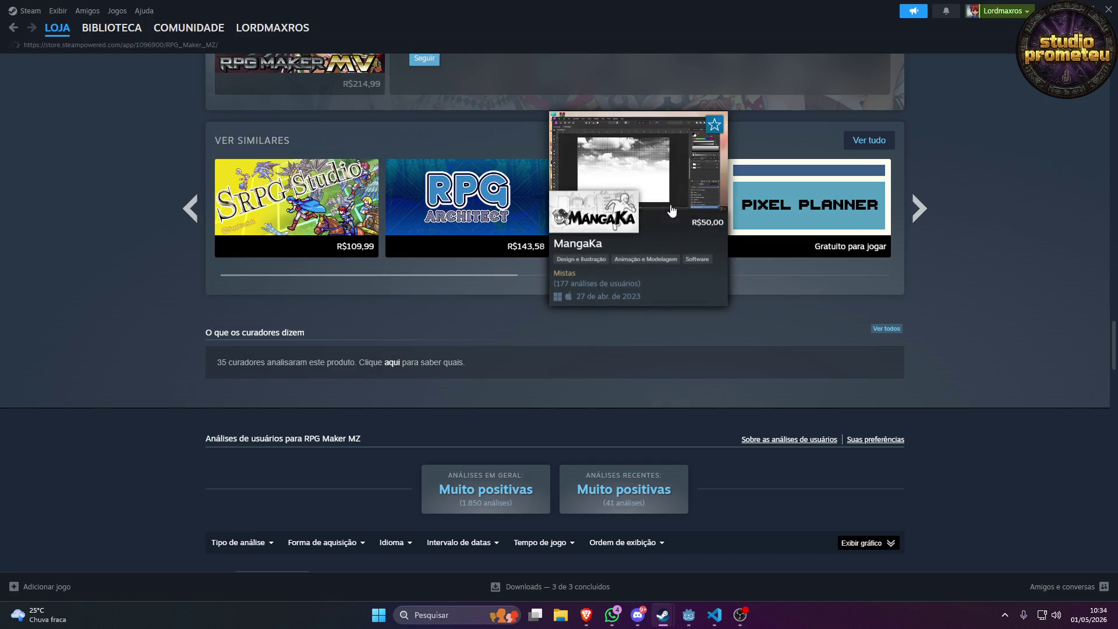
mouse_move(285, 245)
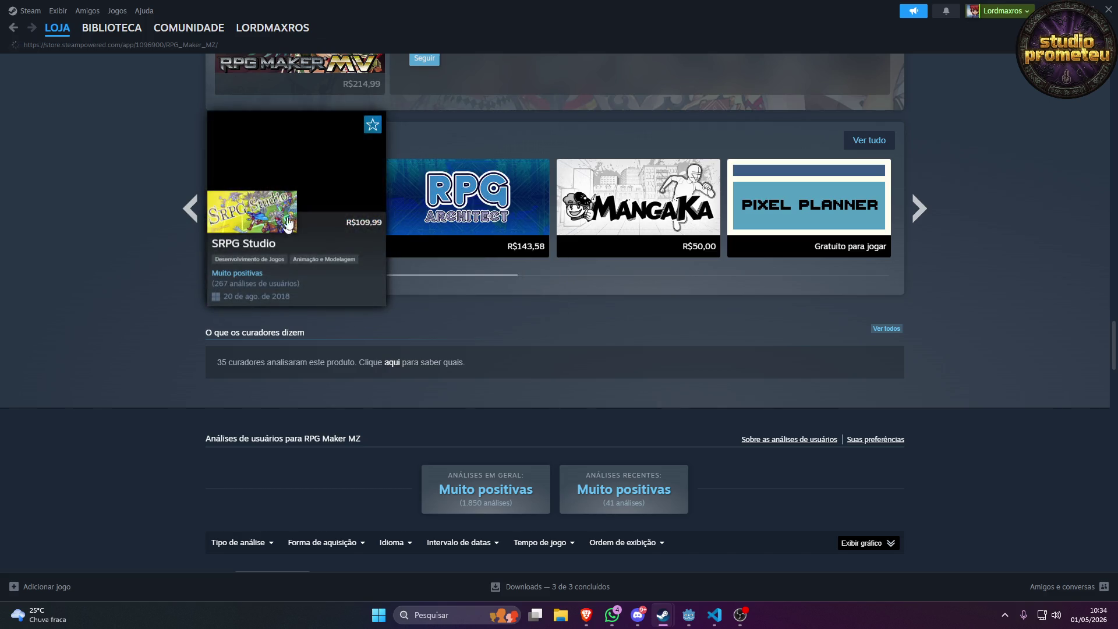
left_click(917, 209)
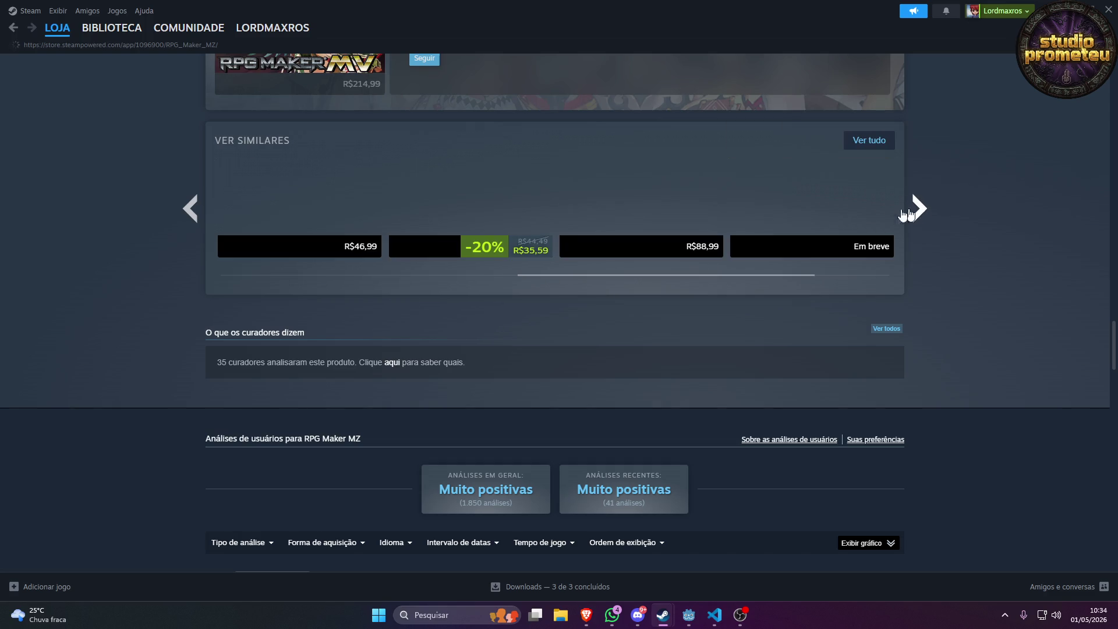
left_click(190, 209)
mouse_move(329, 205)
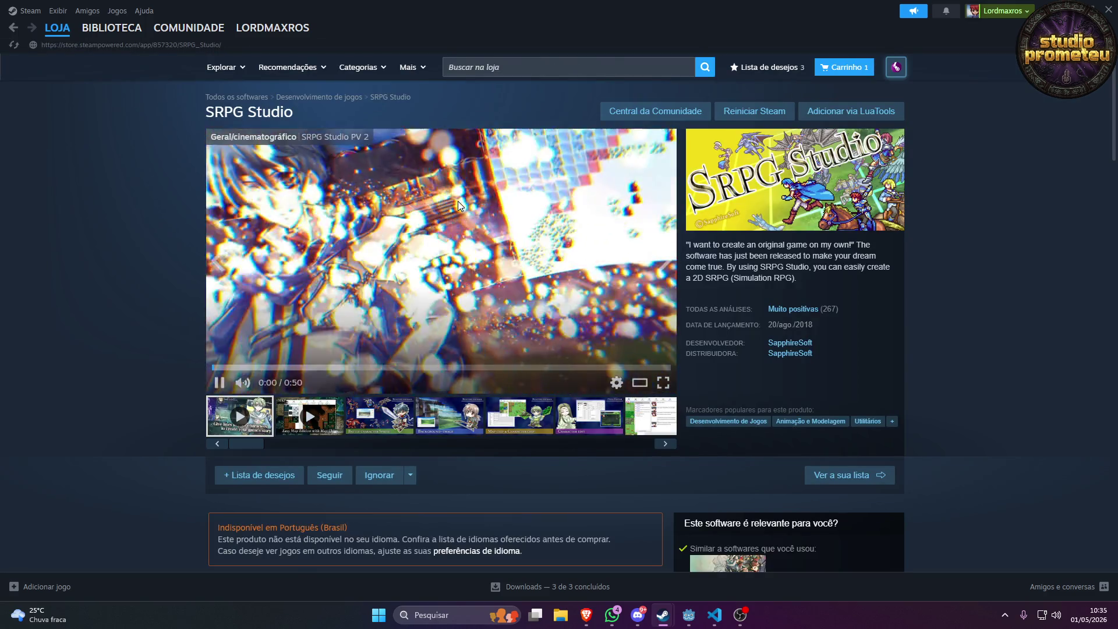
Pause the SRPG Studio trailer at 0:02 and check its 'Muito positivas' user reviews.
left_click(219, 383)
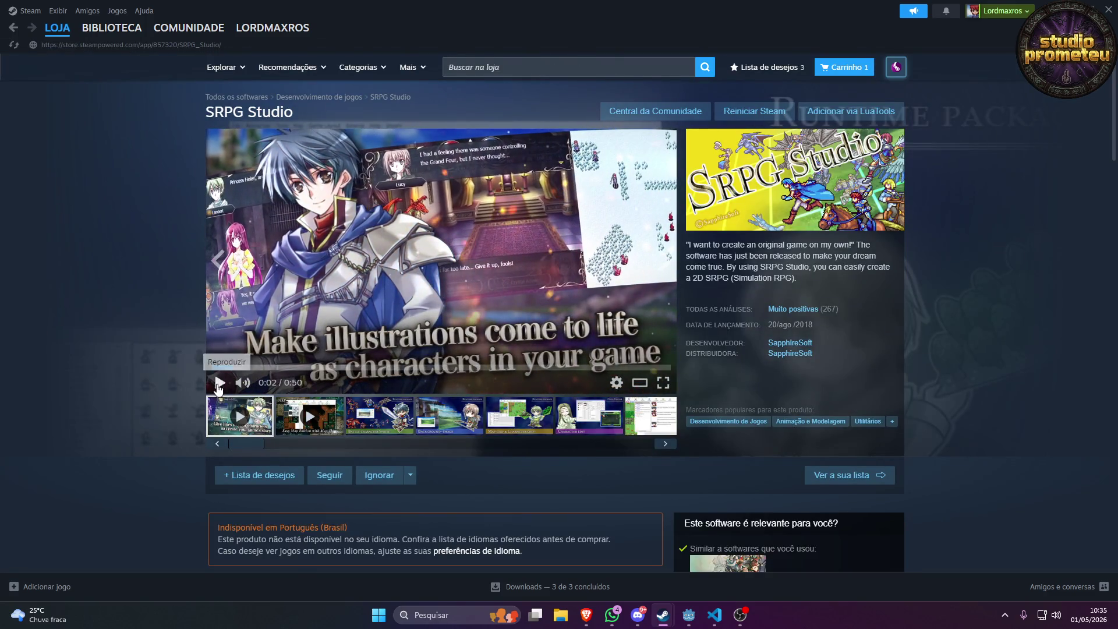
scroll(502, 274, "down", 10)
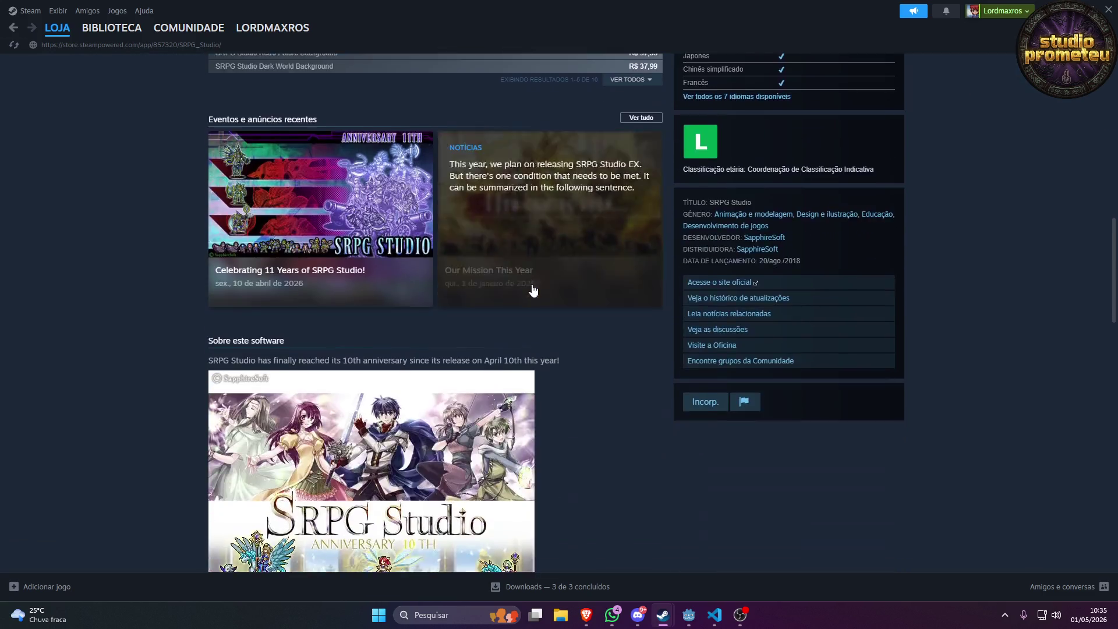
scroll(533, 289, "down", 15)
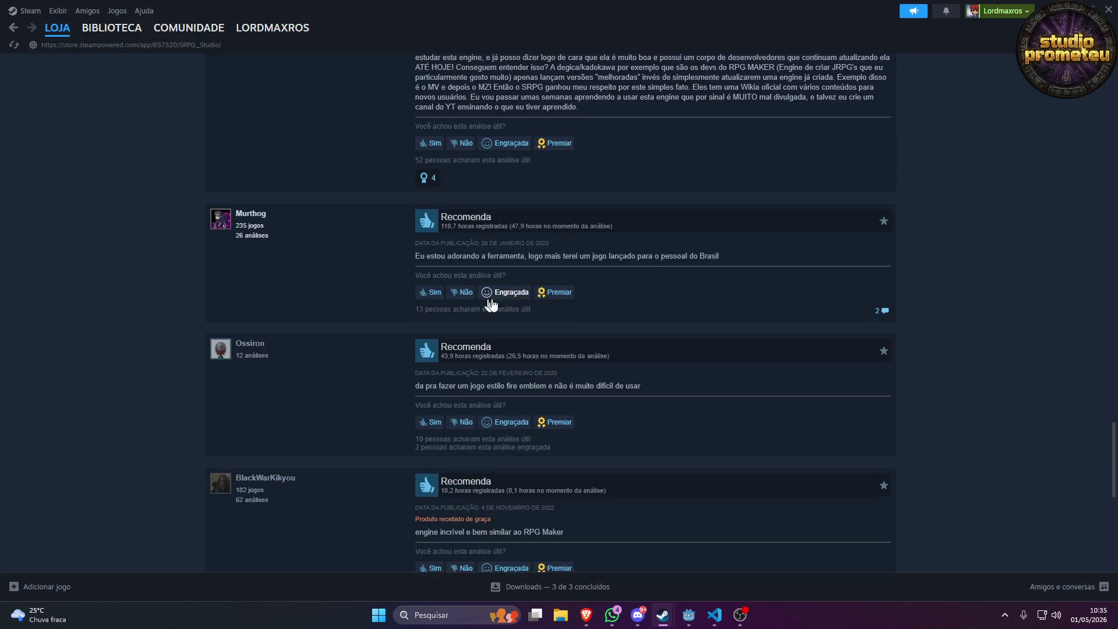
scroll(489, 304, "up", 5)
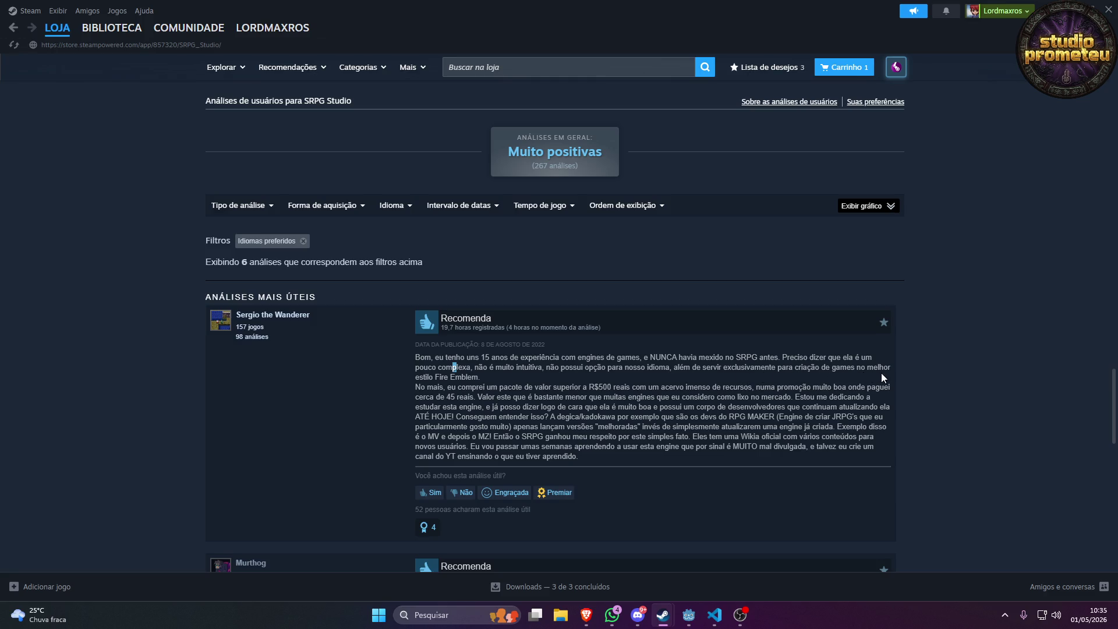
Pause the YouTube video in Brave and return to the Steam window.
left_click(585, 614)
left_click(589, 238)
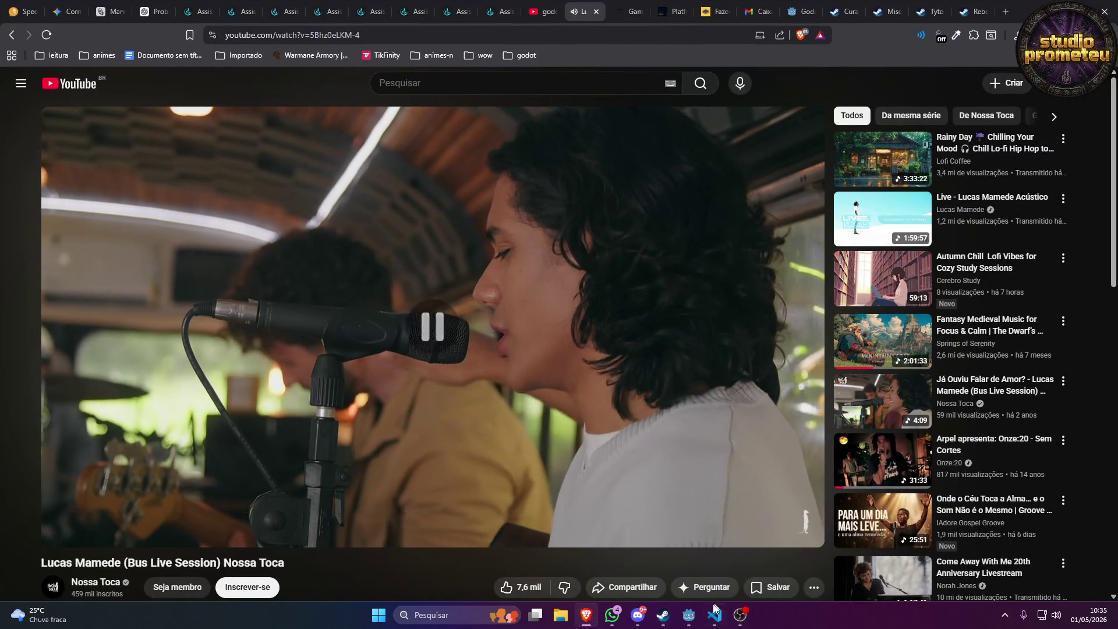
mouse_move(663, 619)
left_click(652, 559)
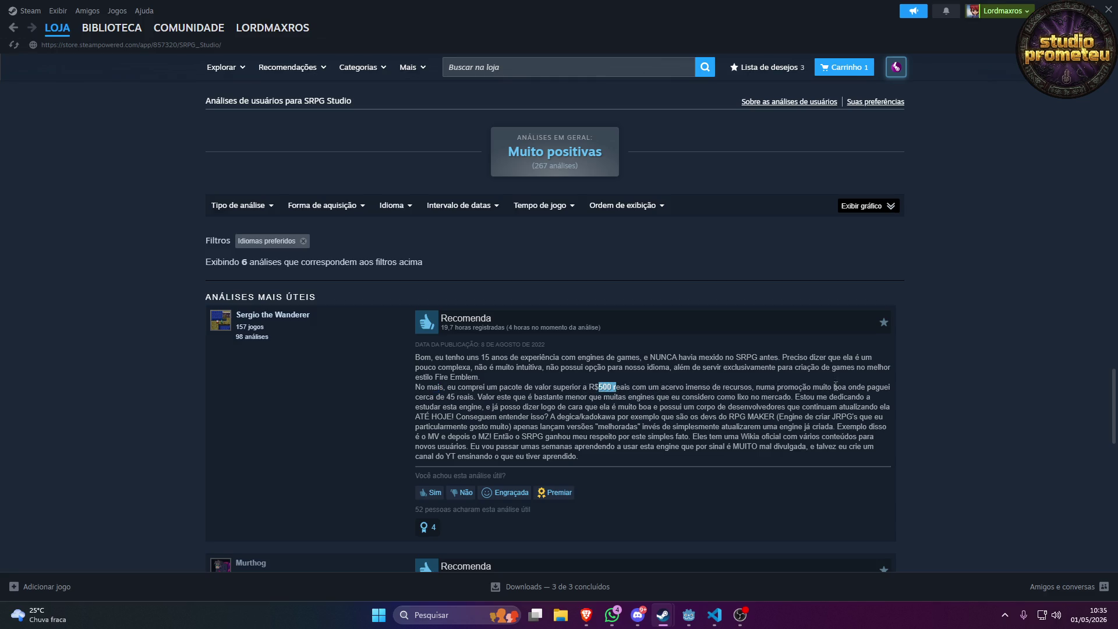
Highlight two lines of SRPG Studio's first review, clear the selection, and scroll the page.
left_click_drag(441, 391, 482, 398)
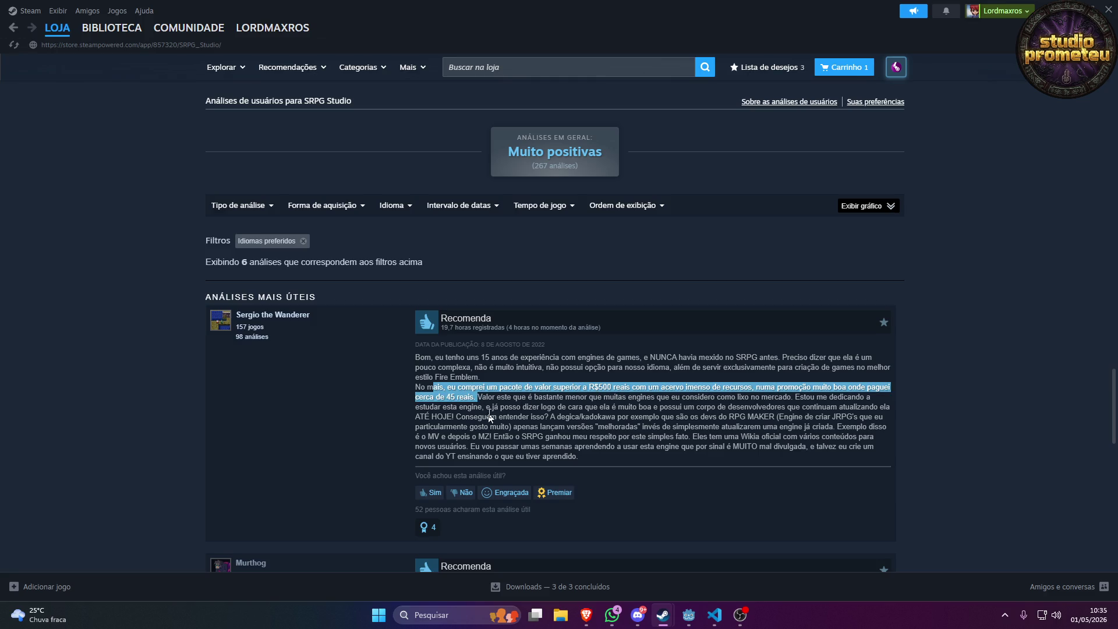
left_click(490, 414)
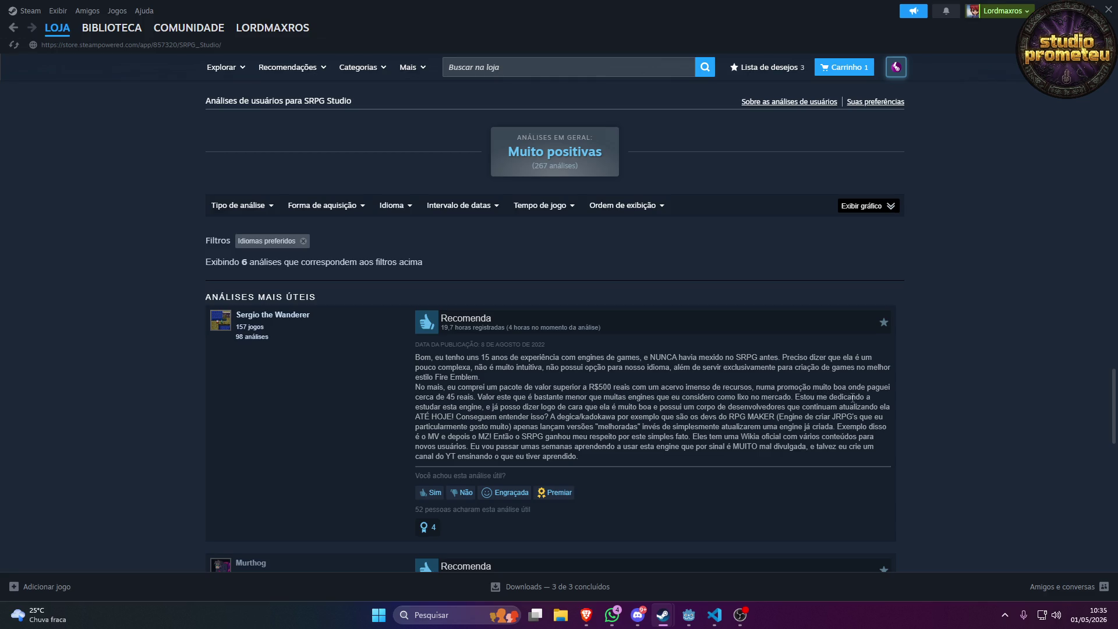
scroll(523, 415, "up", 20)
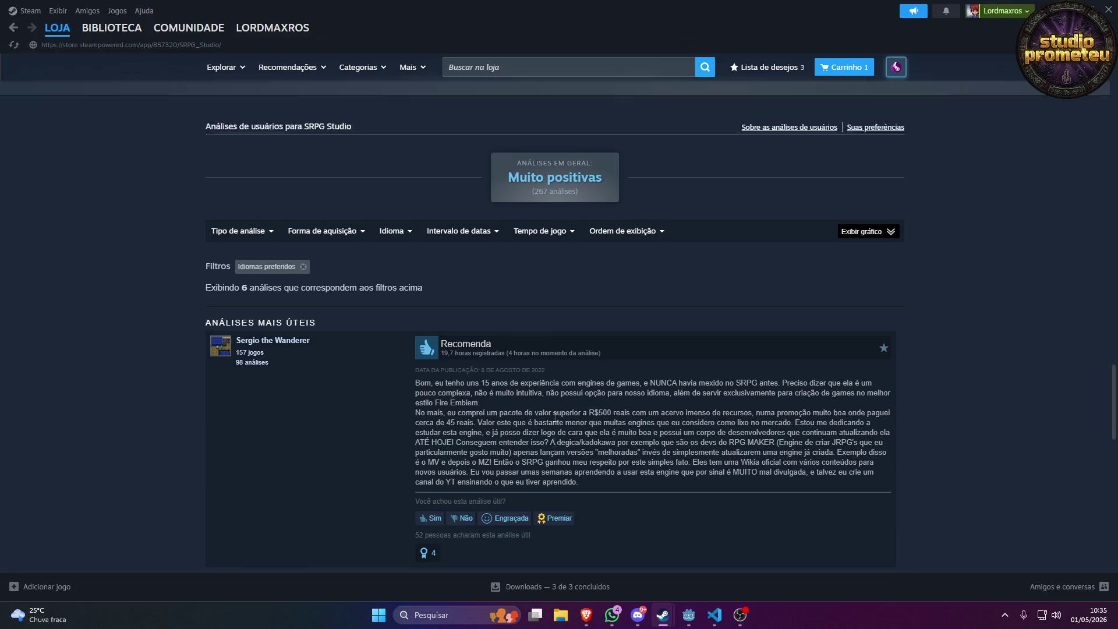
scroll(561, 421, "up", 5)
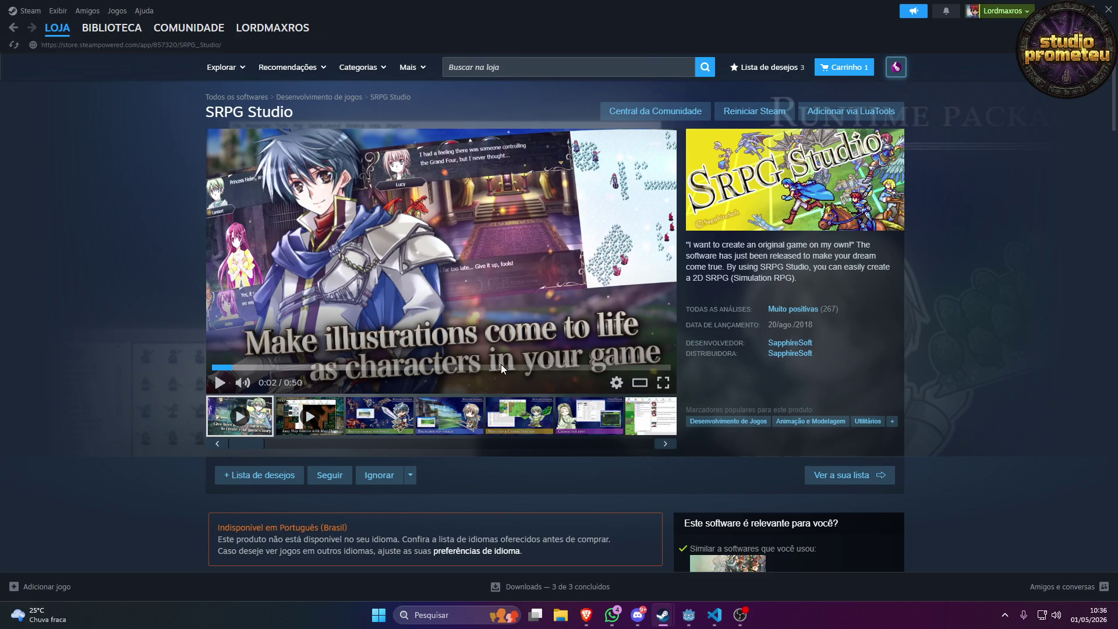
scroll(501, 365, "down", 12)
scroll(505, 344, "up", 6)
scroll(505, 344, "down", 15)
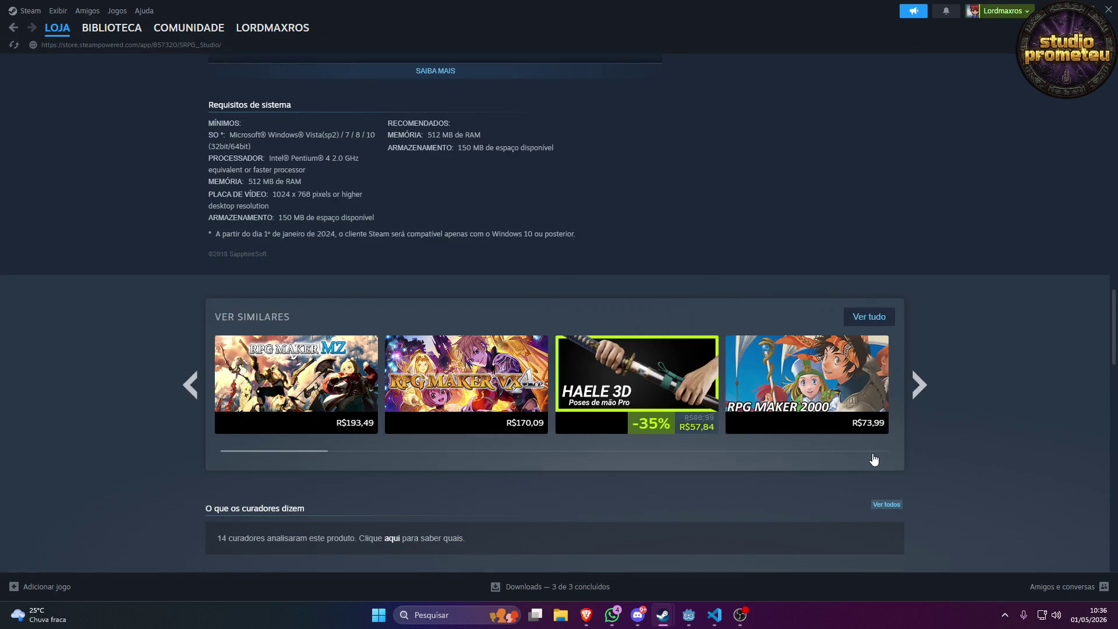
Advance the similar-titles carousel and open Pixel Game Maker MV's store page.
left_click(919, 384)
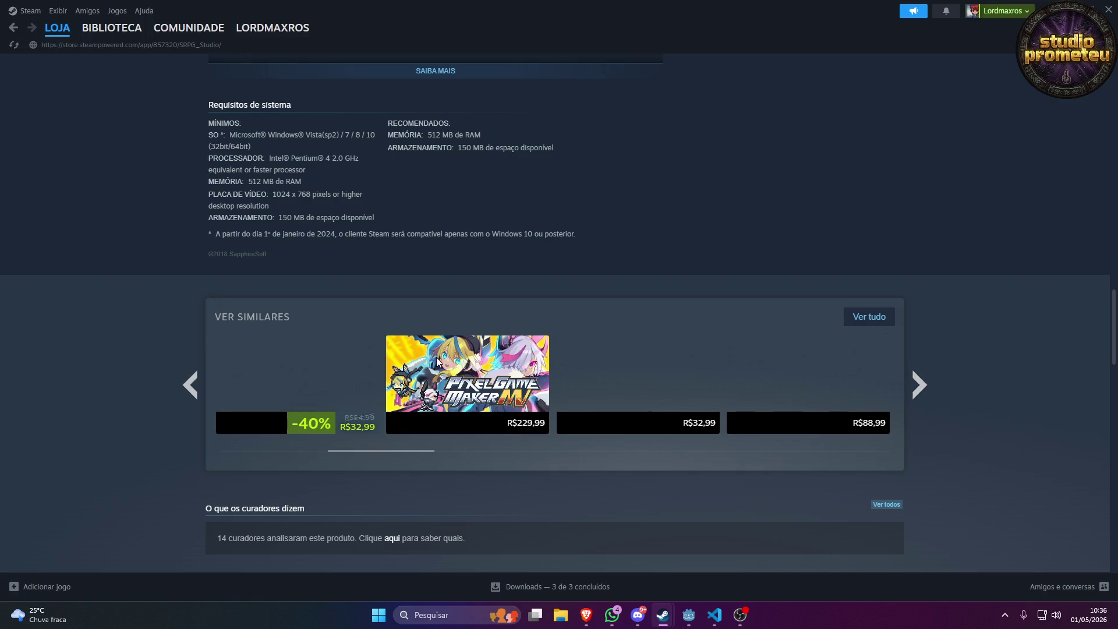
mouse_move(480, 380)
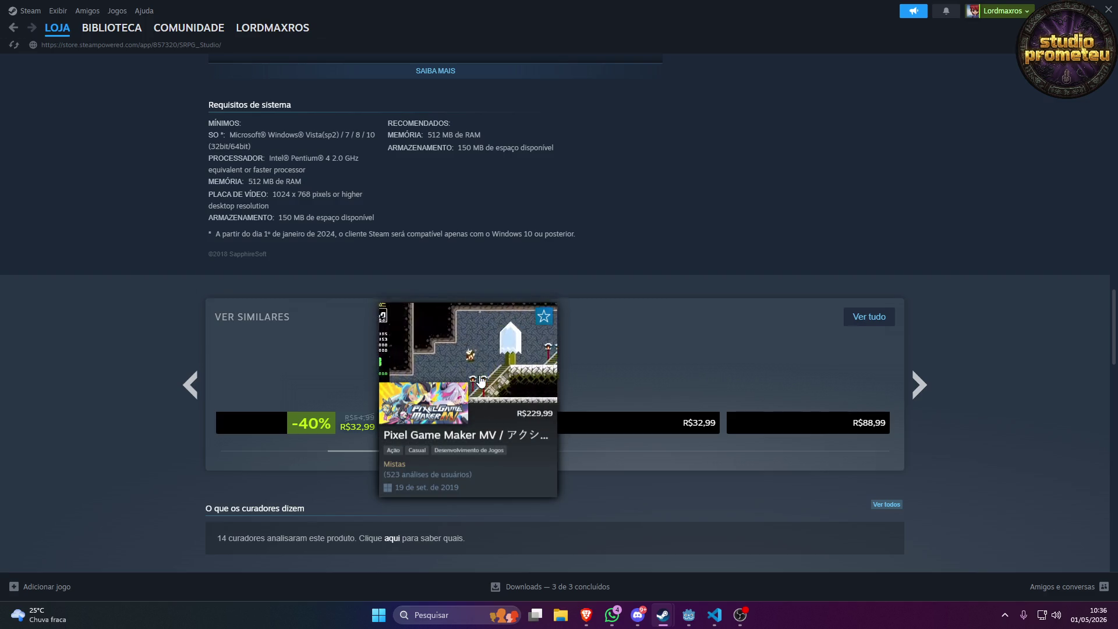
left_click(499, 350)
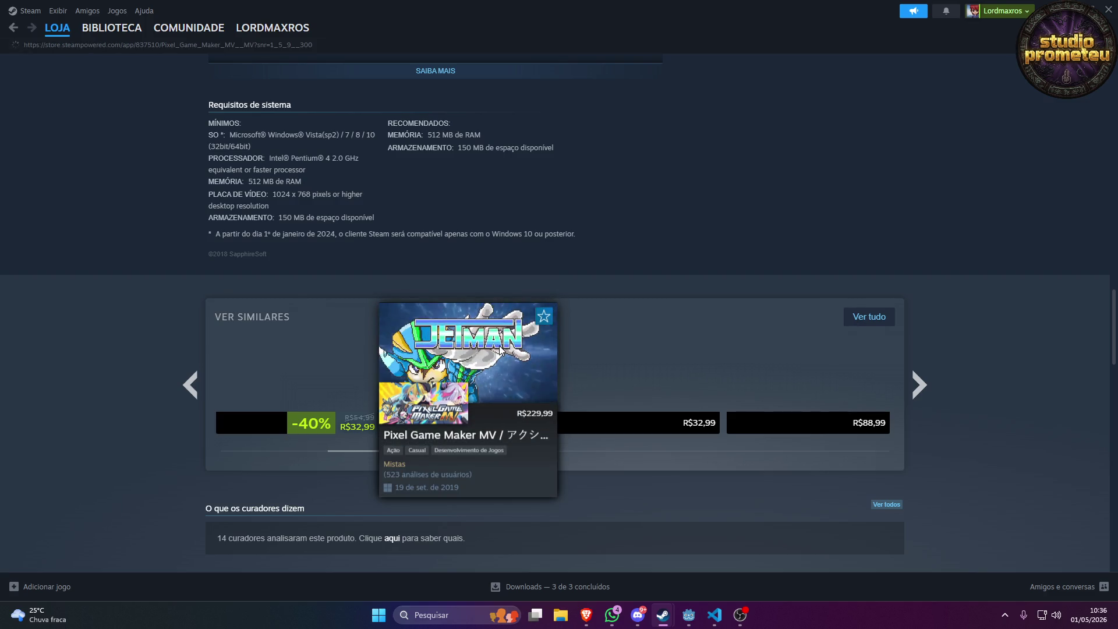
Browse the Pixel Game Maker MV store page, scrolling down and back up.
scroll(499, 352, "down", 1)
scroll(500, 352, "down", 5)
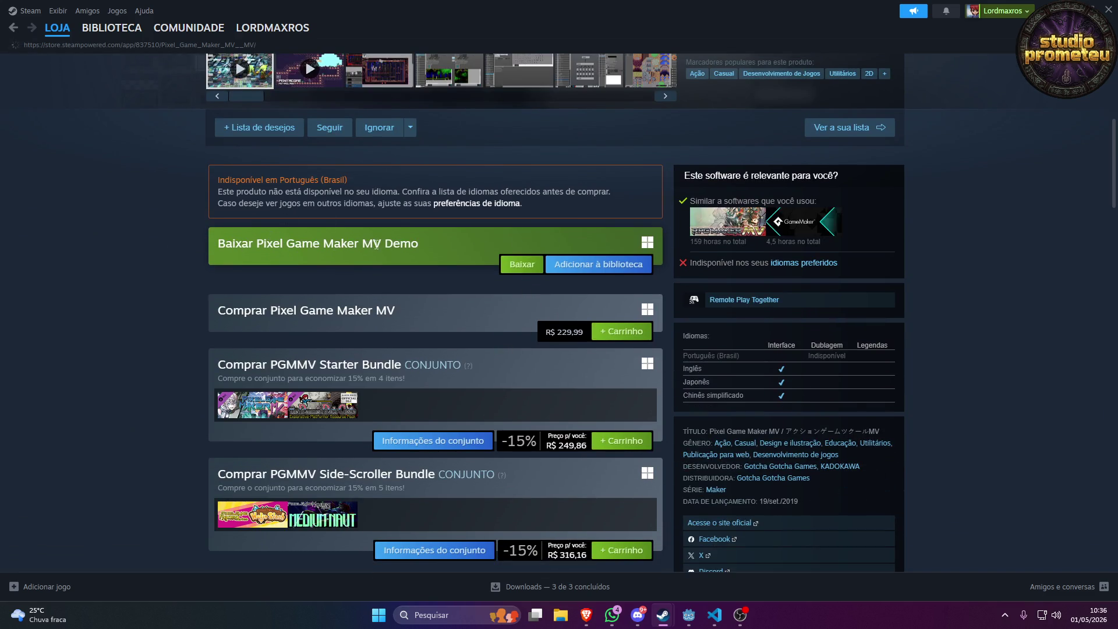
scroll(361, 258, "up", 5)
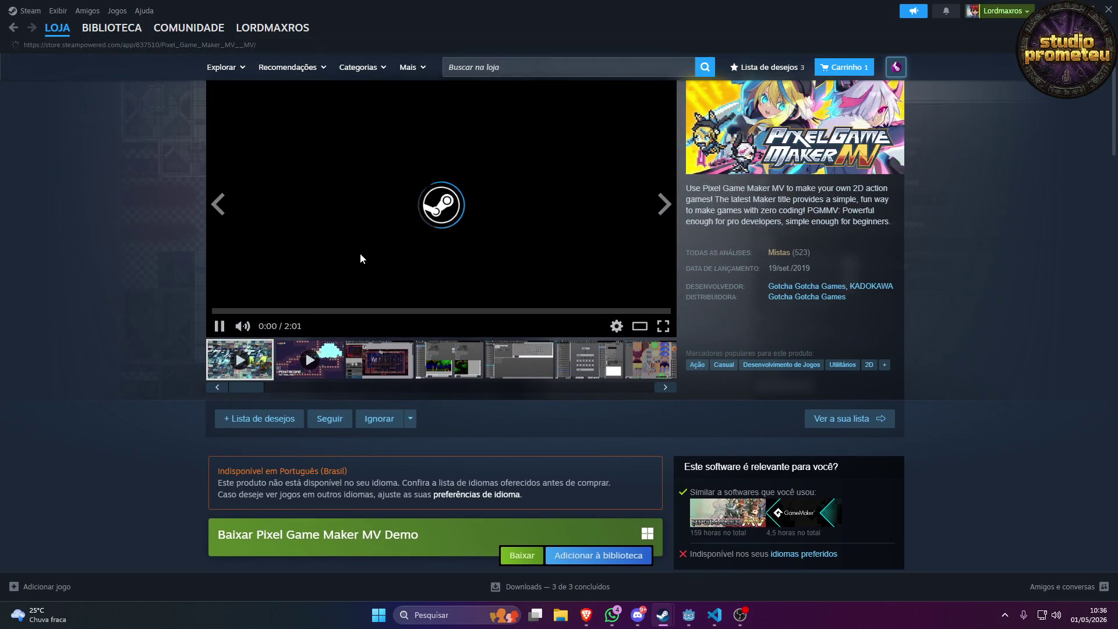
scroll(361, 258, "up", 1)
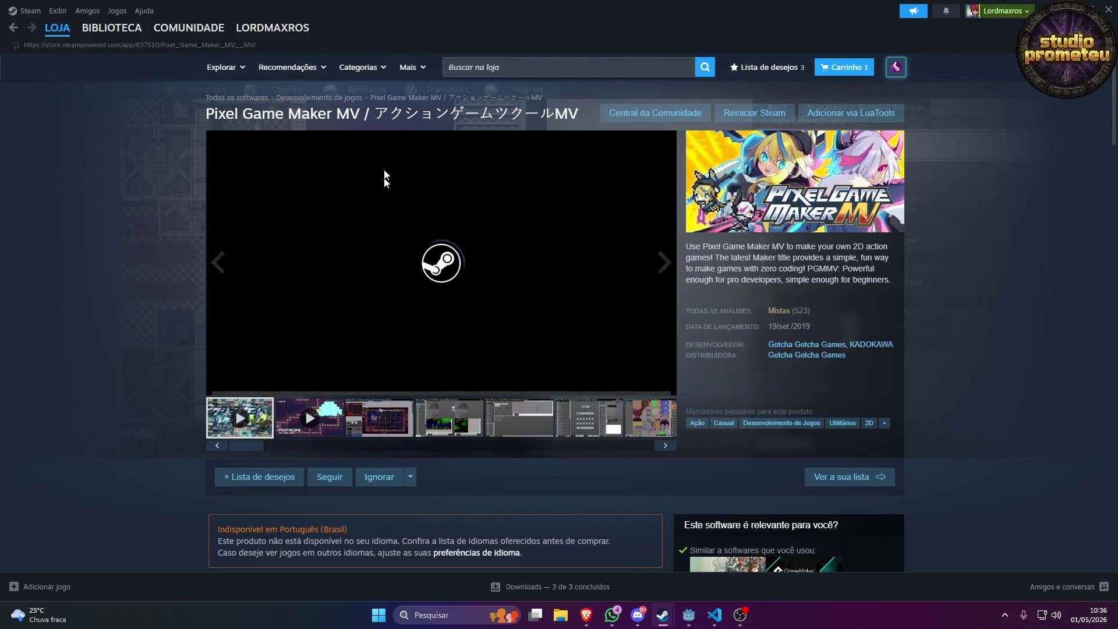
mouse_move(301, 130)
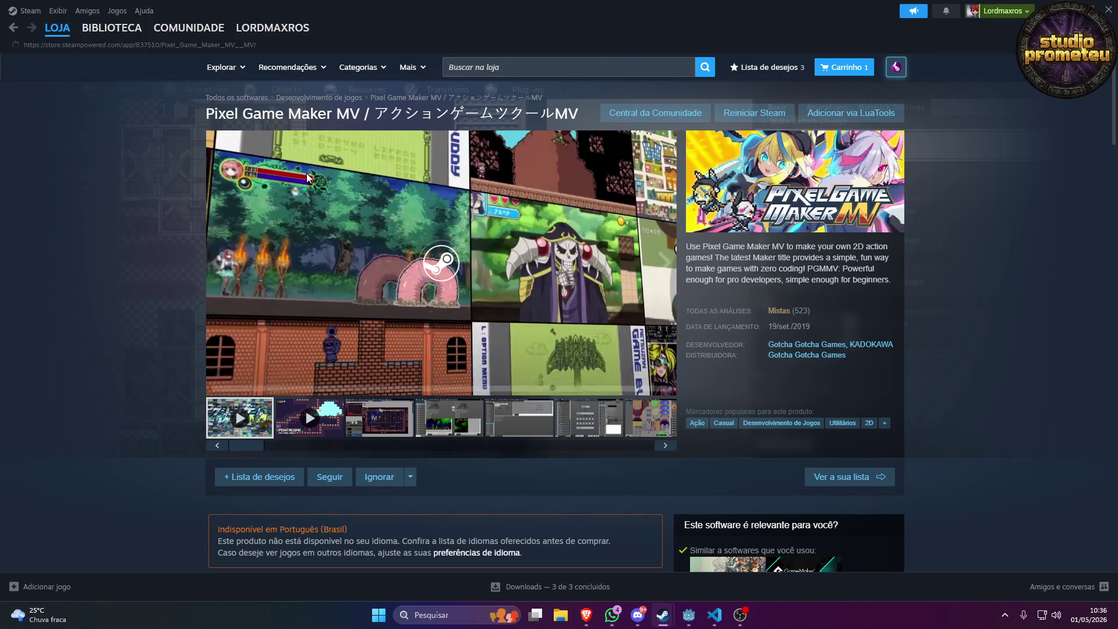
scroll(310, 228, "down", 4)
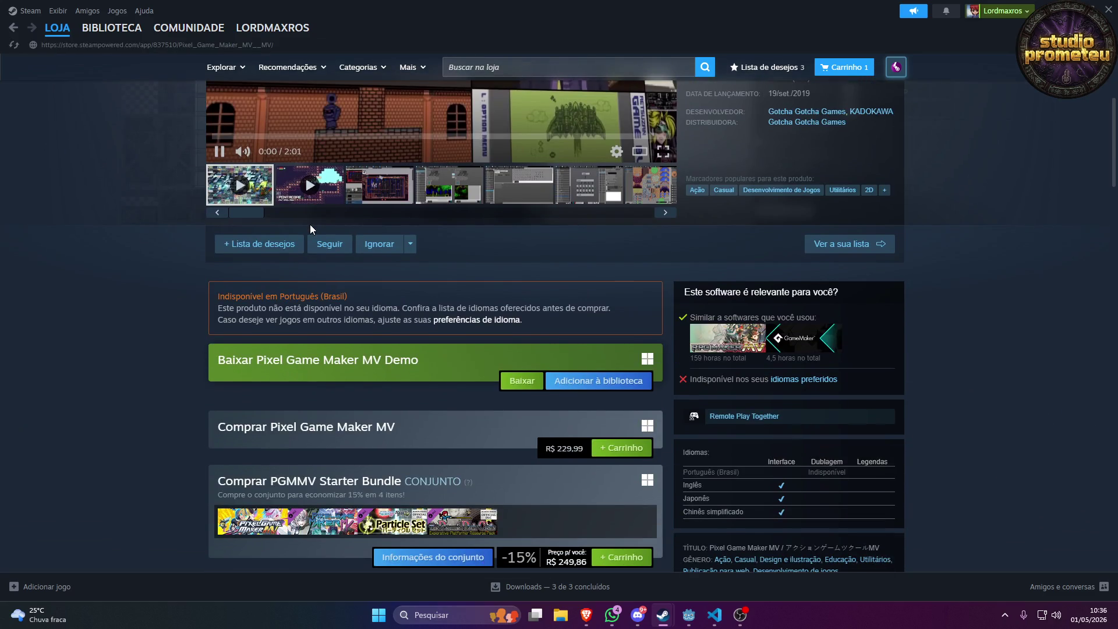
scroll(309, 227, "down", 15)
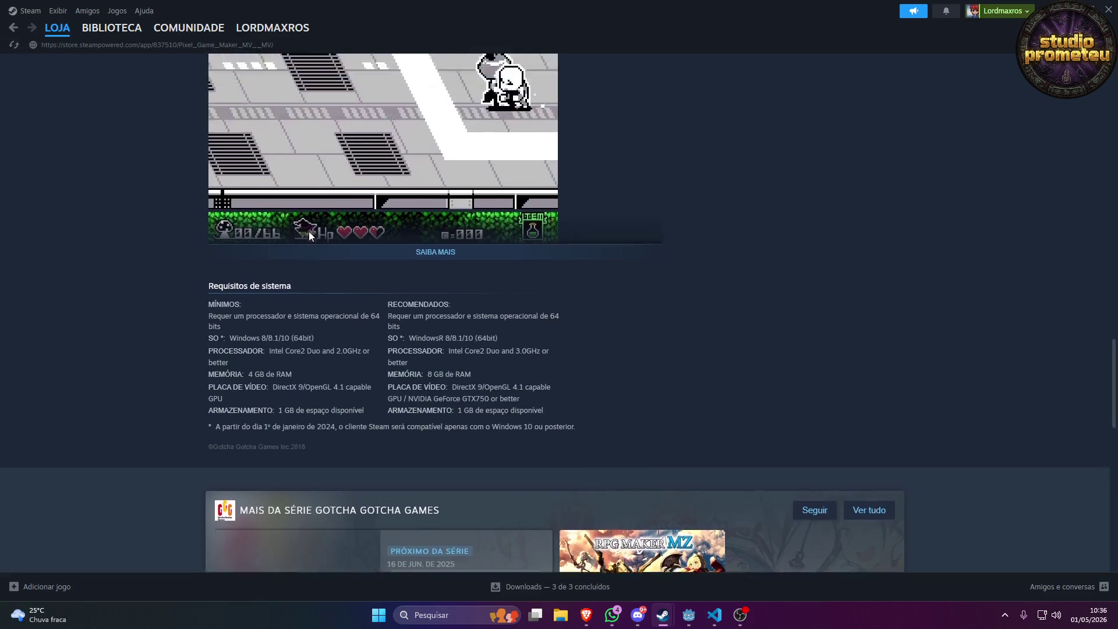
scroll(309, 232, "up", 5)
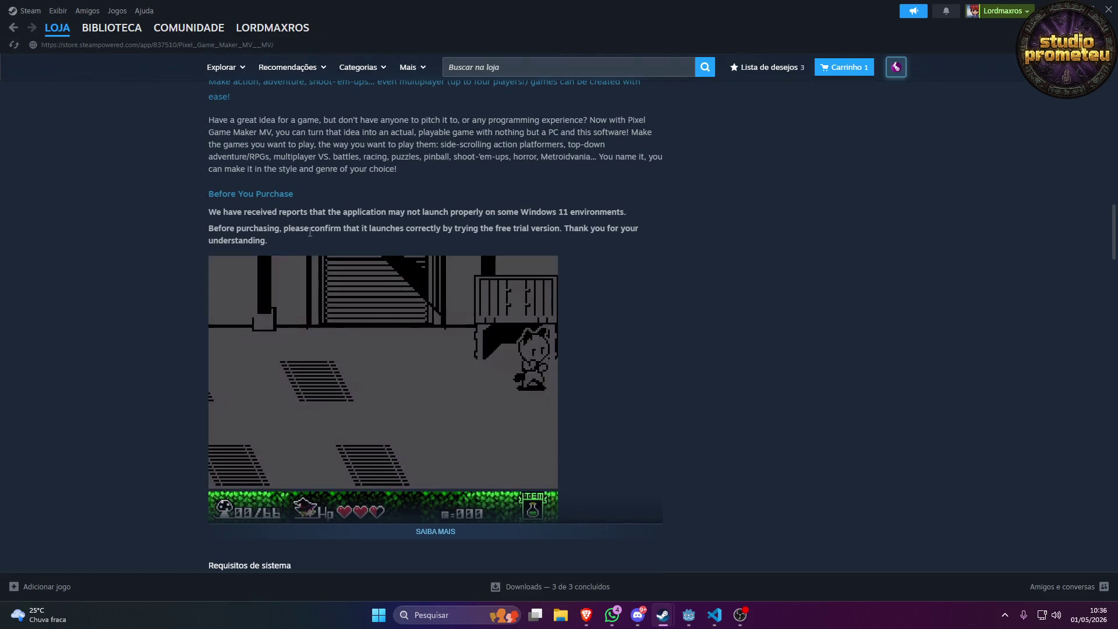
Scroll through the store page once more, then switch to the Steam Library home.
scroll(309, 231, "down", 8)
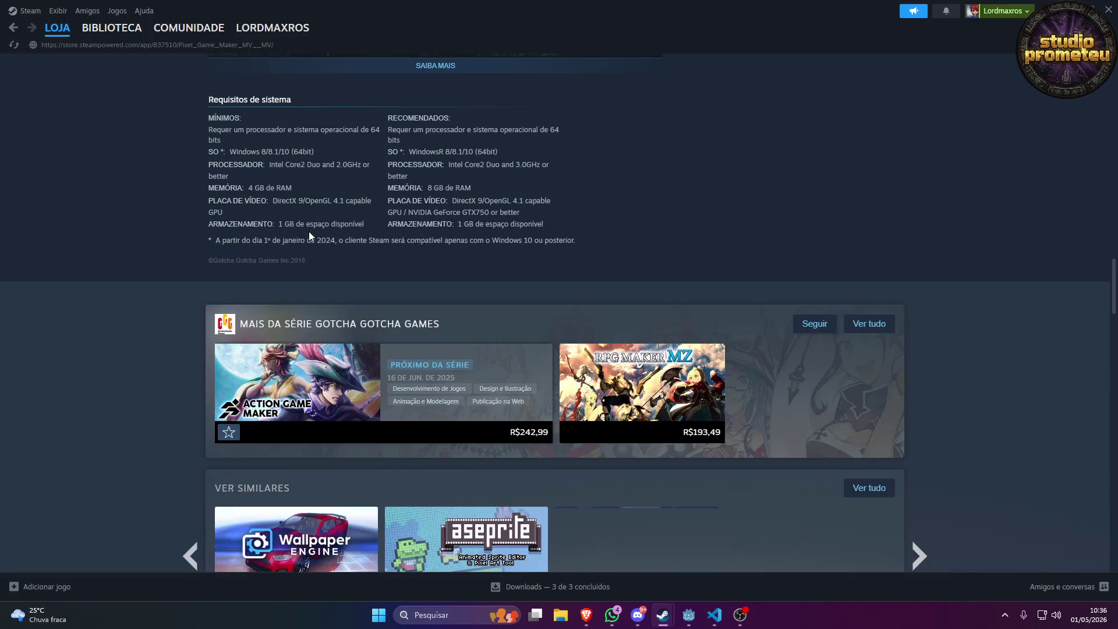
scroll(309, 235, "down", 20)
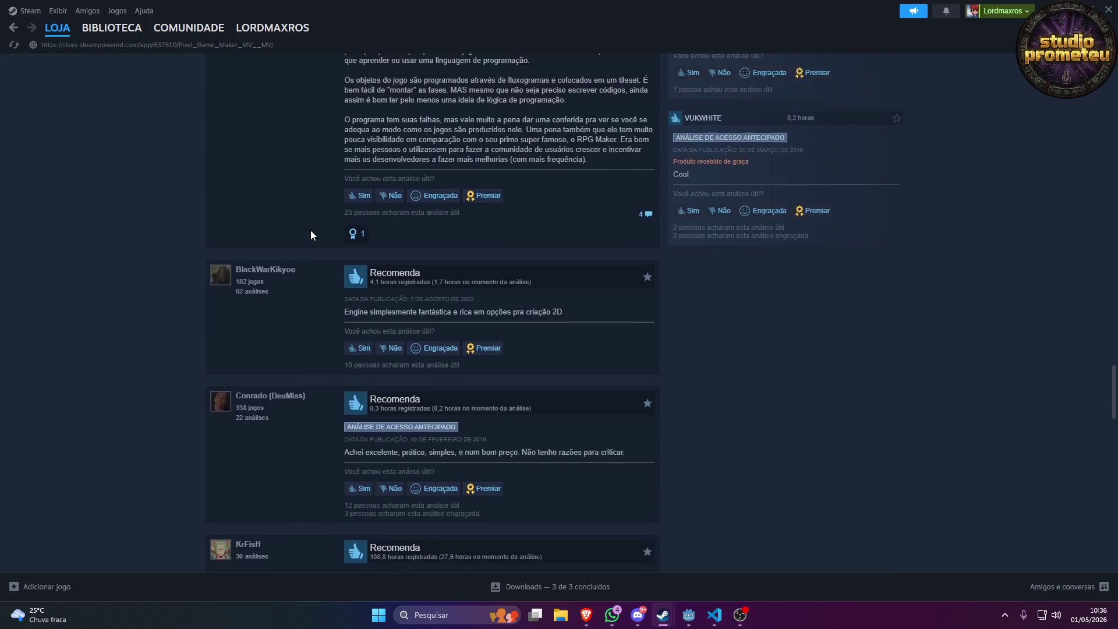
scroll(311, 234, "up", 10)
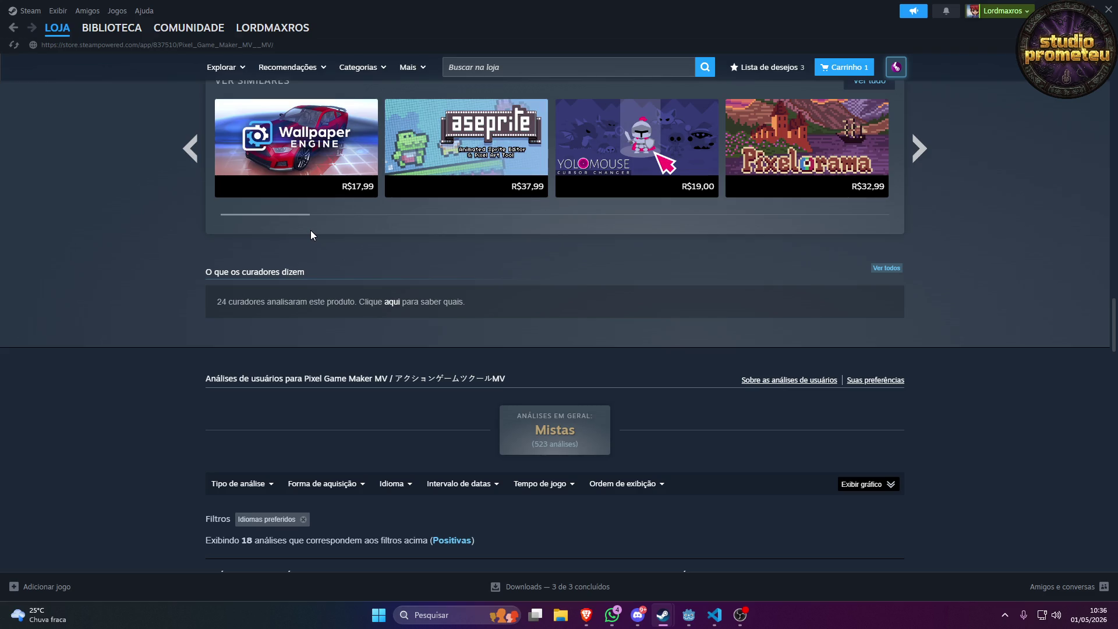
scroll(566, 402, "down", 20)
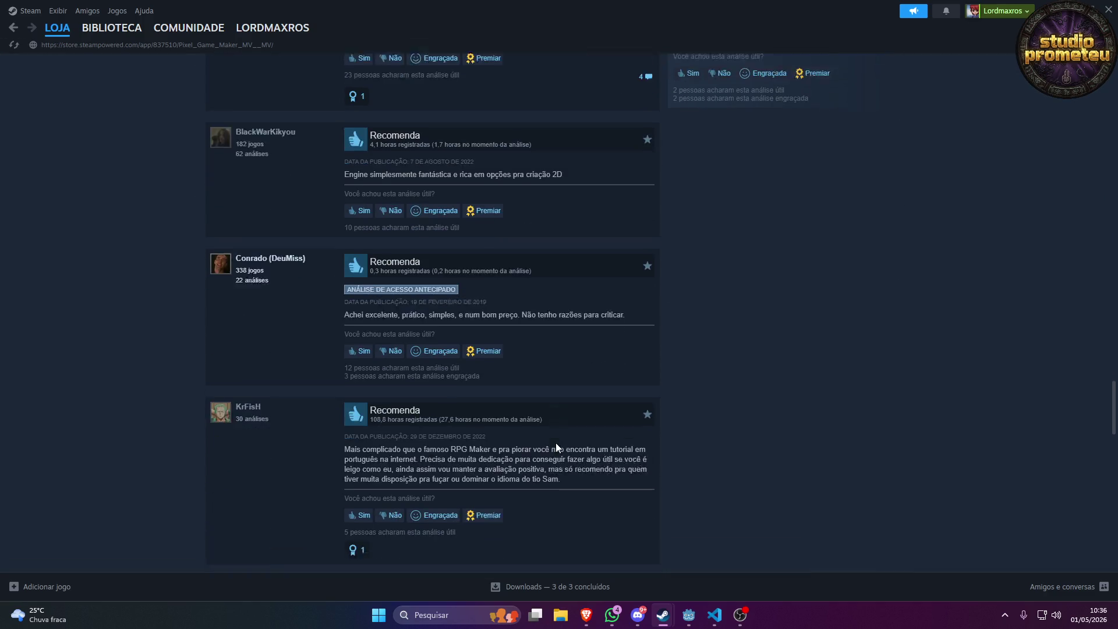
scroll(532, 465, "up", 10)
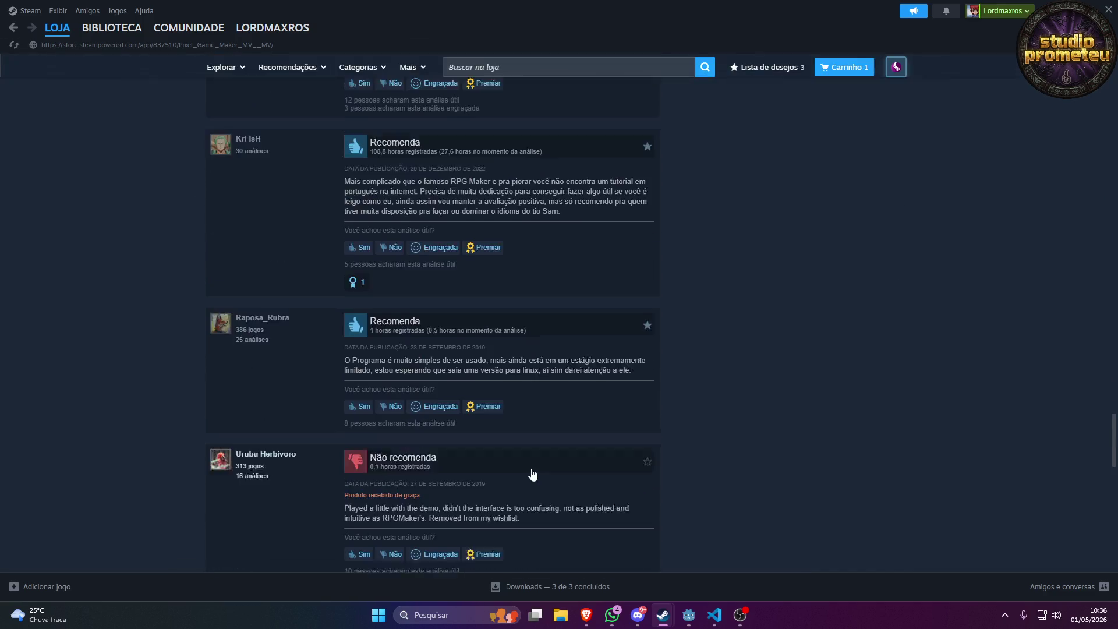
scroll(531, 467, "up", 20)
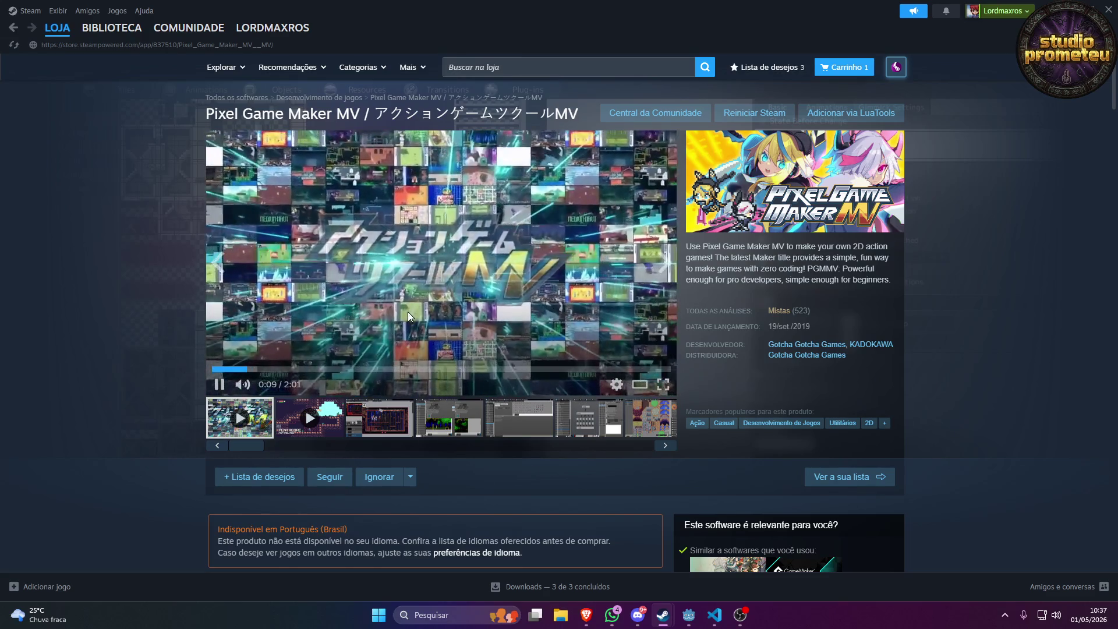
scroll(408, 319, "down", 5)
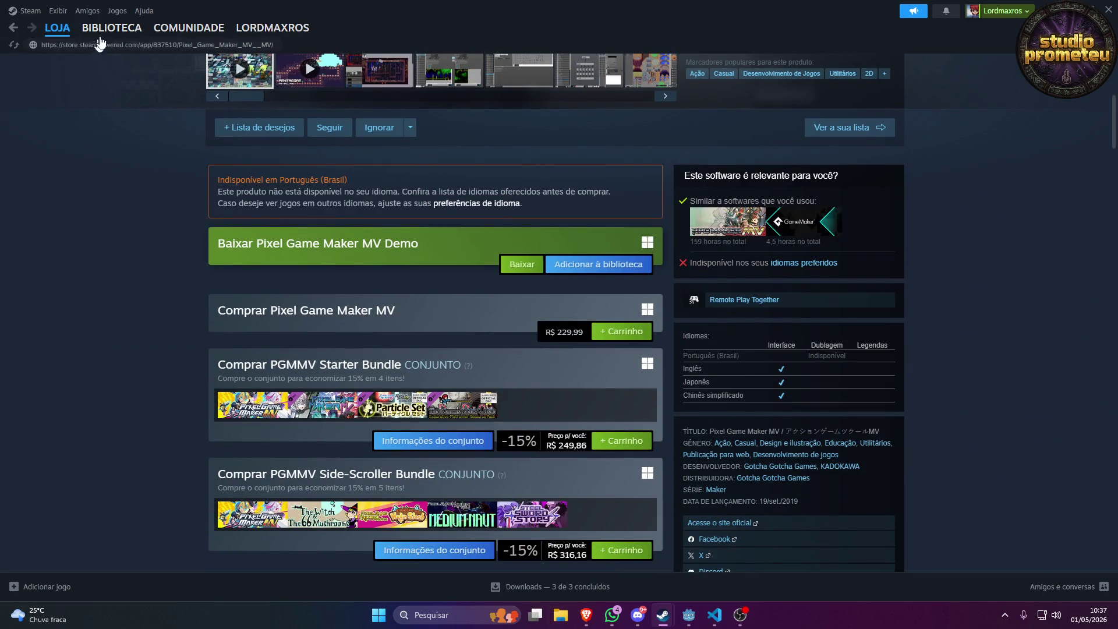
left_click(106, 30)
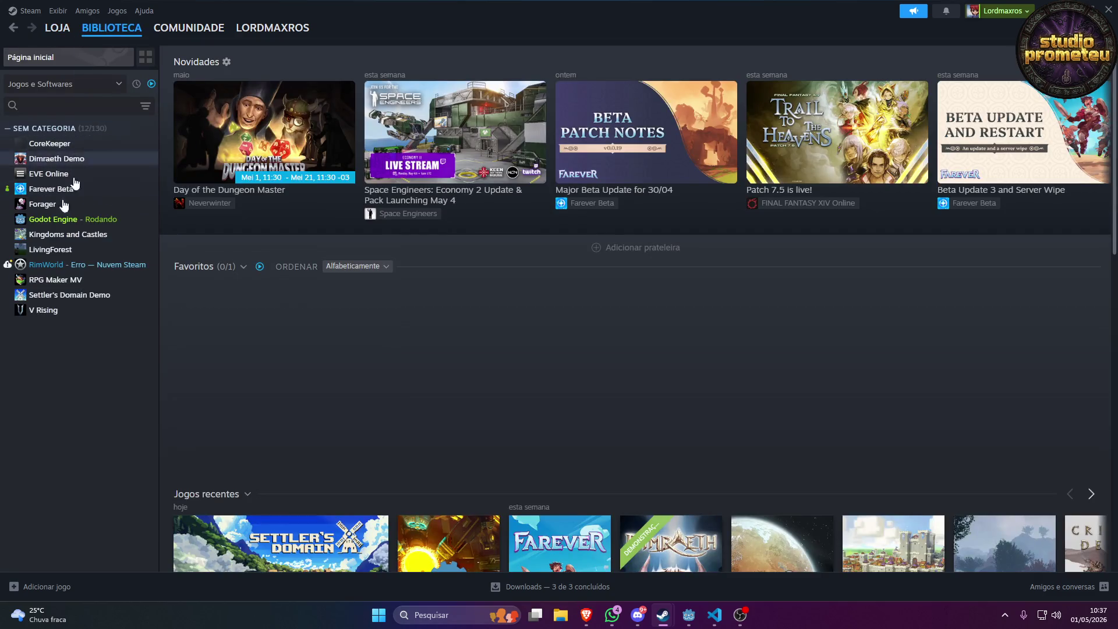
Open RPG Maker MV in the library, try launching it, and dismiss the missing-executable error.
left_click(42, 280)
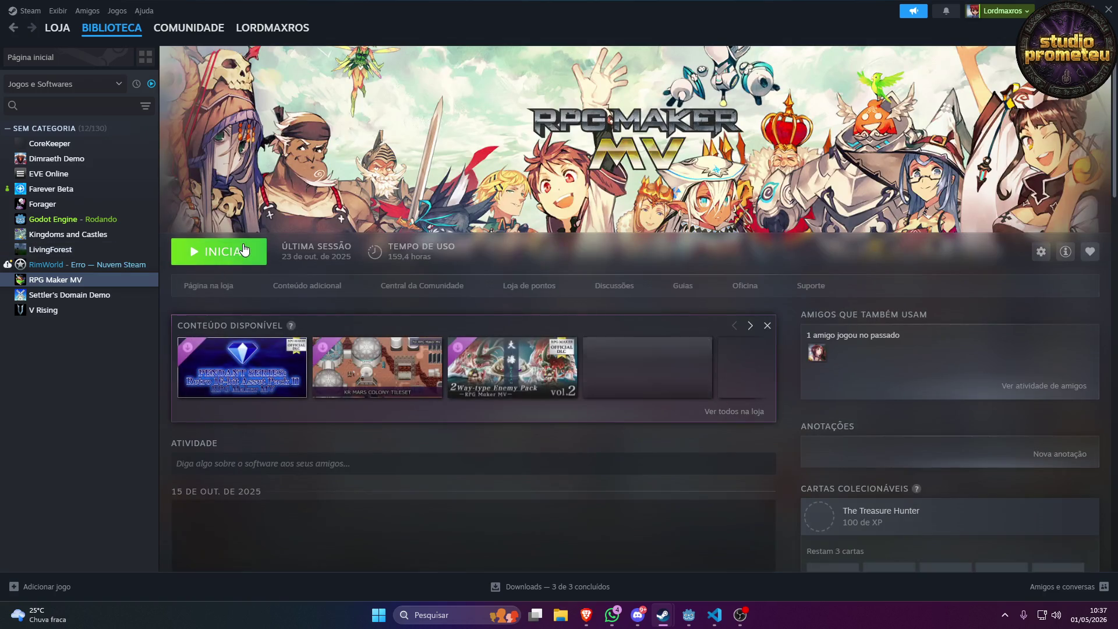
left_click(244, 251)
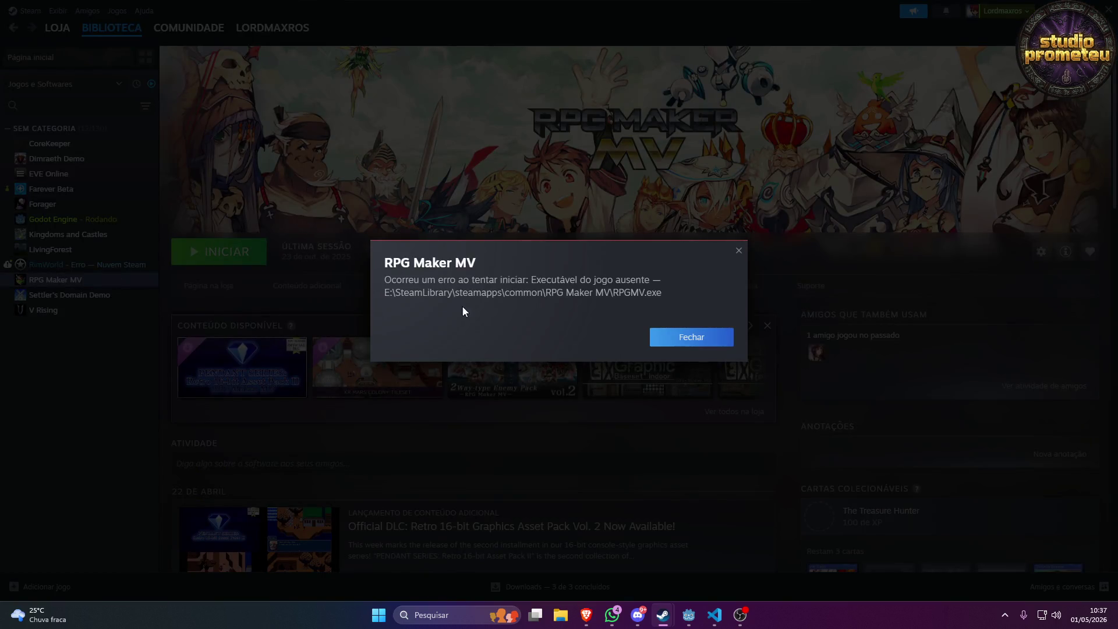
left_click(711, 339)
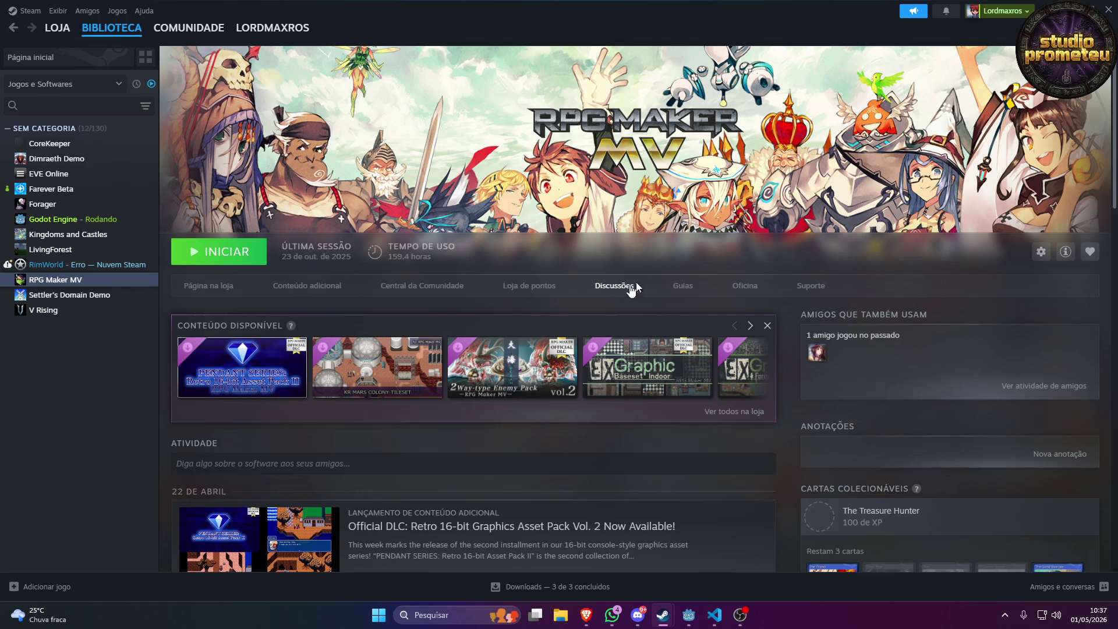
scroll(469, 379, "down", 8)
scroll(470, 379, "down", 8)
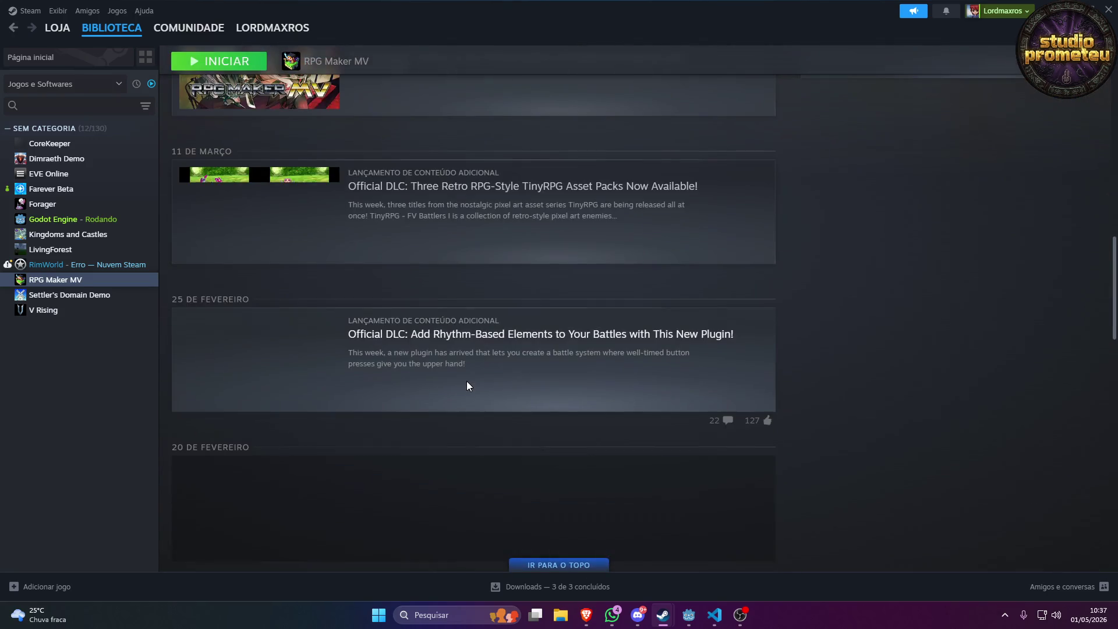
scroll(466, 381, "up", 4)
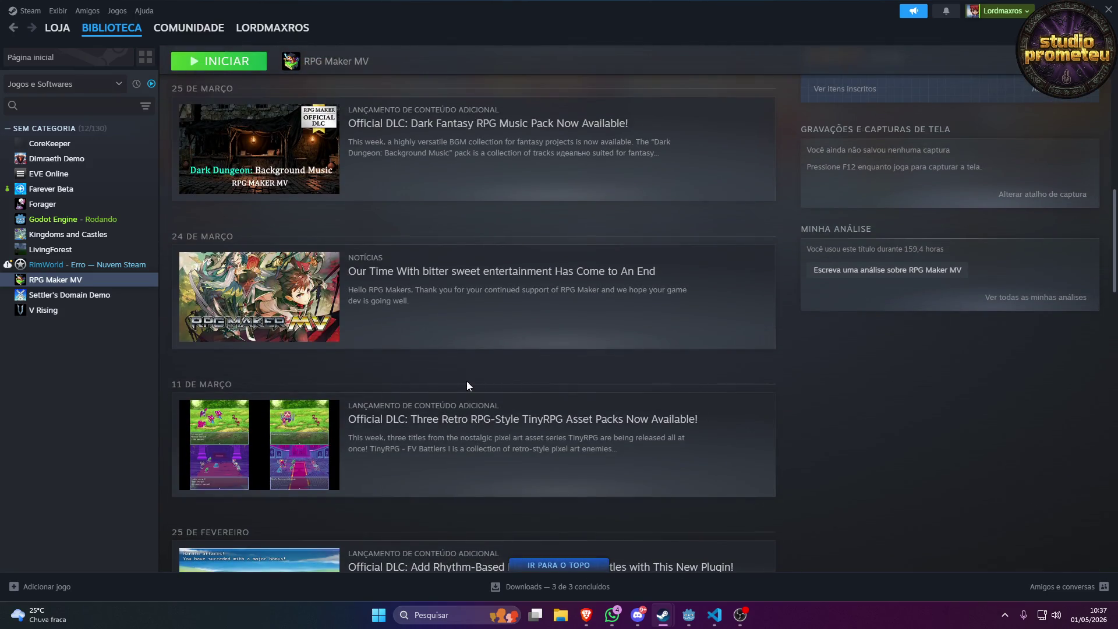
scroll(466, 382, "up", 12)
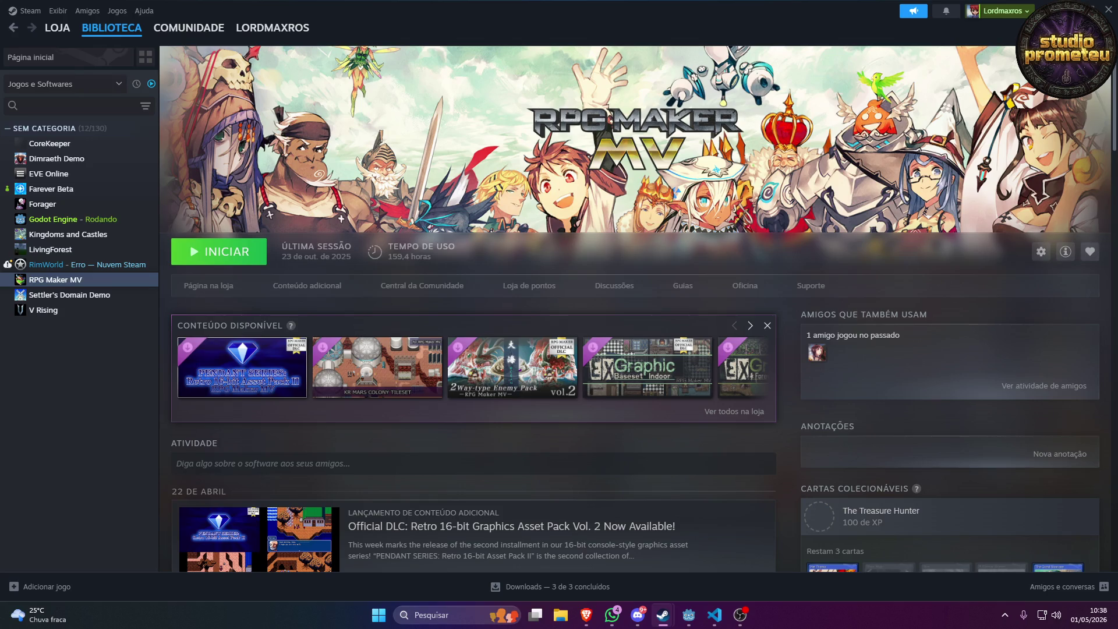
key("alt+Tab")
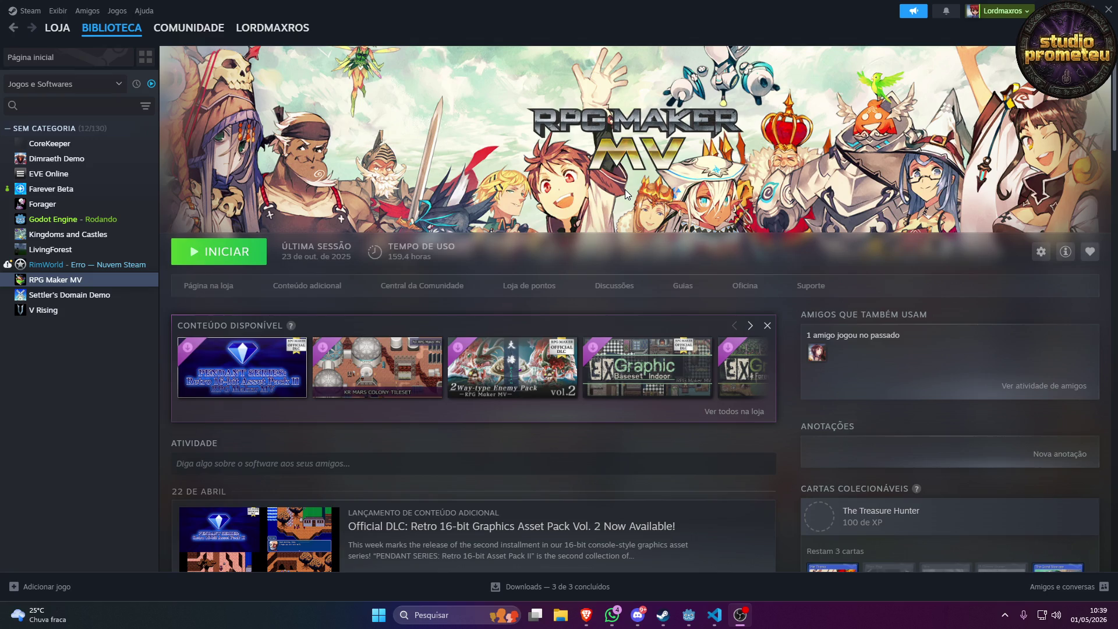
In Godot, enlarge the save_login checkbox on the canvas.
left_click(688, 612)
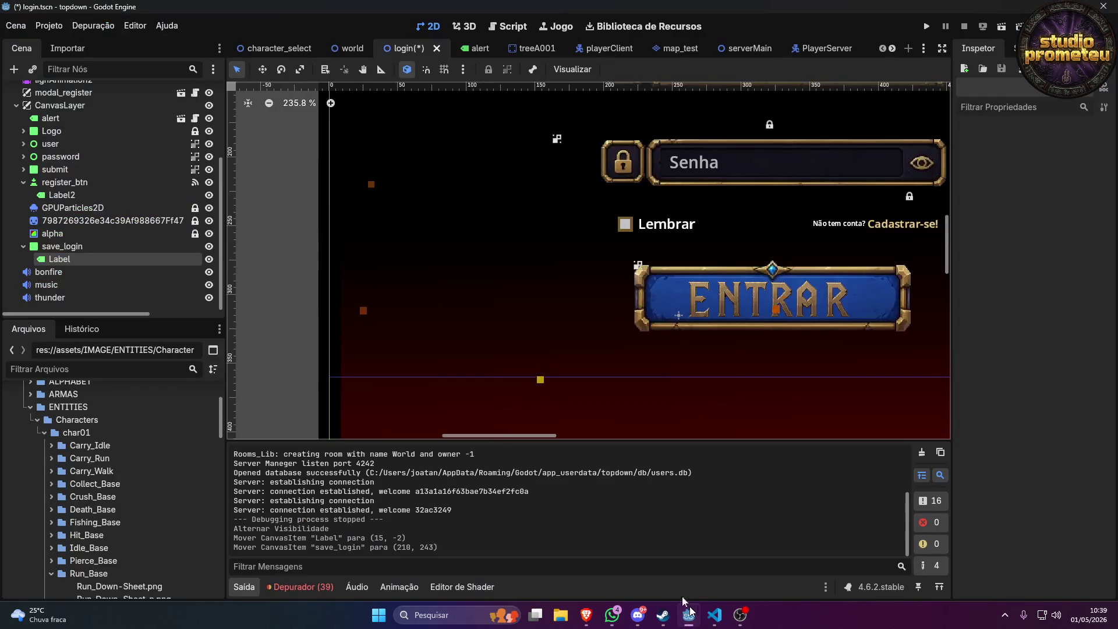
left_click(625, 225)
scroll(627, 225, "up", 3)
left_click_drag(640, 209, 650, 198)
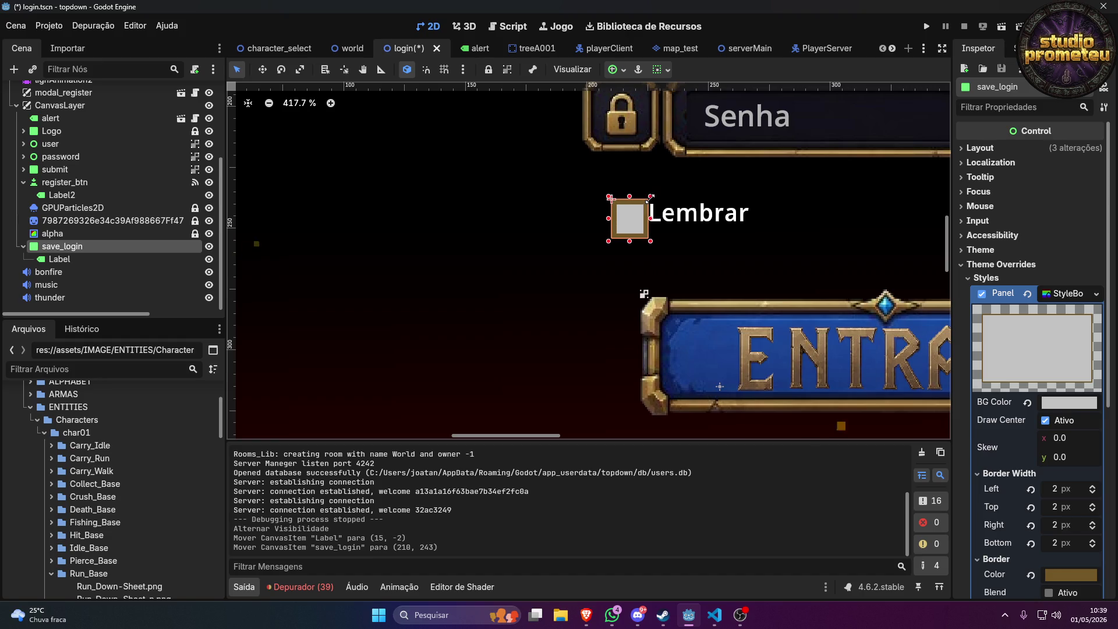
Set the Lembrar label's Theme Overrides font size to 14.
left_click(693, 223)
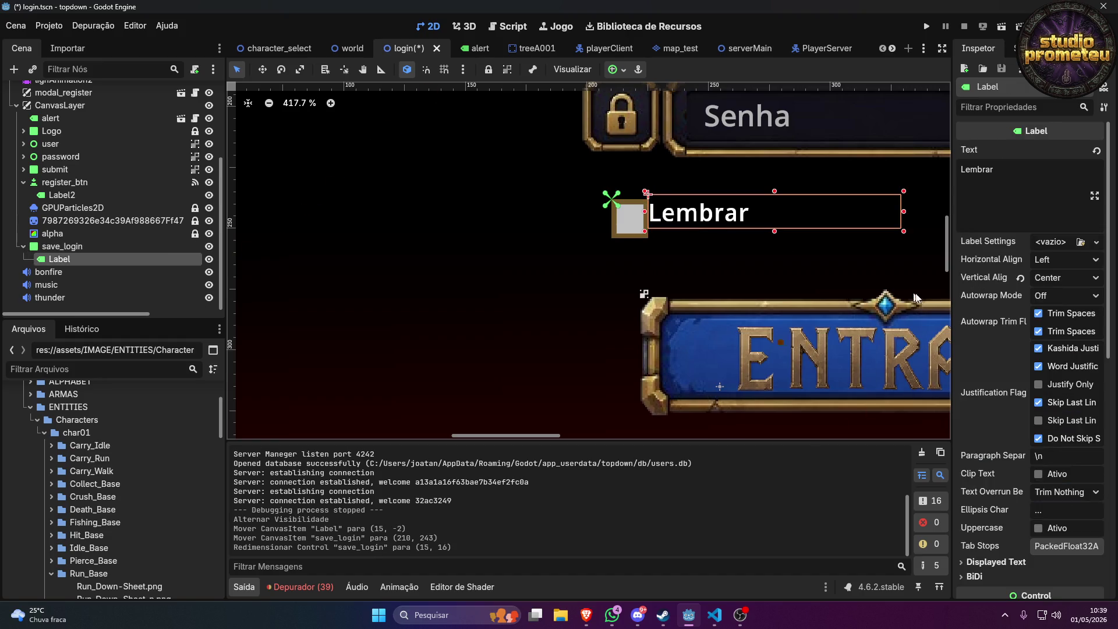
scroll(1020, 321, "down", 10)
left_click(1062, 367)
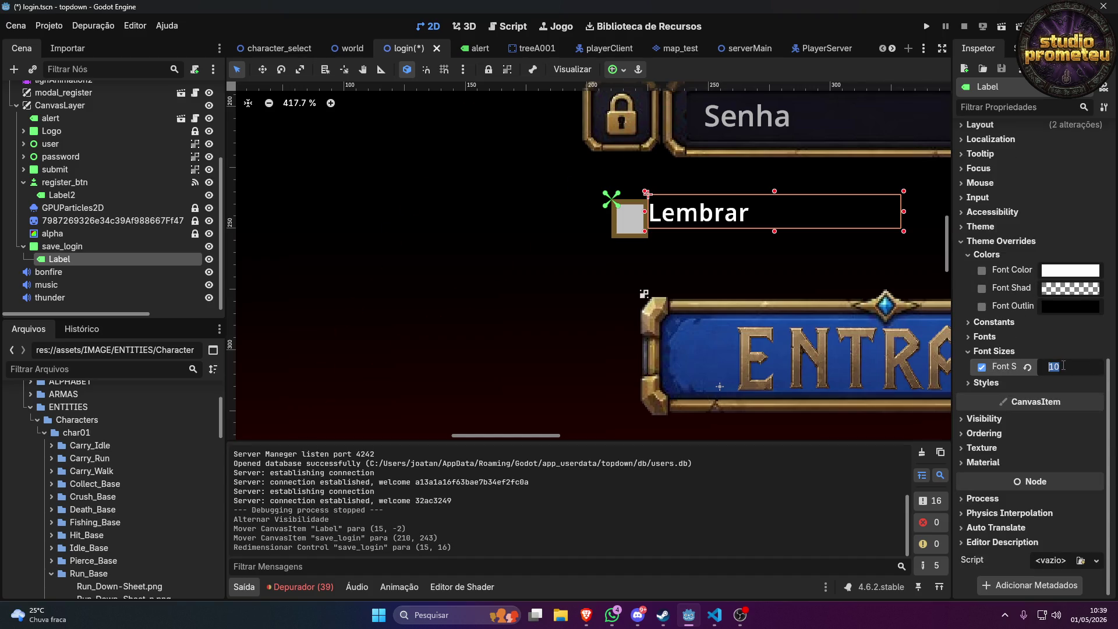
type("12")
key("Return")
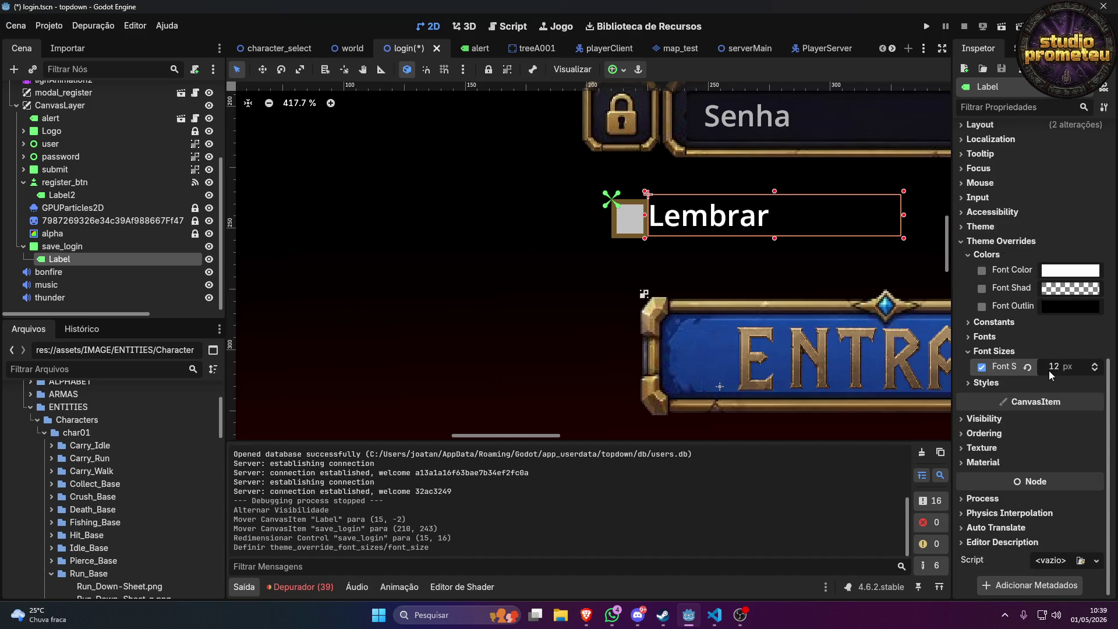
left_click(1056, 372)
type("14")
key("Return")
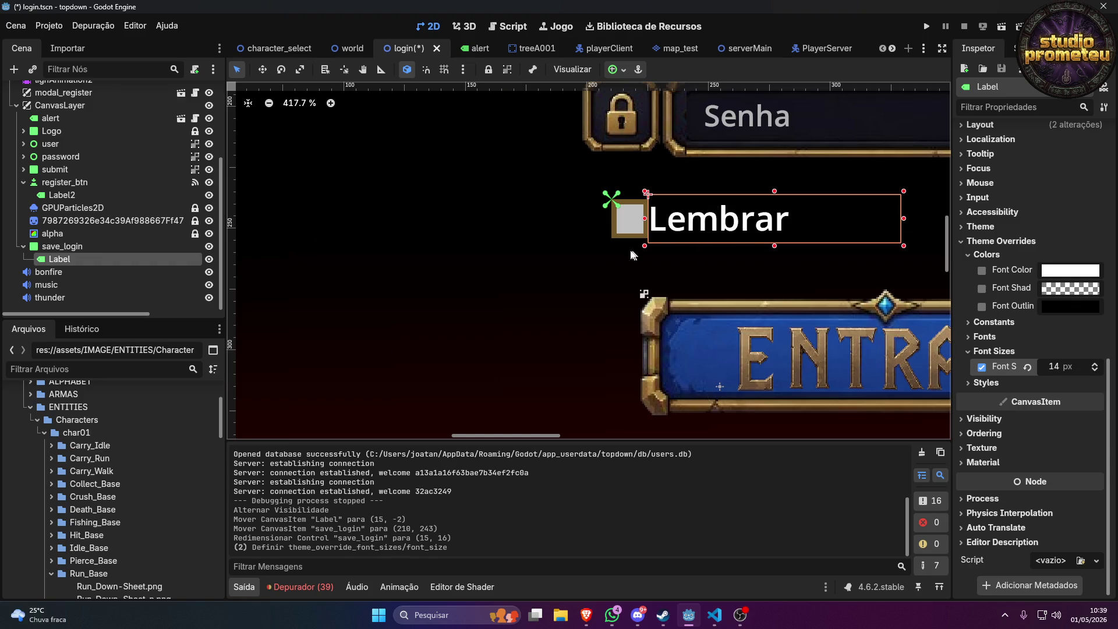
Nudge the Lembrar label slightly right, then save and run the scene with F5.
left_click(527, 258)
left_click(688, 236)
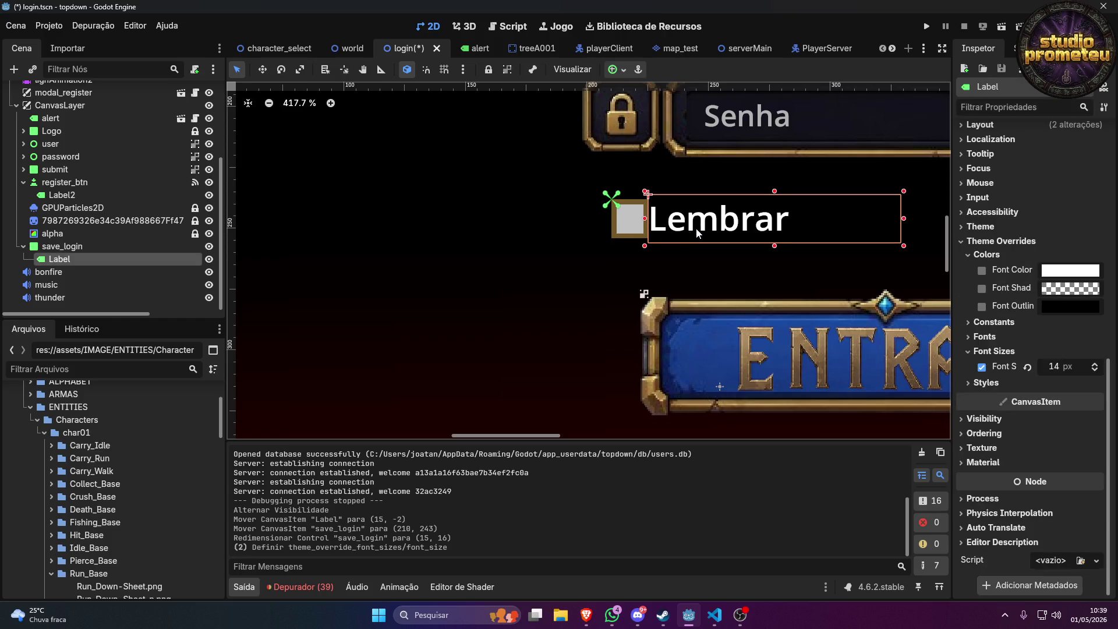
left_click_drag(693, 229, 704, 228)
left_click(681, 257)
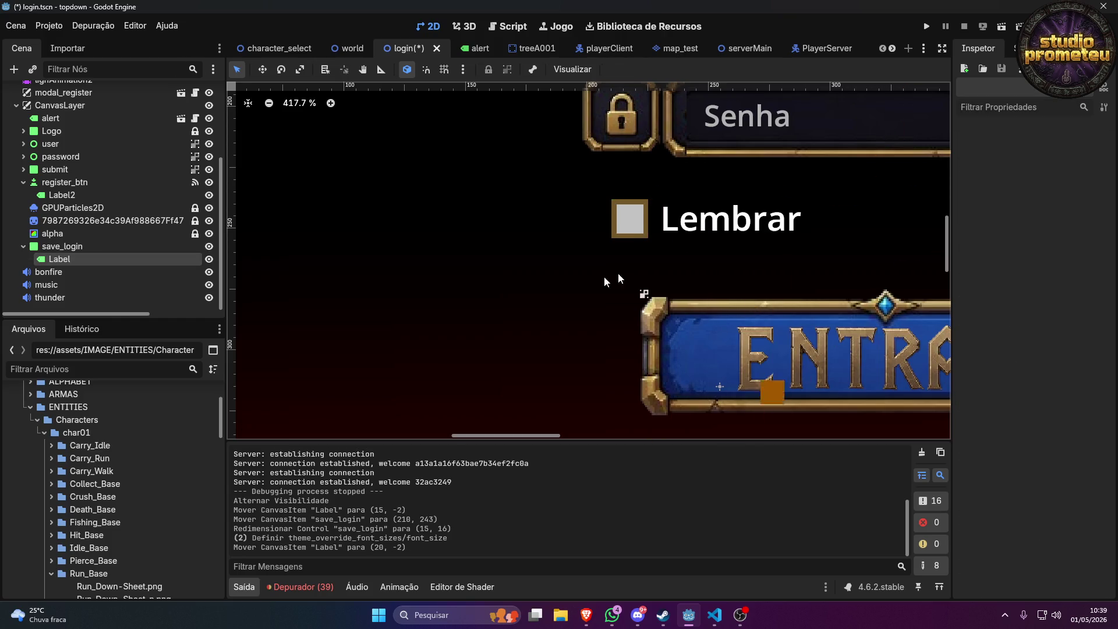
key("F5")
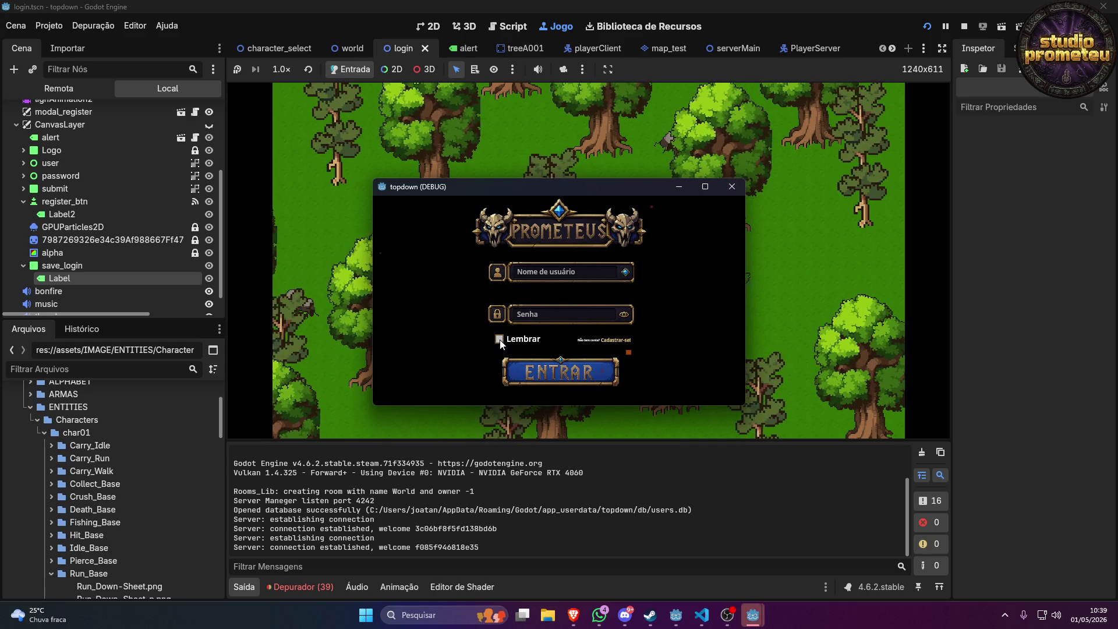
Stop the test game, re-show the CanvasLayer login UI, then switch to the speechchat.com chat.
left_click(732, 186)
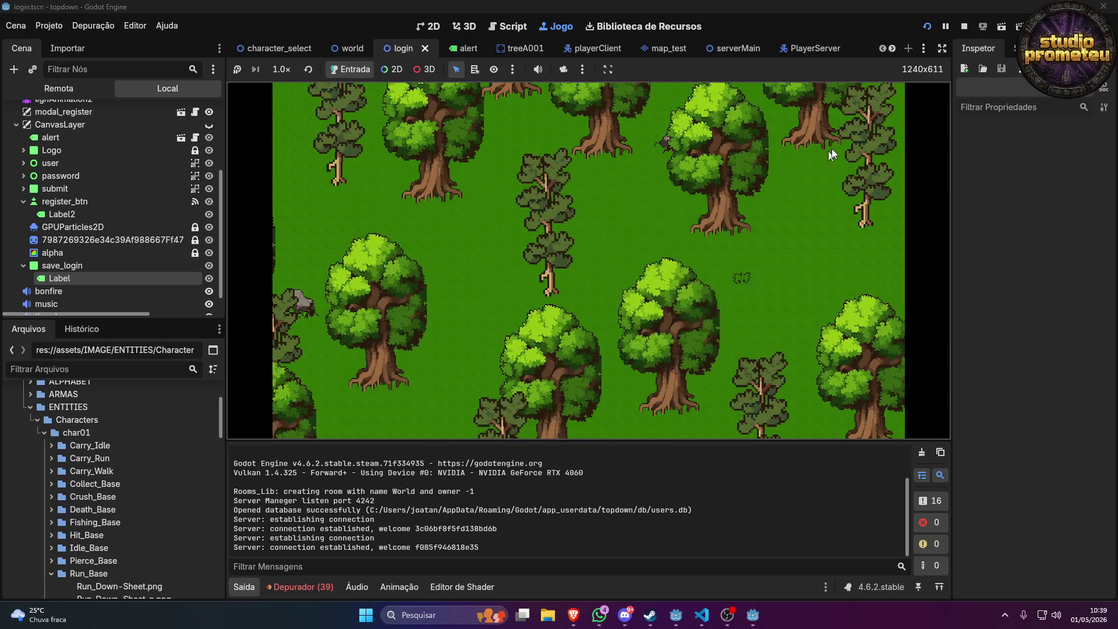
left_click(963, 26)
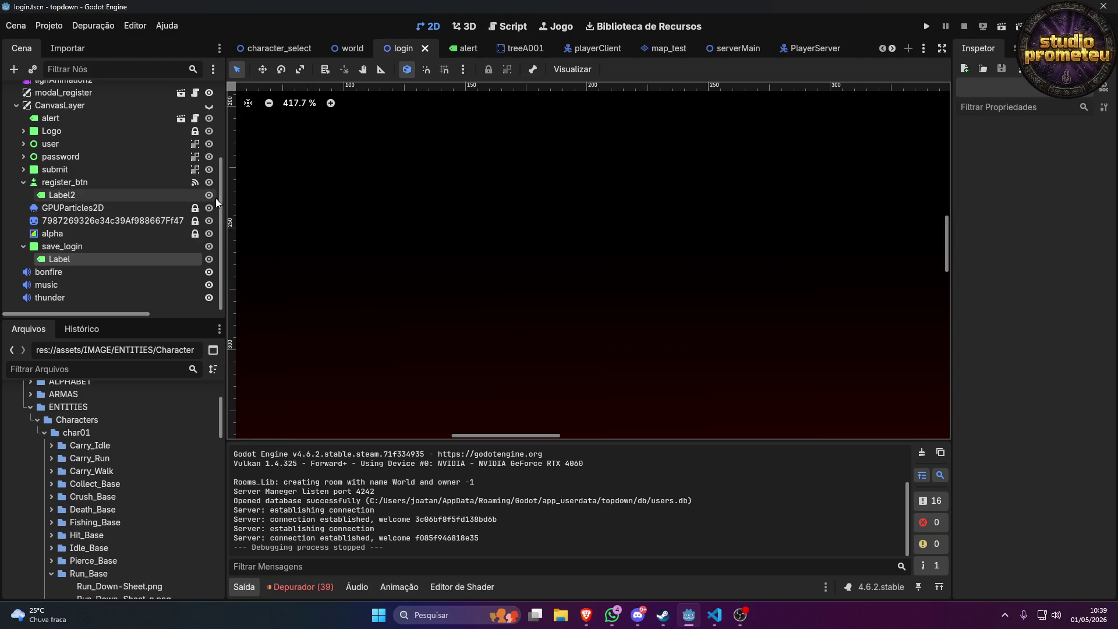
left_click(210, 105)
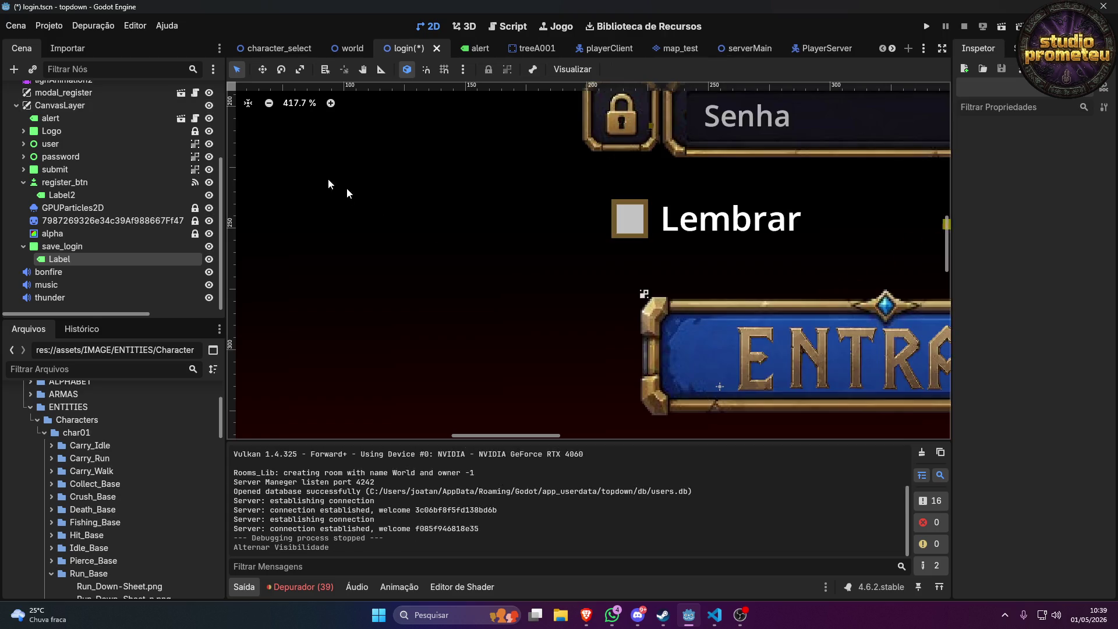
scroll(443, 239, "down", 4)
scroll(735, 260, "up", 2)
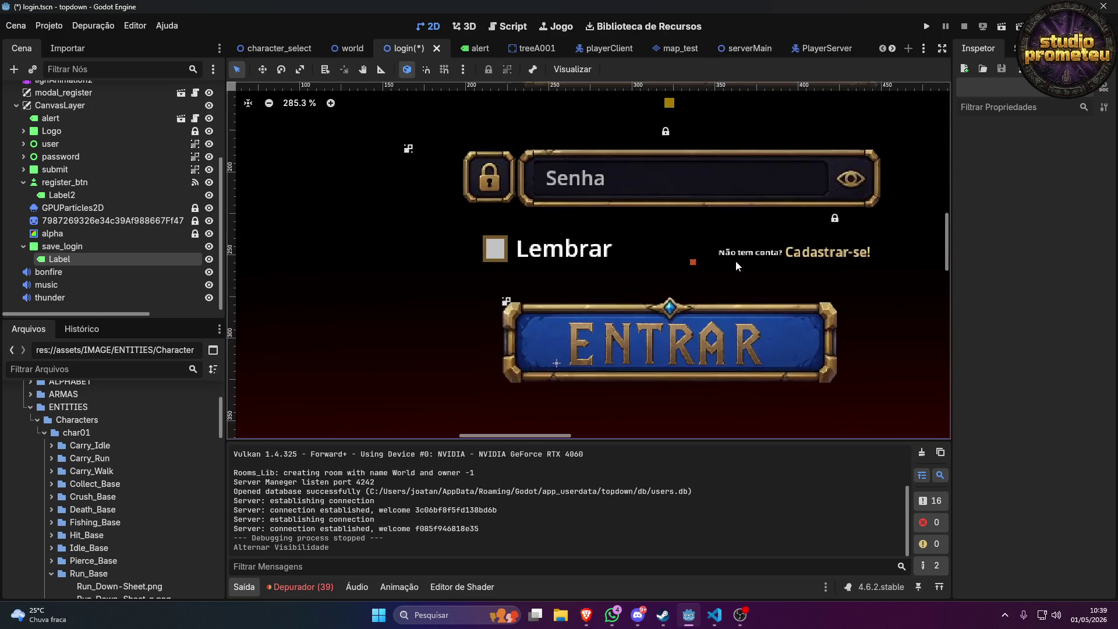
mouse_move(946, 236)
left_mouse_down()
mouse_move(951, 197)
mouse_move(946, 222)
left_mouse_up()
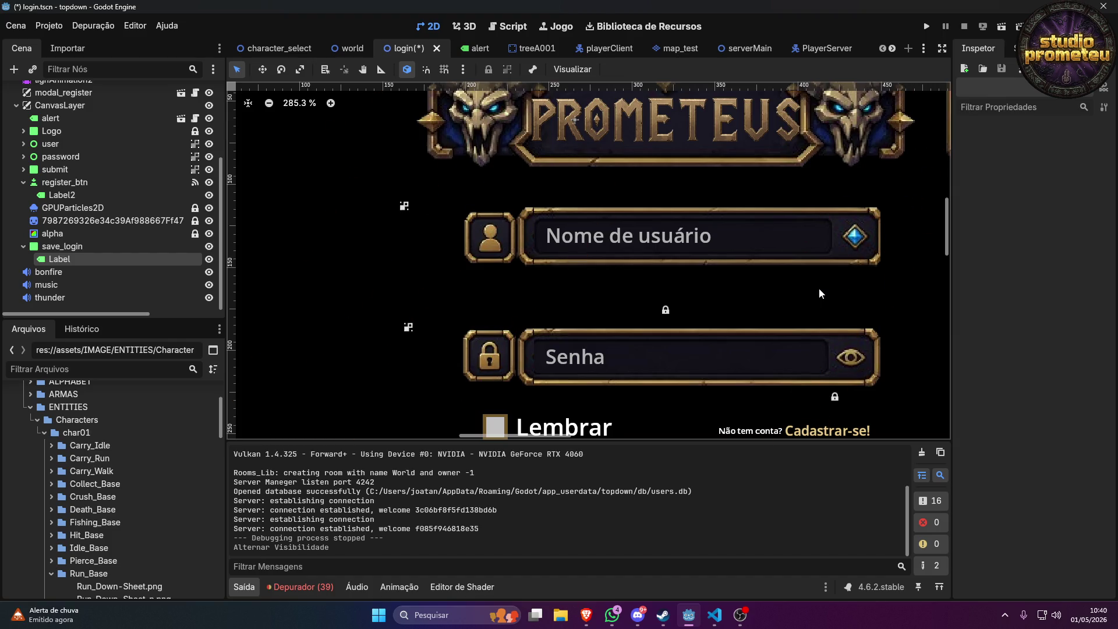
left_click(582, 613)
left_click(15, 11)
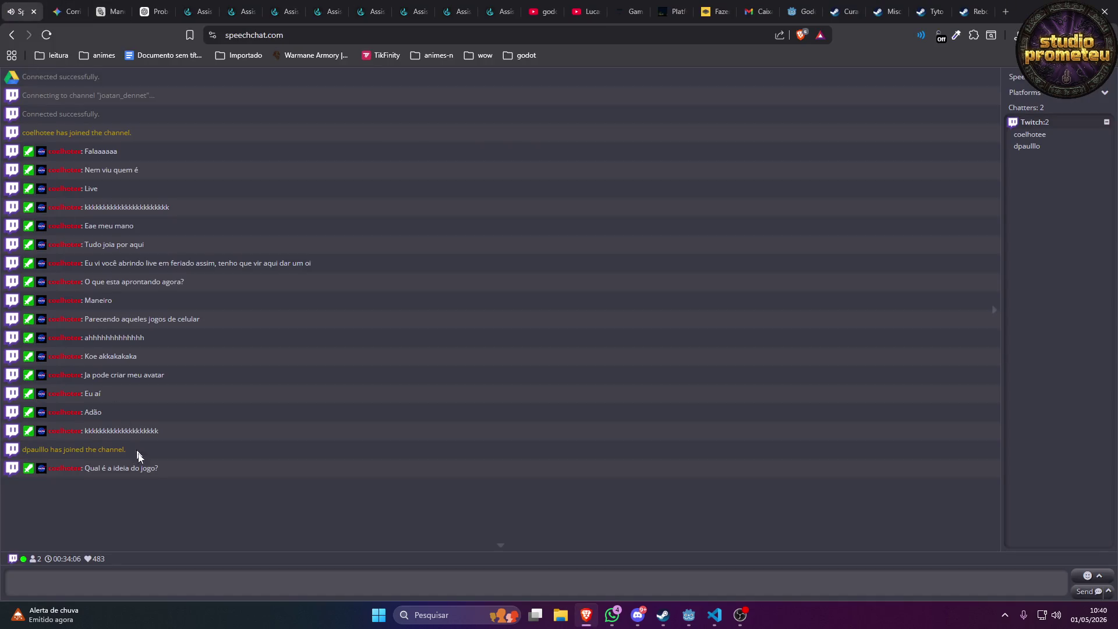
left_click_drag(82, 468, 47, 468)
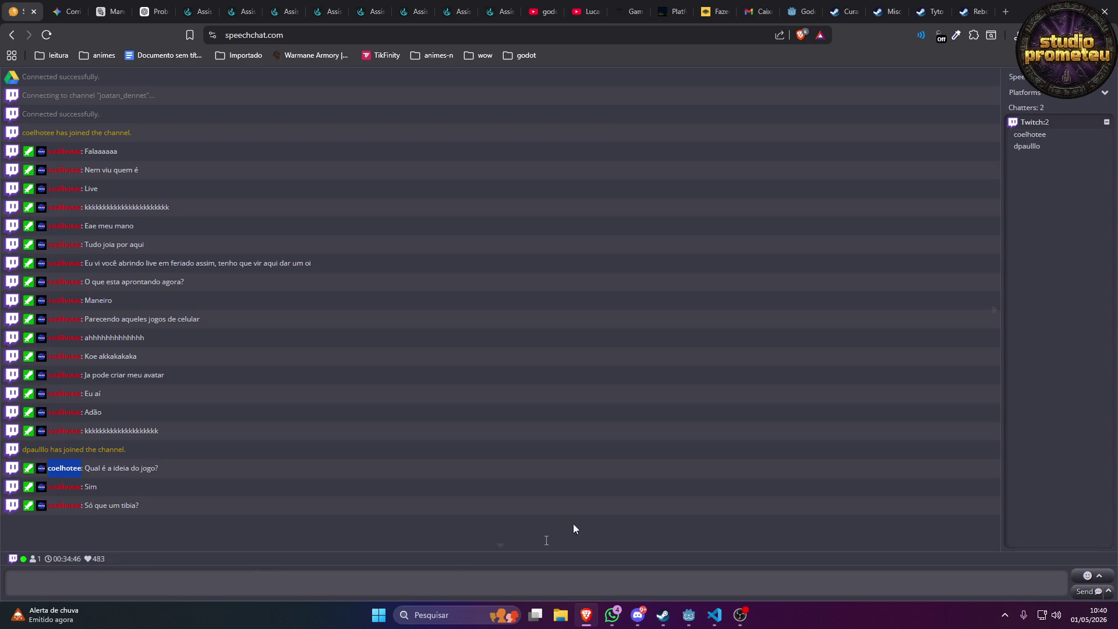
Mute the Discord mic, enable Apertar para Falar under Voz e vídeo, then unmute.
left_click(636, 617)
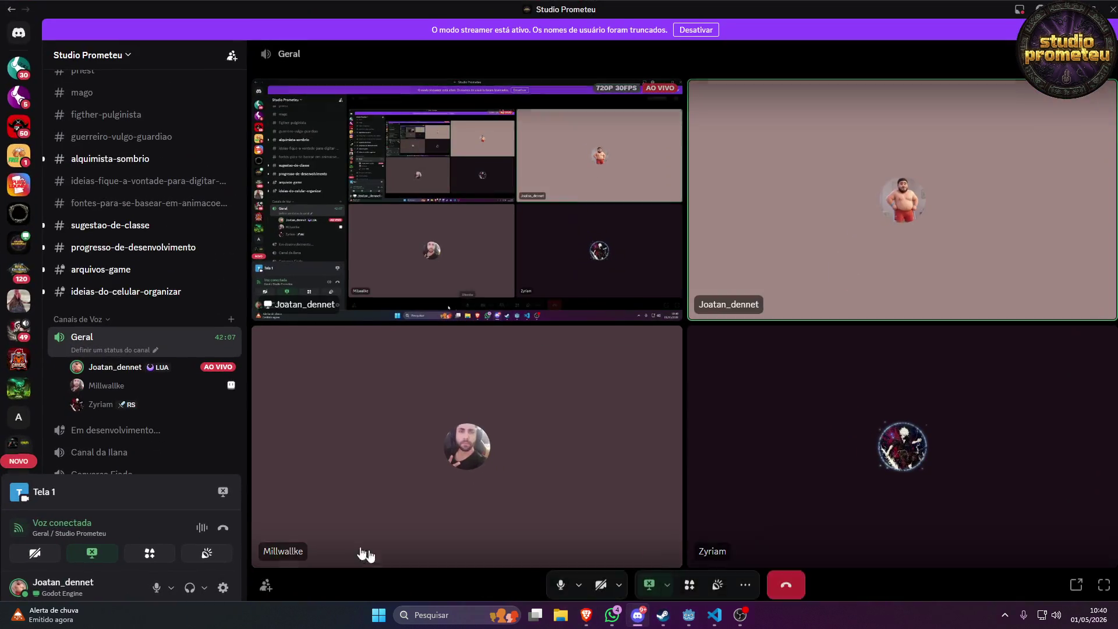
mouse_move(182, 393)
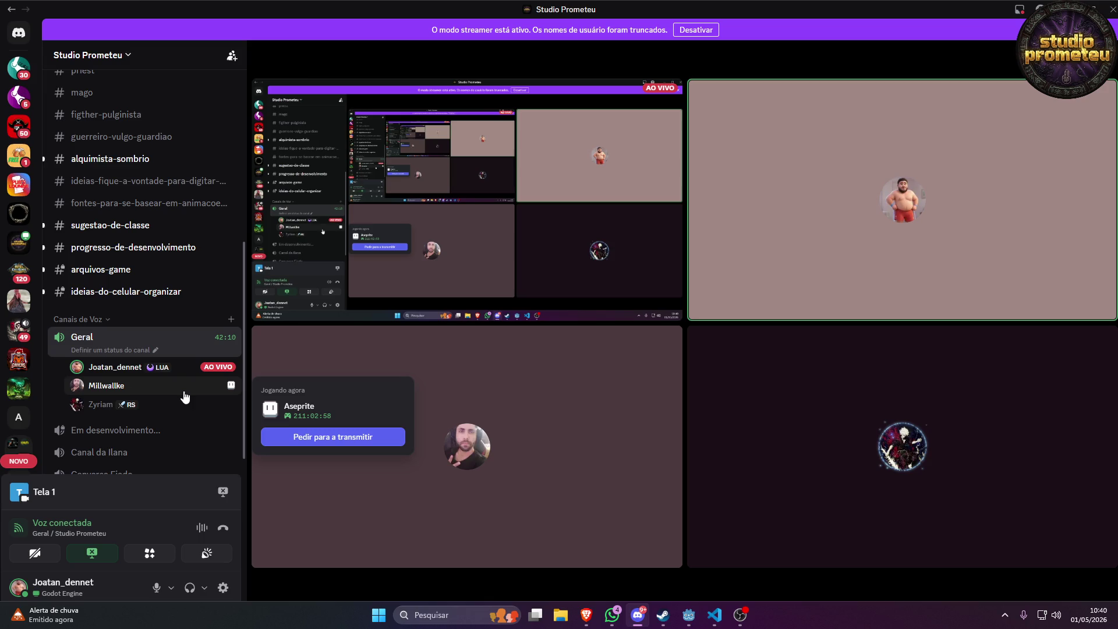
mouse_move(229, 378)
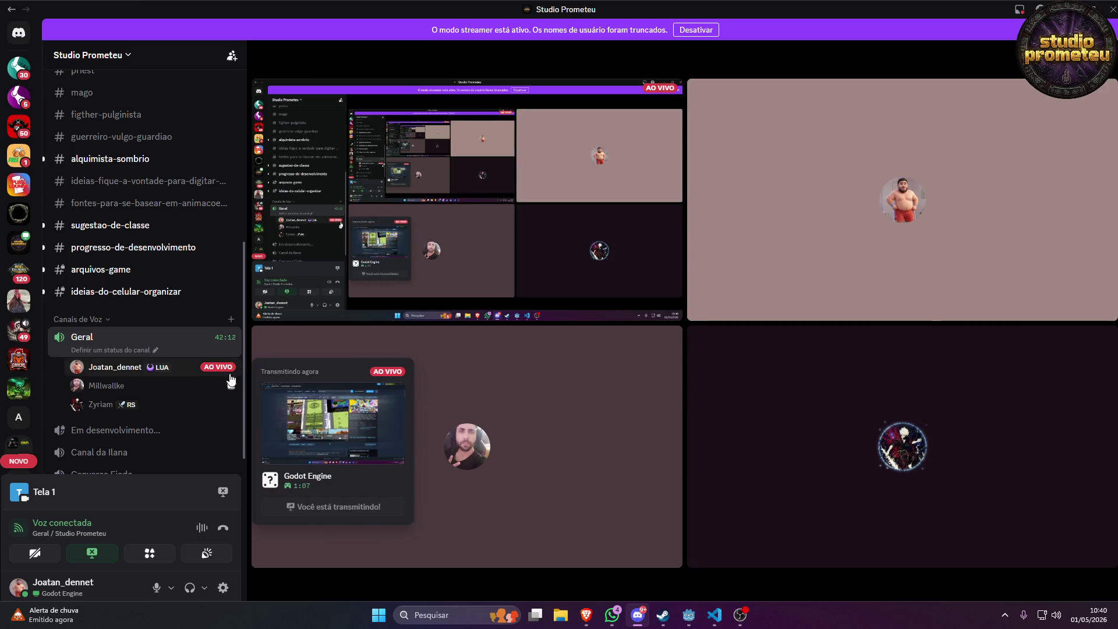
left_click(157, 588)
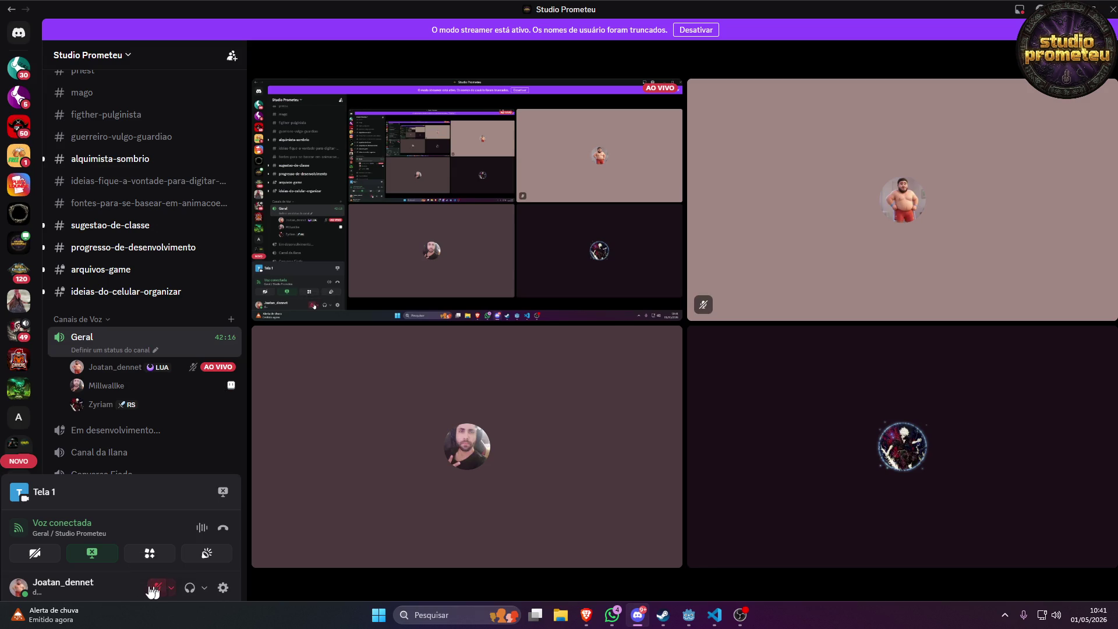
left_click(225, 590)
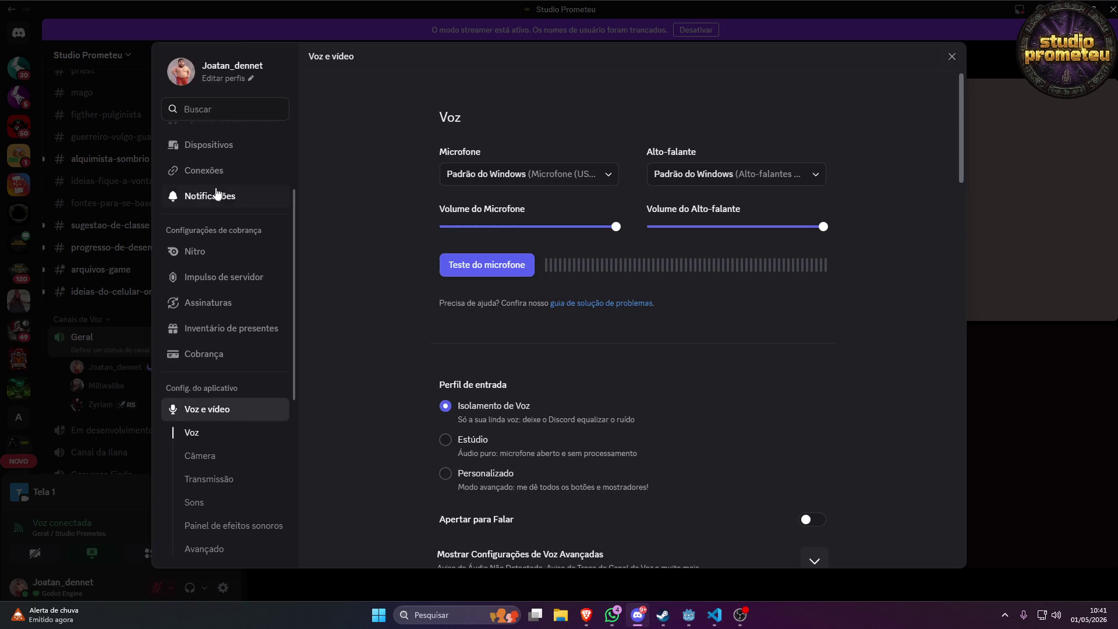
scroll(463, 365, "down", 4)
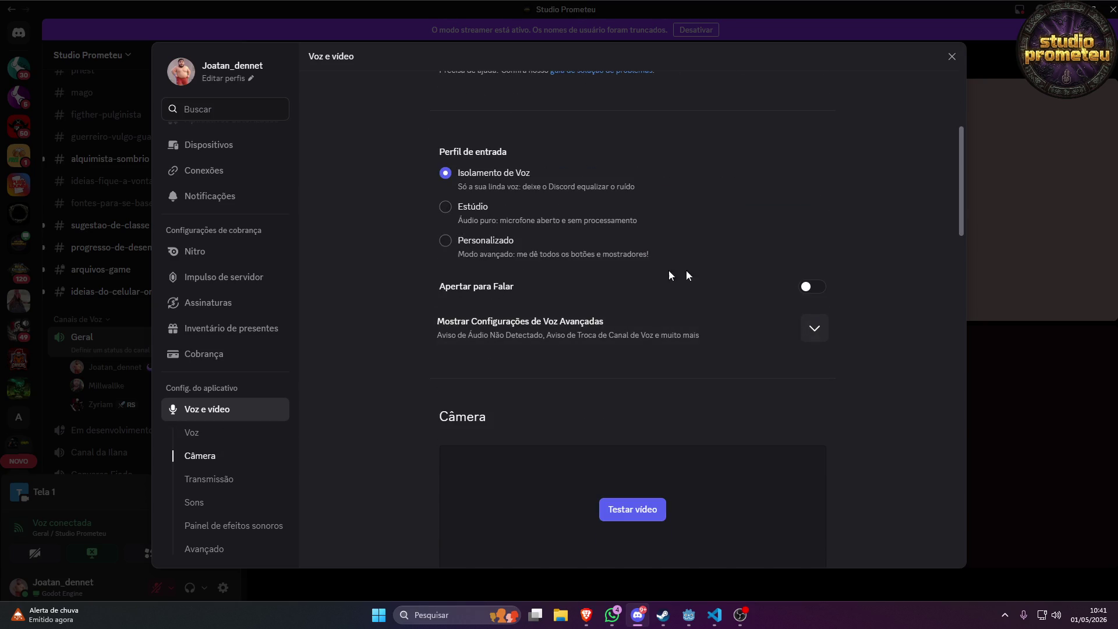
left_click(815, 285)
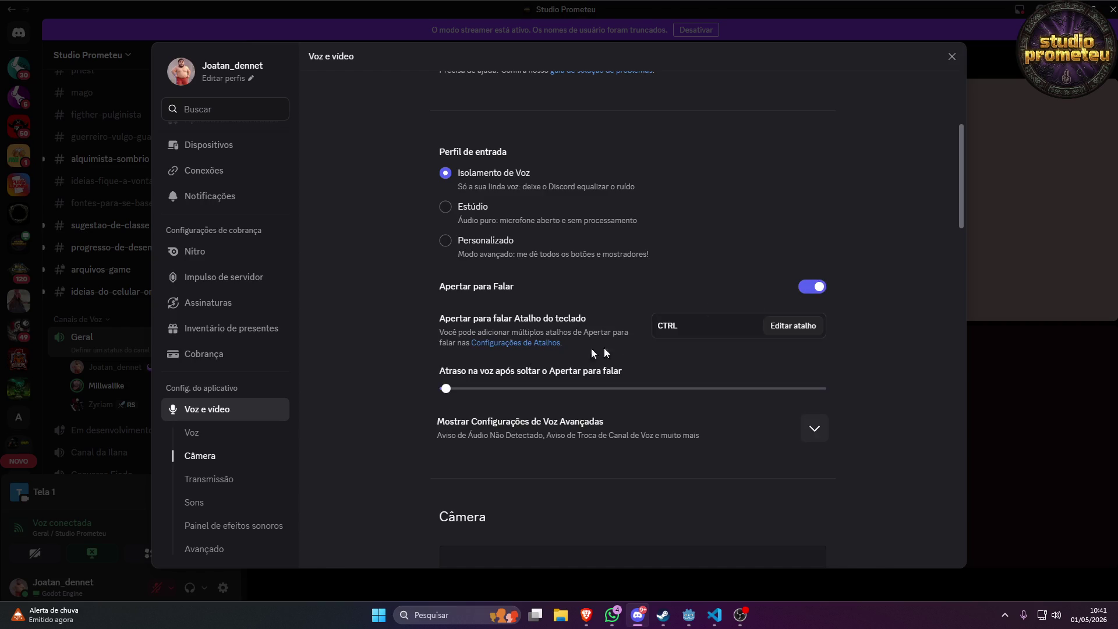
left_click(952, 56)
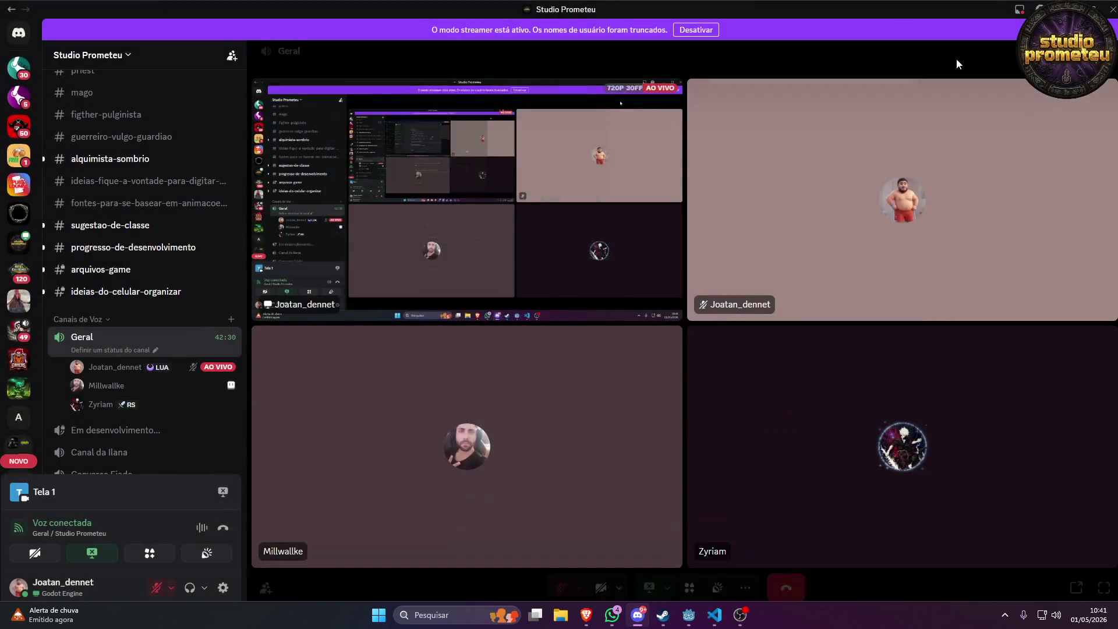
left_click(156, 586)
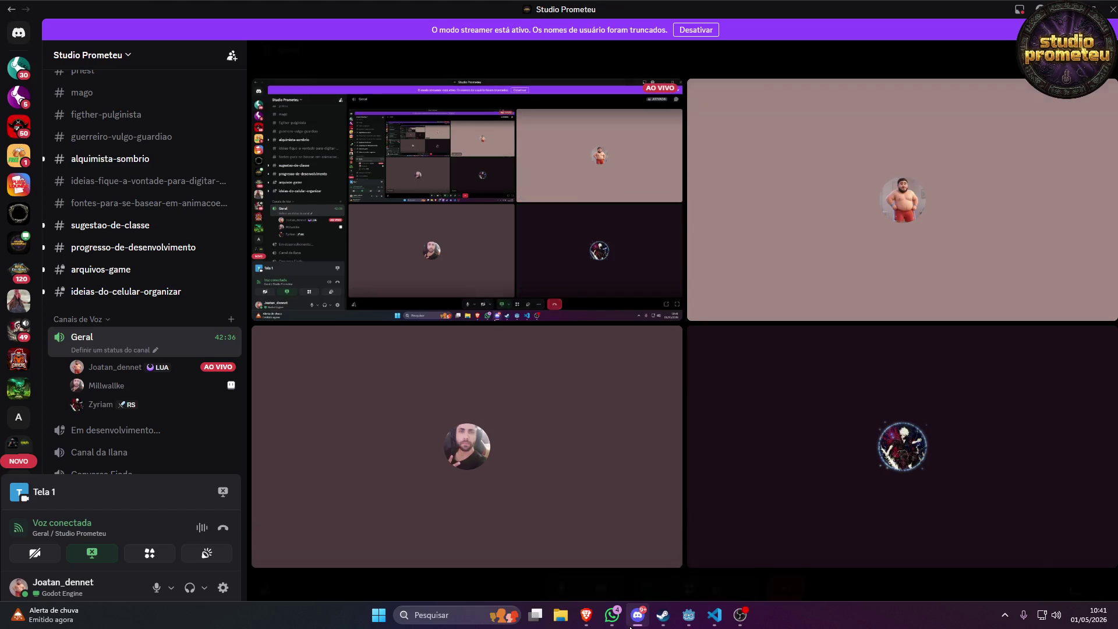
left_click(588, 616)
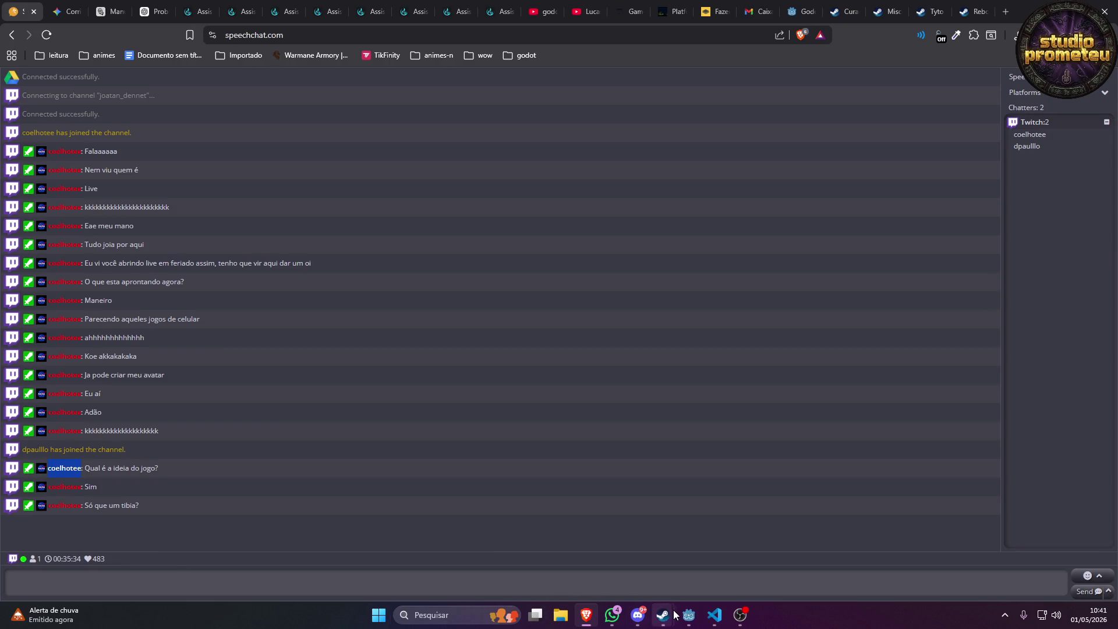
Bring up the Godot editor's taskbar window preview.
mouse_move(663, 615)
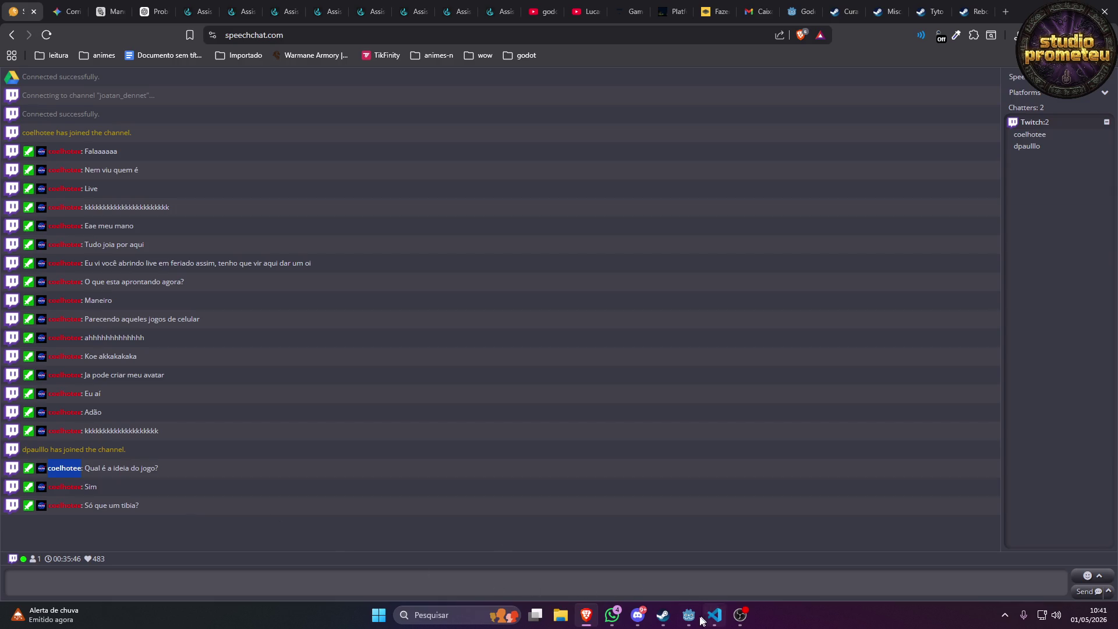
In Godot, view the playerClient scene's Animate node timeline, then Alt+Tab back to the chat.
left_click(703, 551)
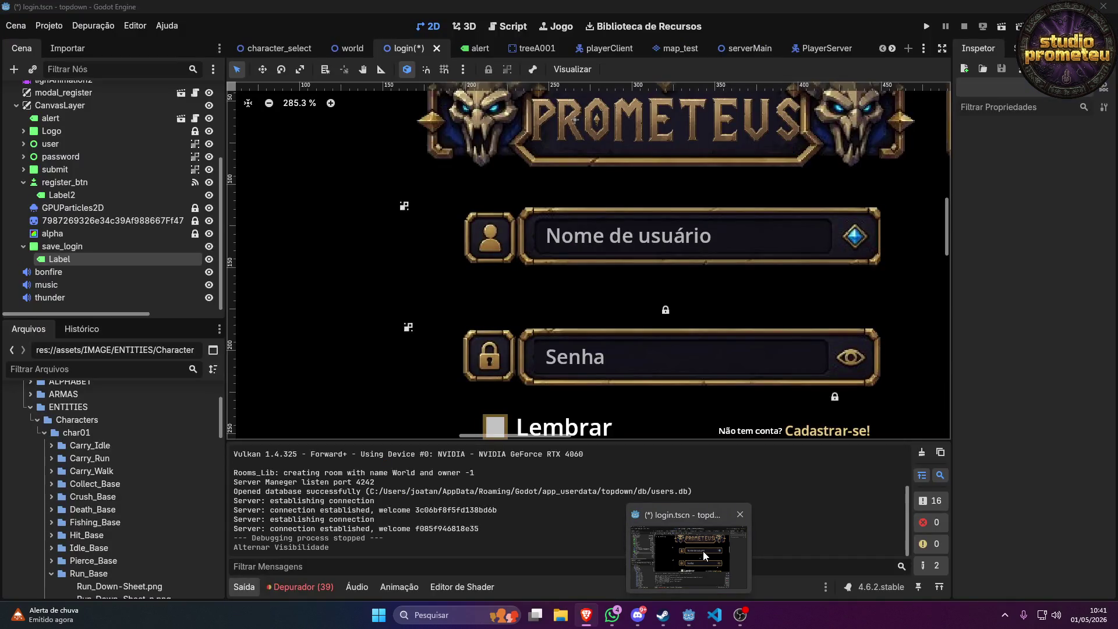
left_click(704, 551)
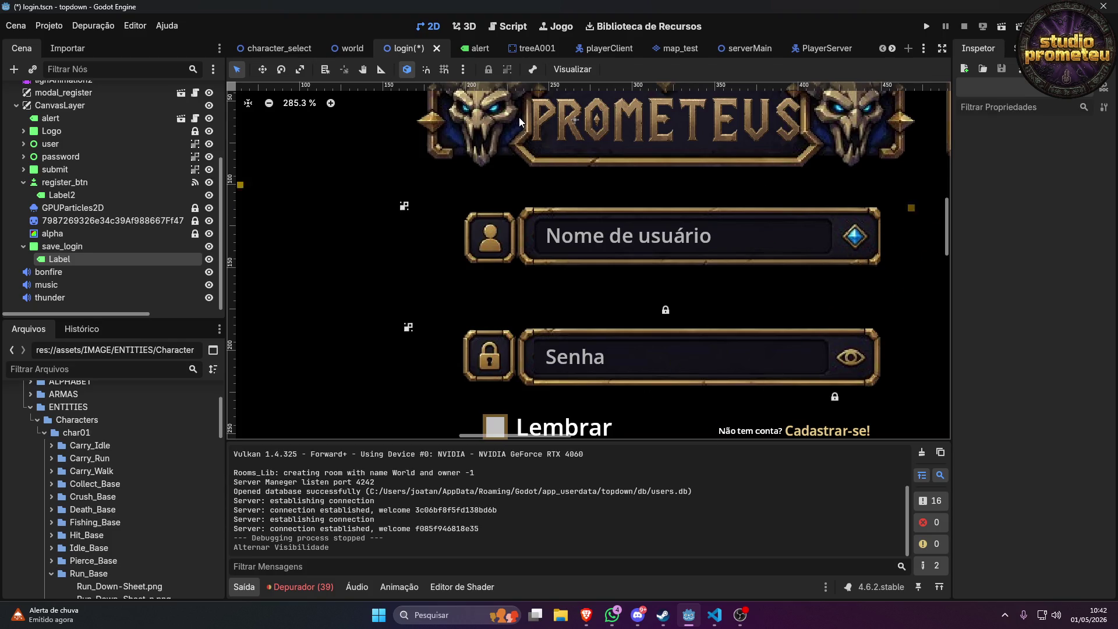
left_click(592, 51)
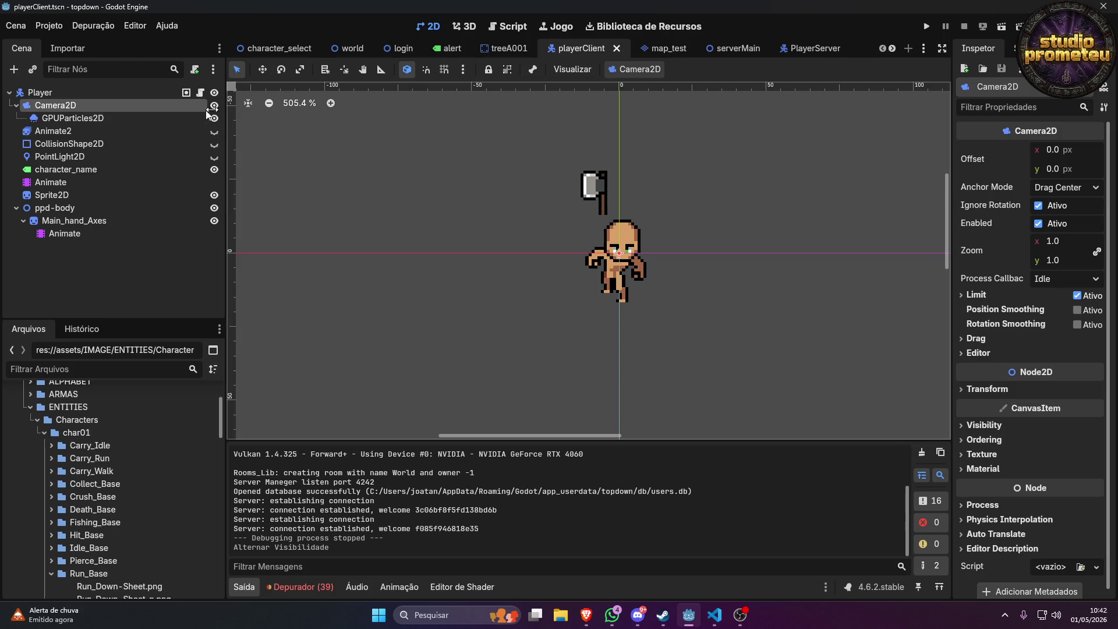
left_click(62, 188)
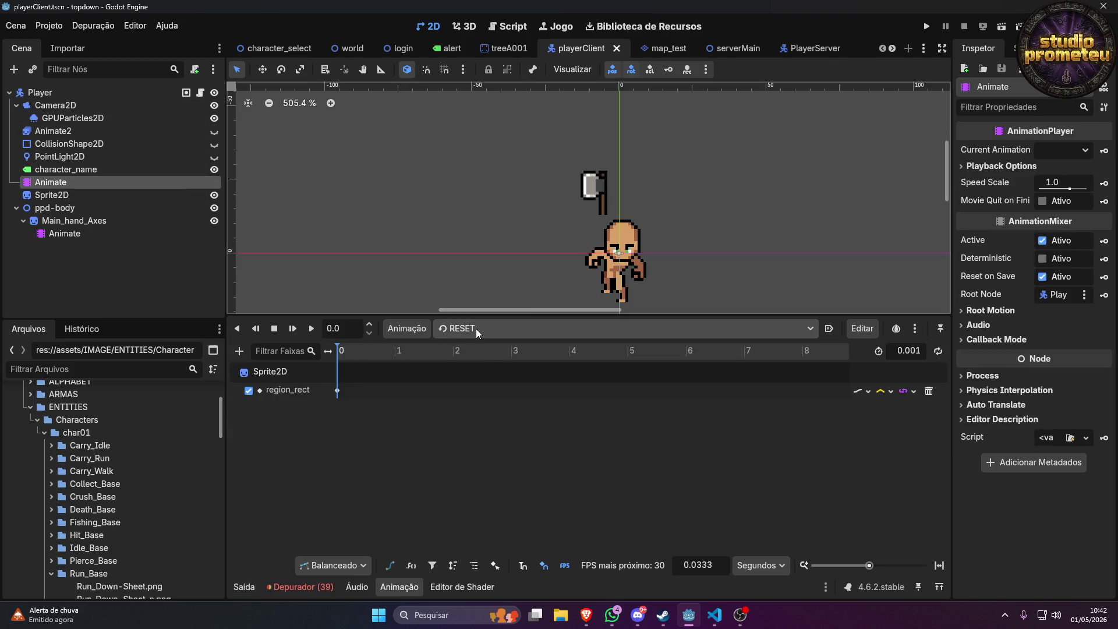
key("alt+Tab")
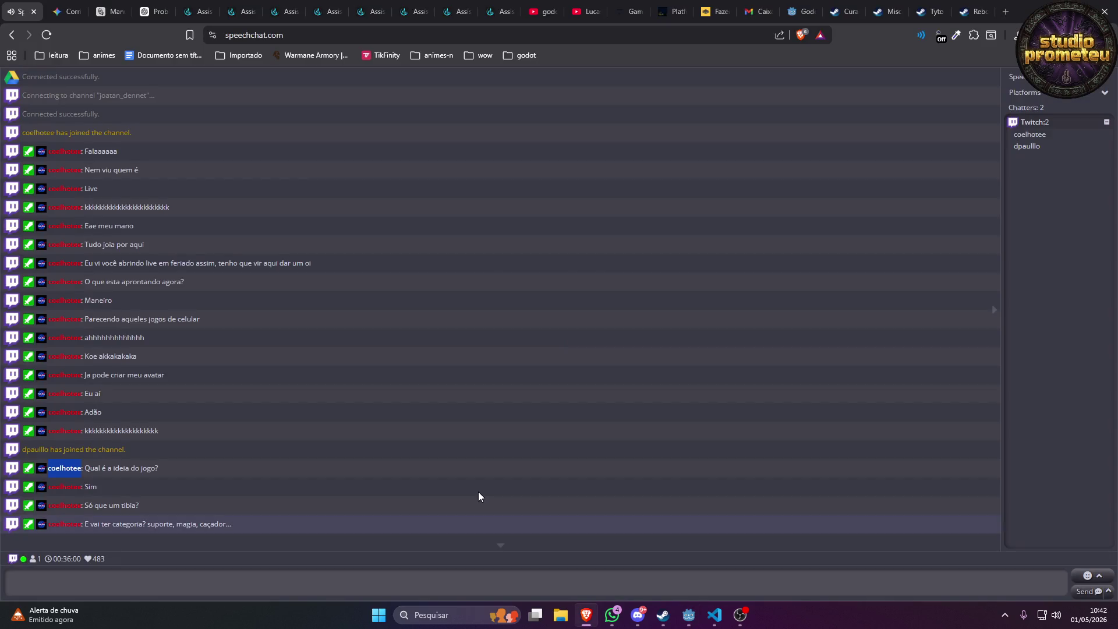
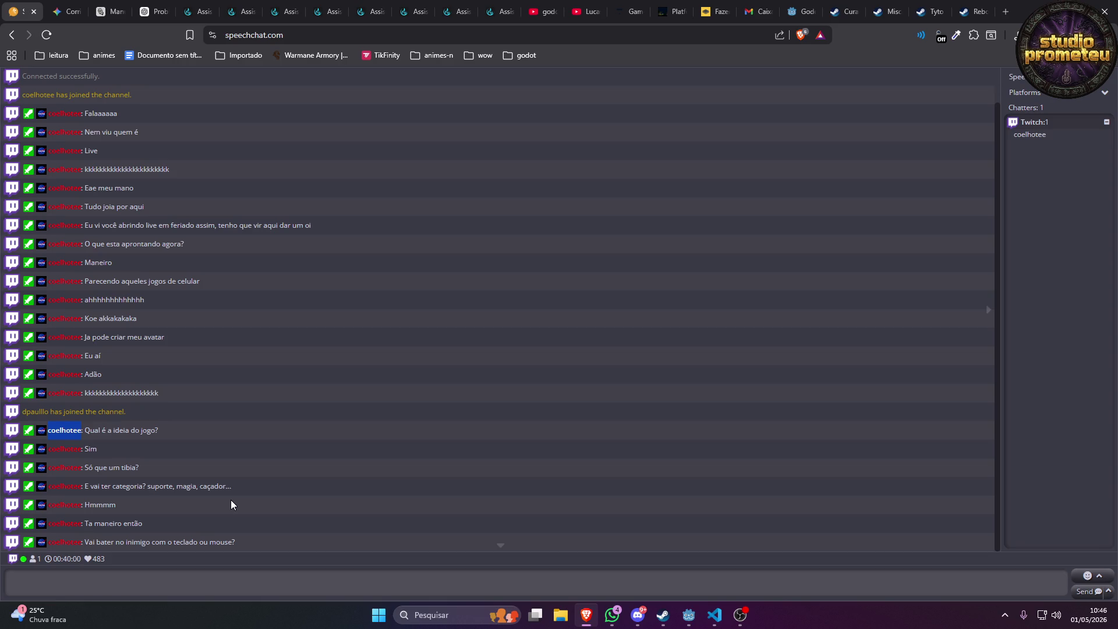
Lower a call participant's Discord user volume from 200% to about 100%.
left_click(638, 615)
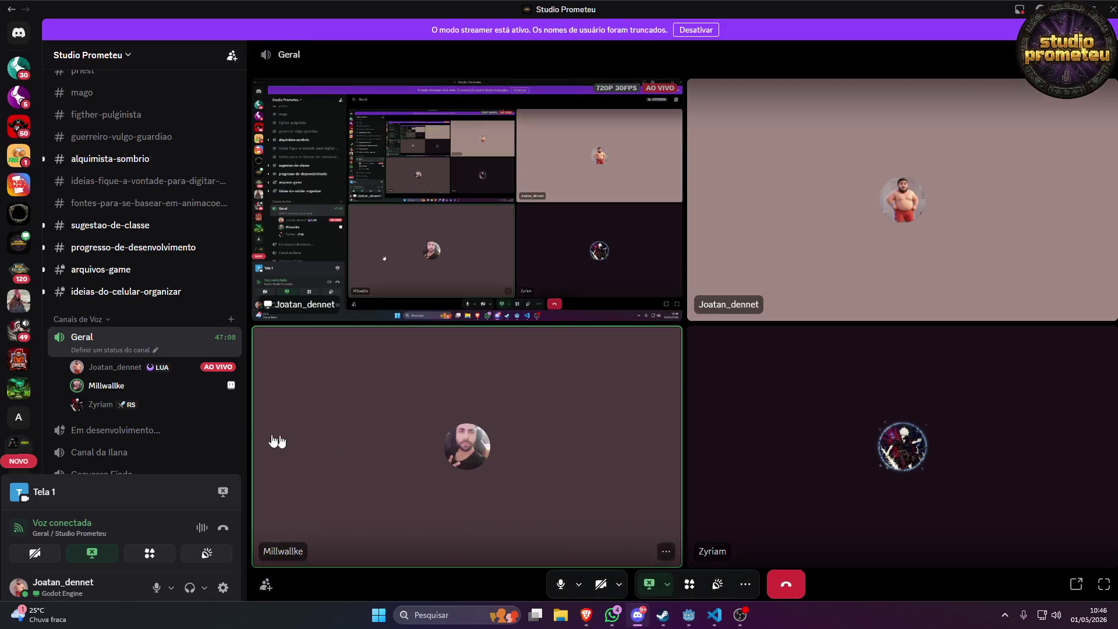
right_click(126, 389)
mouse_move(256, 173)
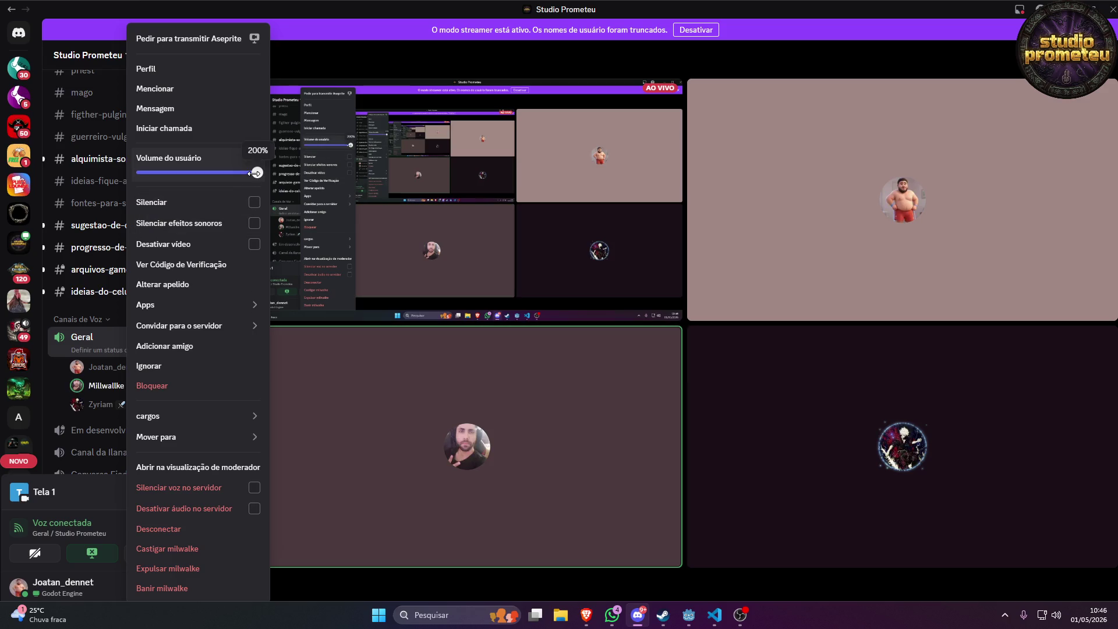
left_click_drag(255, 172, 165, 173)
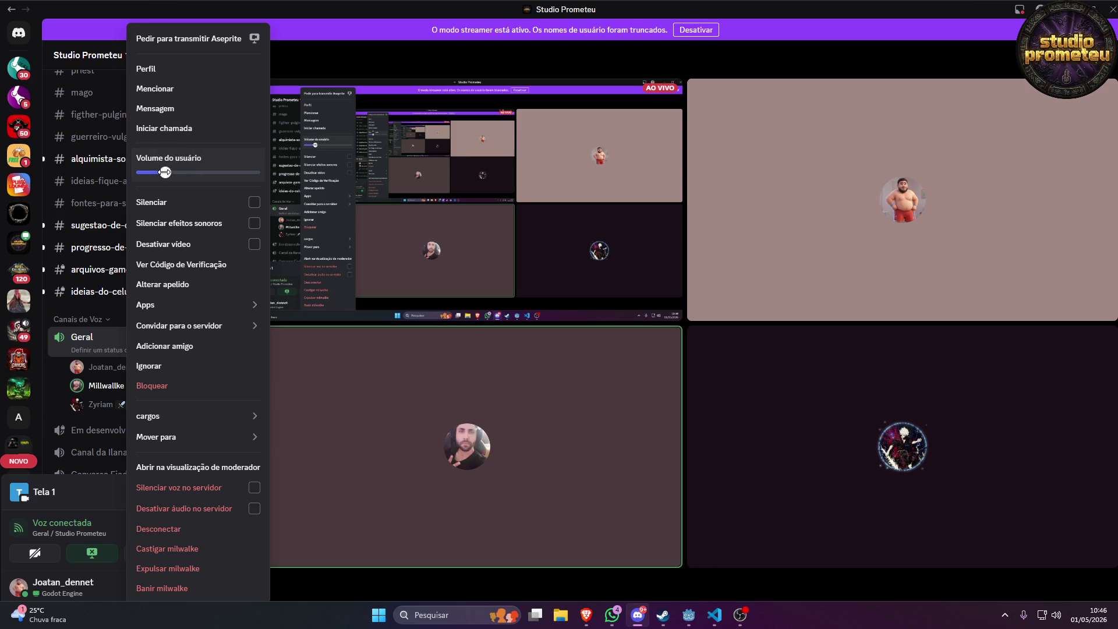
key("Escape")
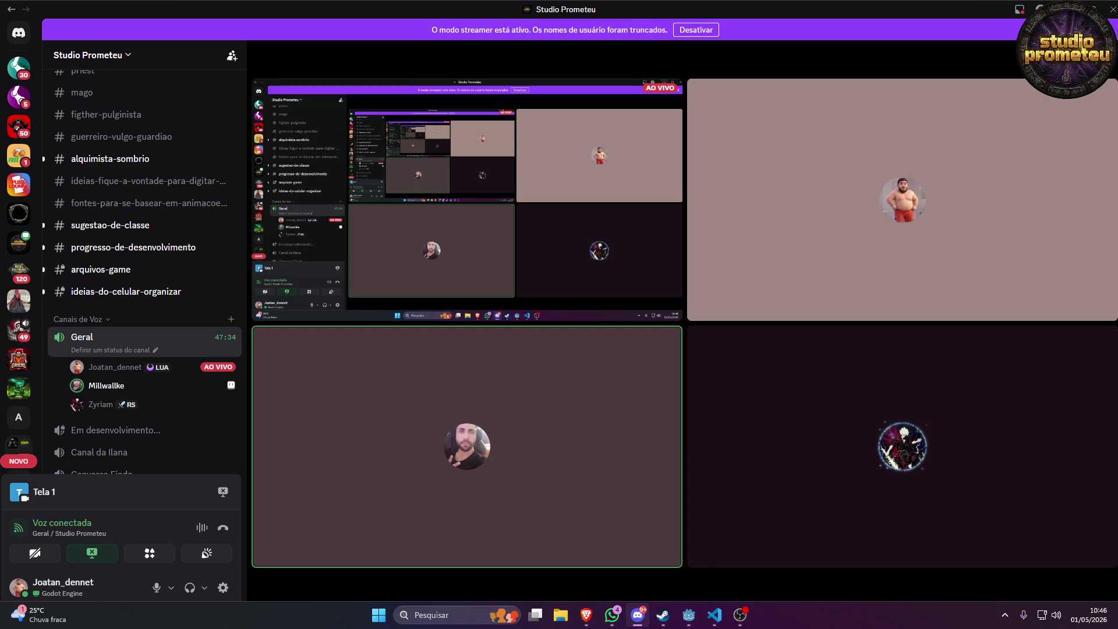
key("alt+Tab")
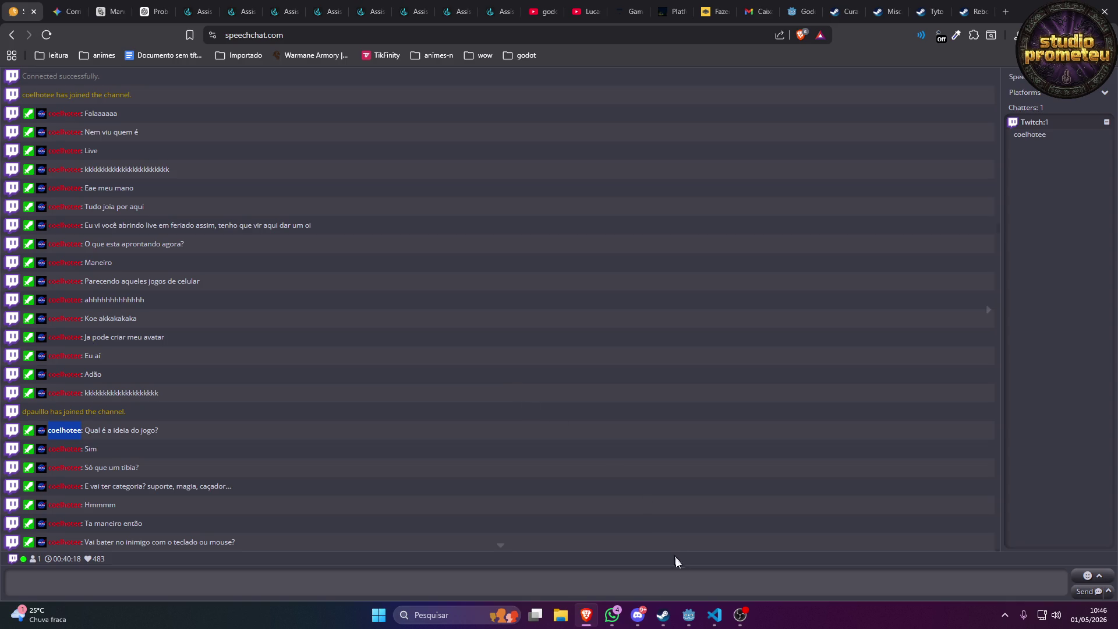
left_click(640, 619)
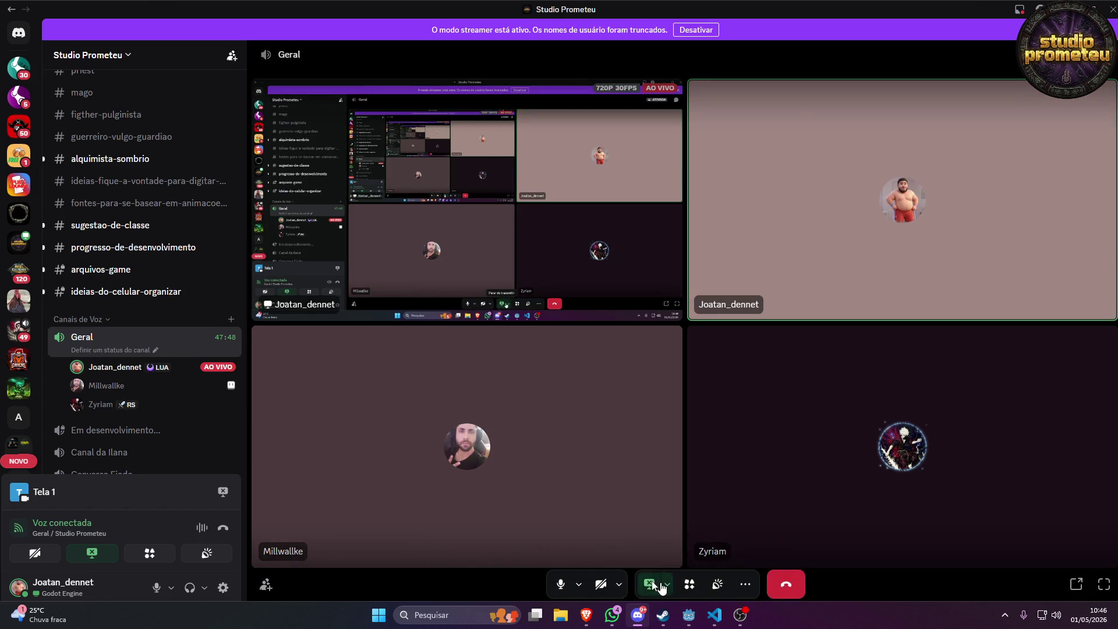
Switch off Apertar para Falar in Discord's Voz e vídeo settings and close settings.
left_click(223, 586)
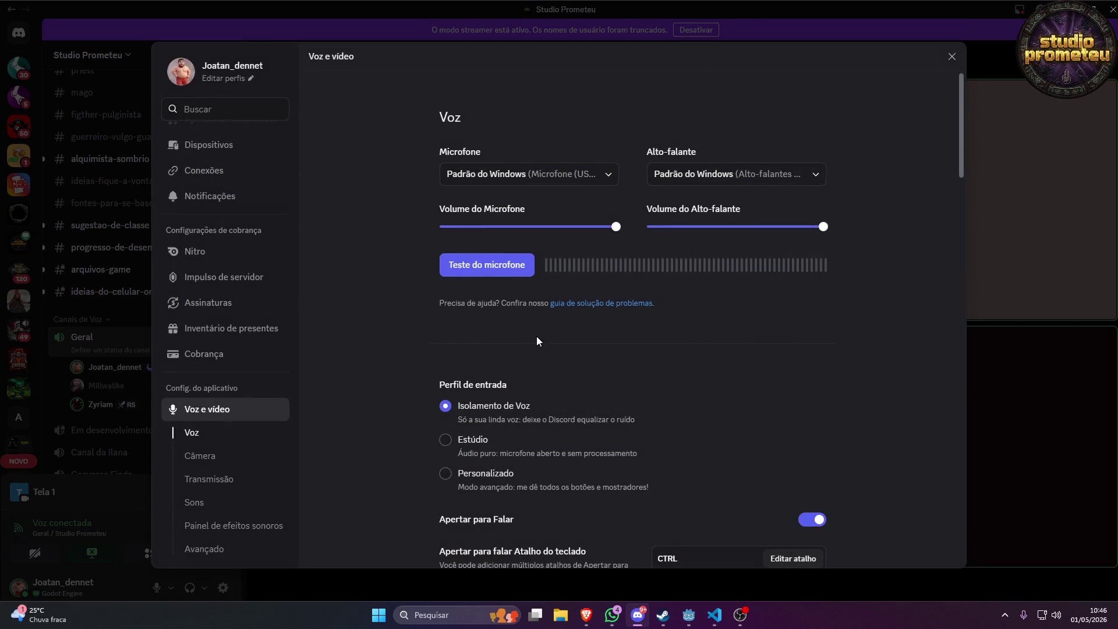
scroll(536, 341, "down", 3)
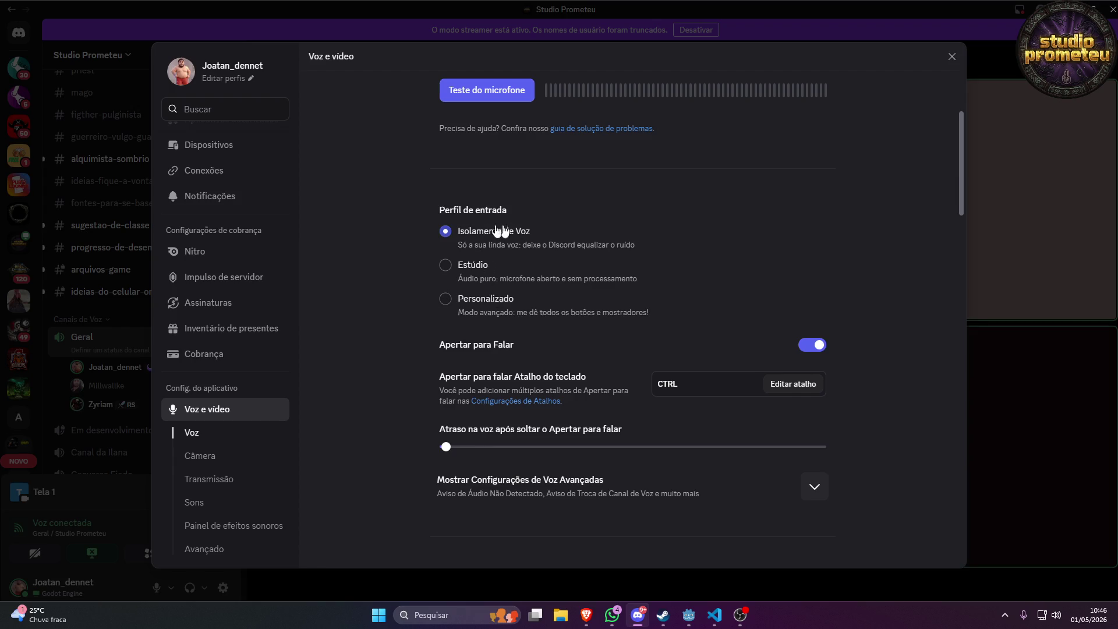
scroll(657, 283, "up", 1)
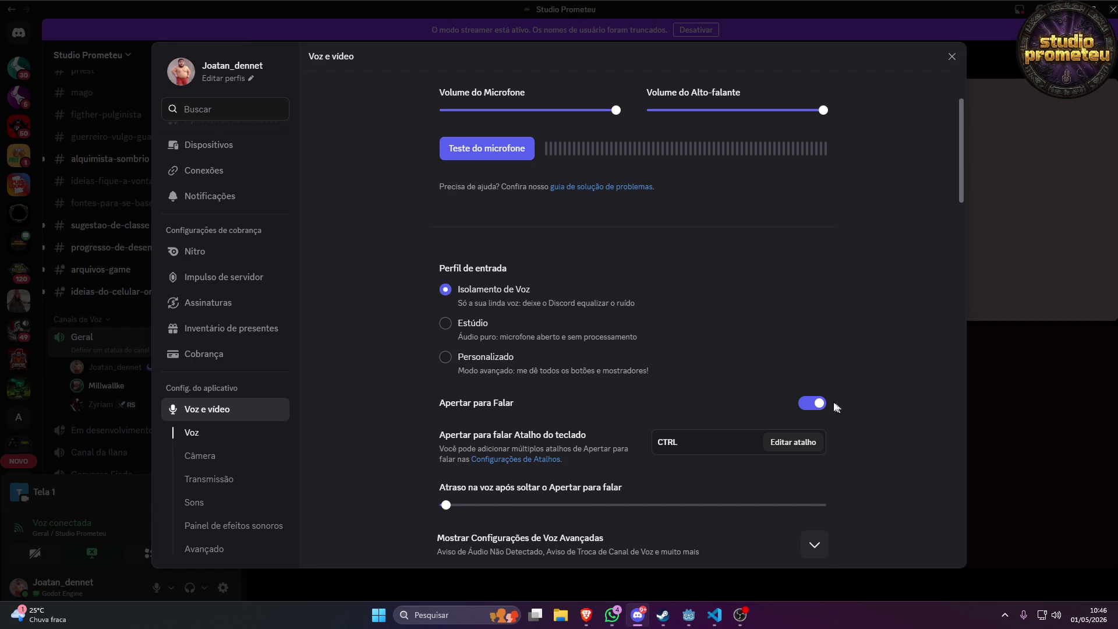
left_click(810, 403)
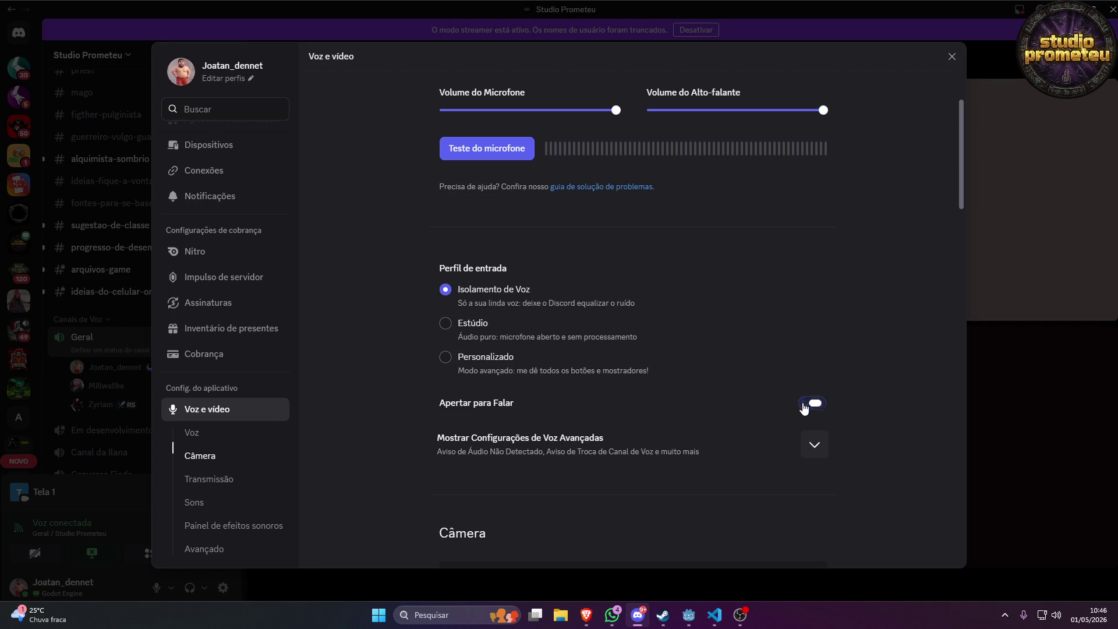
left_click(951, 56)
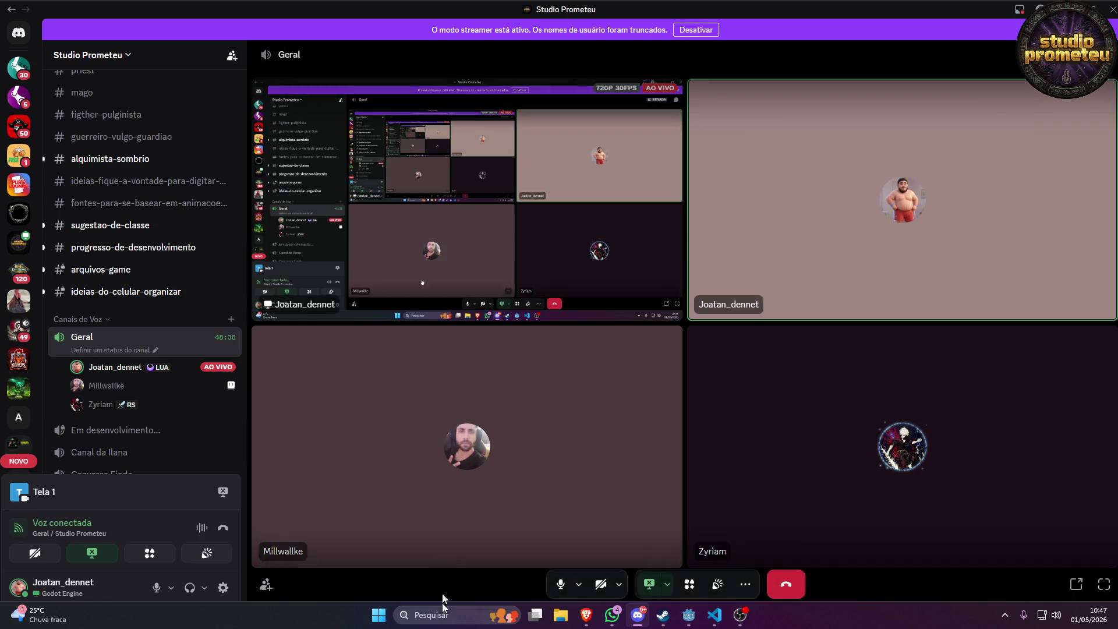
mouse_move(663, 624)
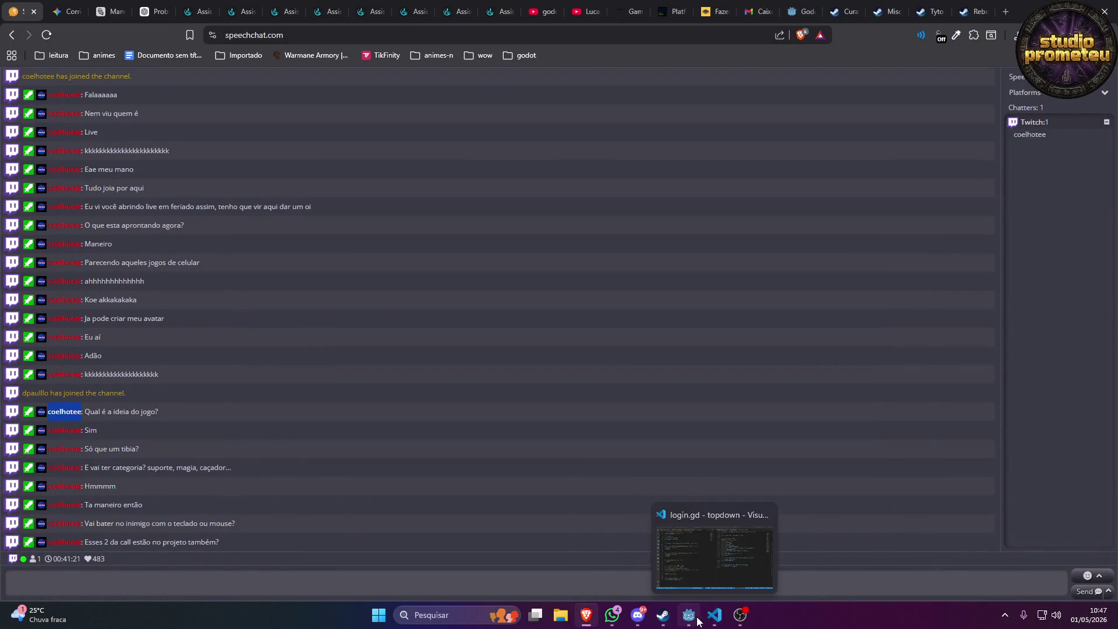
Open Godot's map_test scene and pan around its tree map, then return to the browser.
left_click(670, 563)
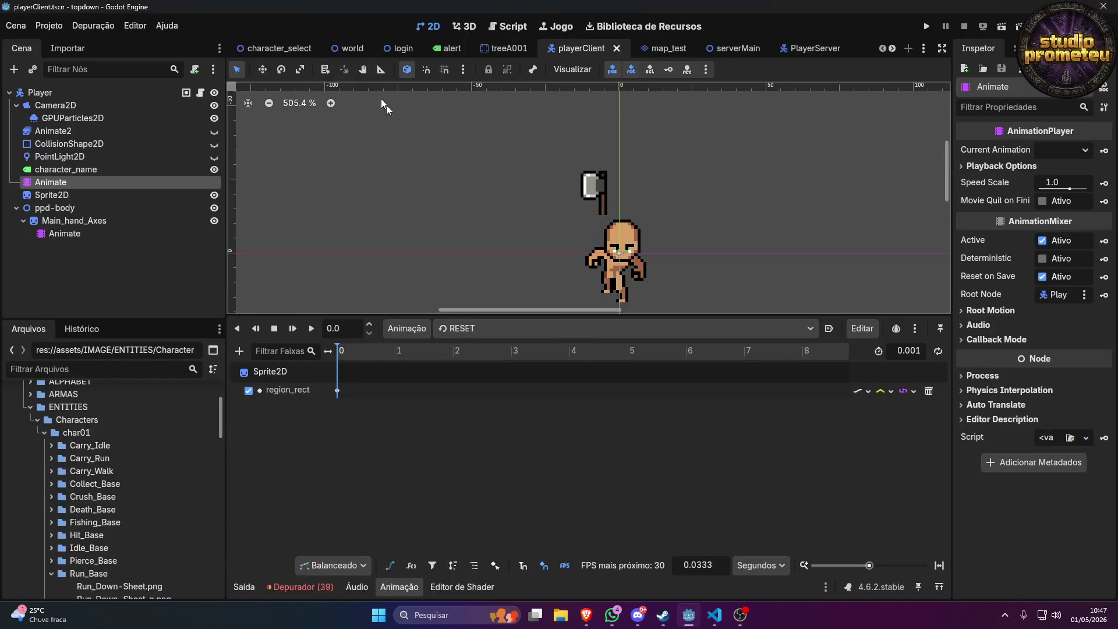
left_click(349, 48)
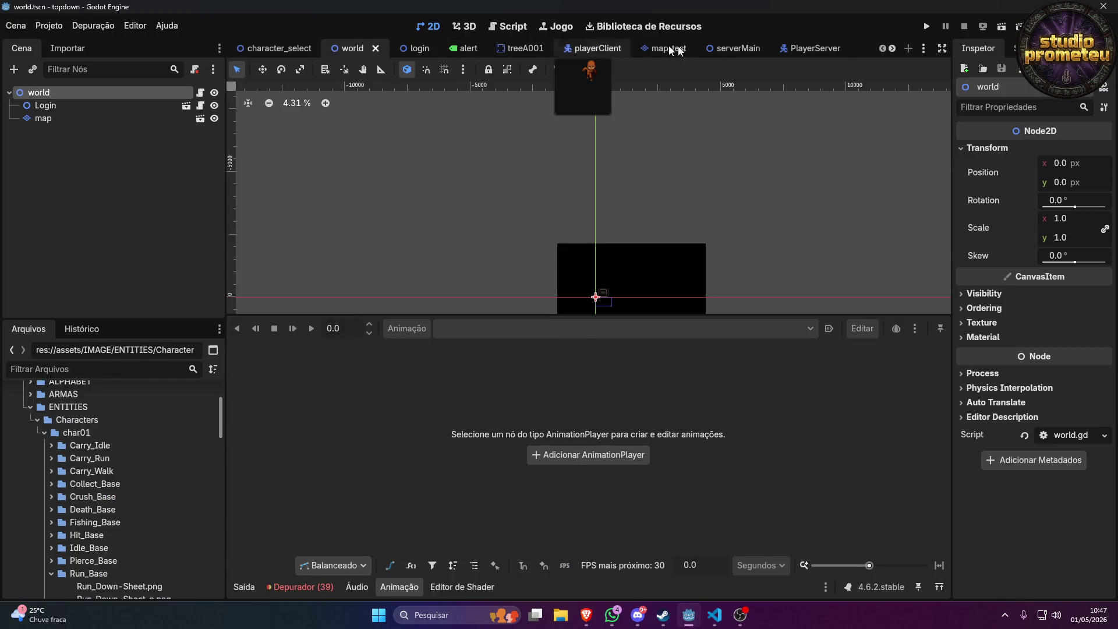
left_click(662, 48)
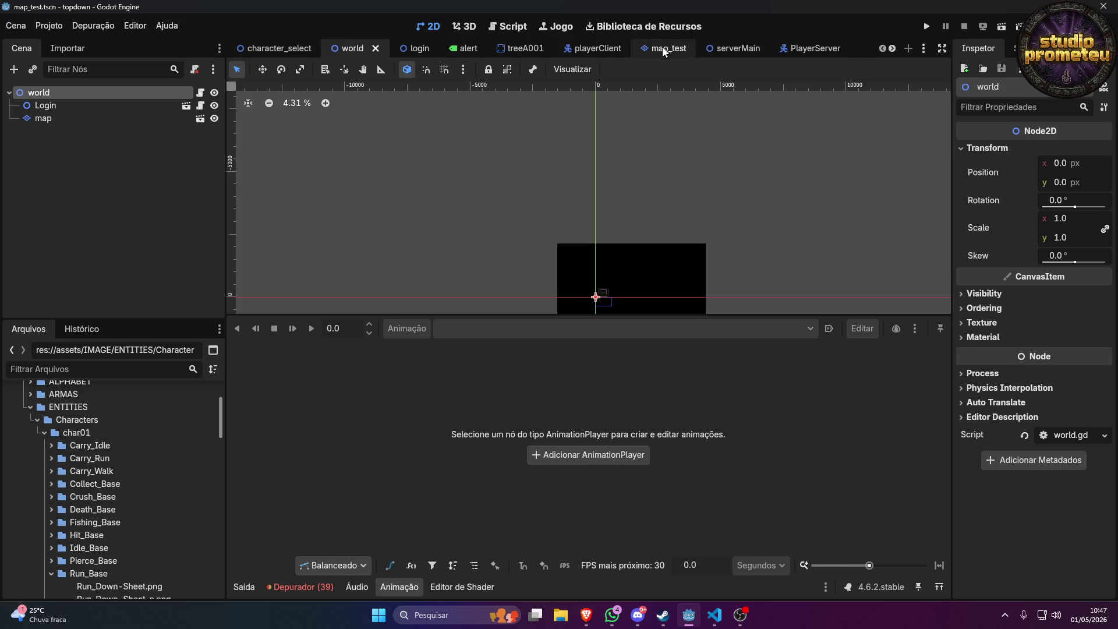
scroll(575, 384, "down", 1)
left_click_drag(575, 384, 499, 174)
scroll(500, 175, "down", 4)
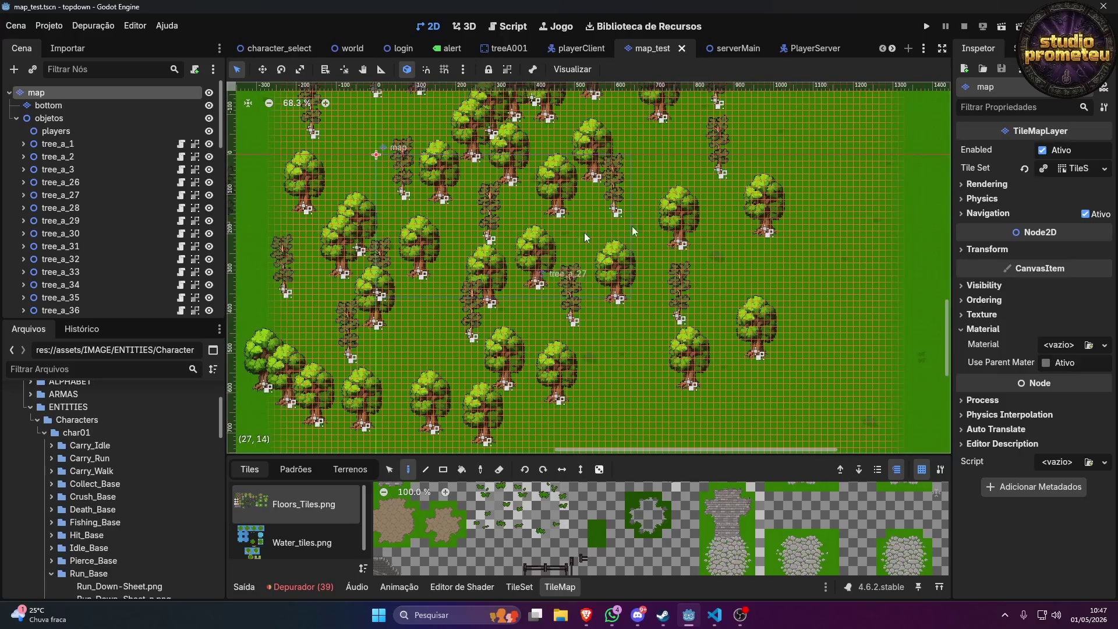
left_click(586, 614)
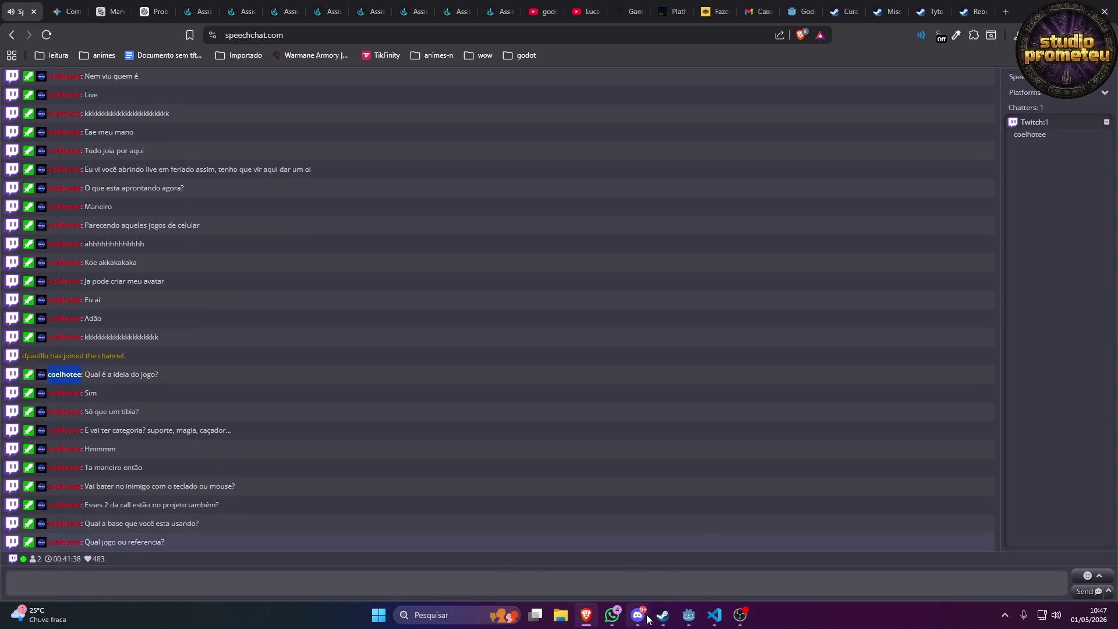
mouse_move(648, 619)
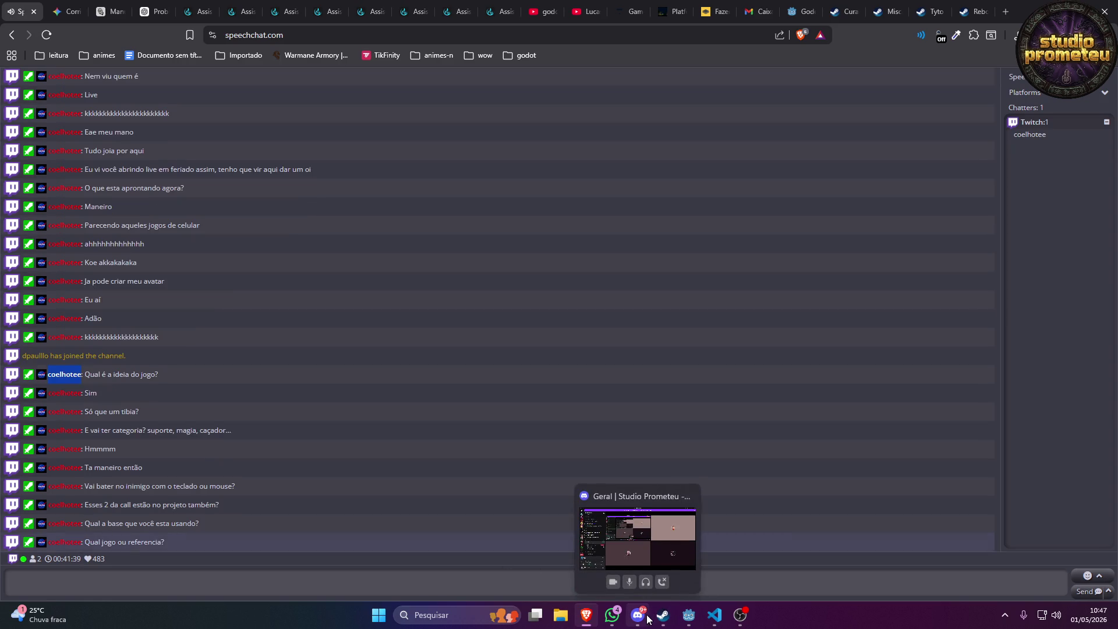
left_click(125, 584)
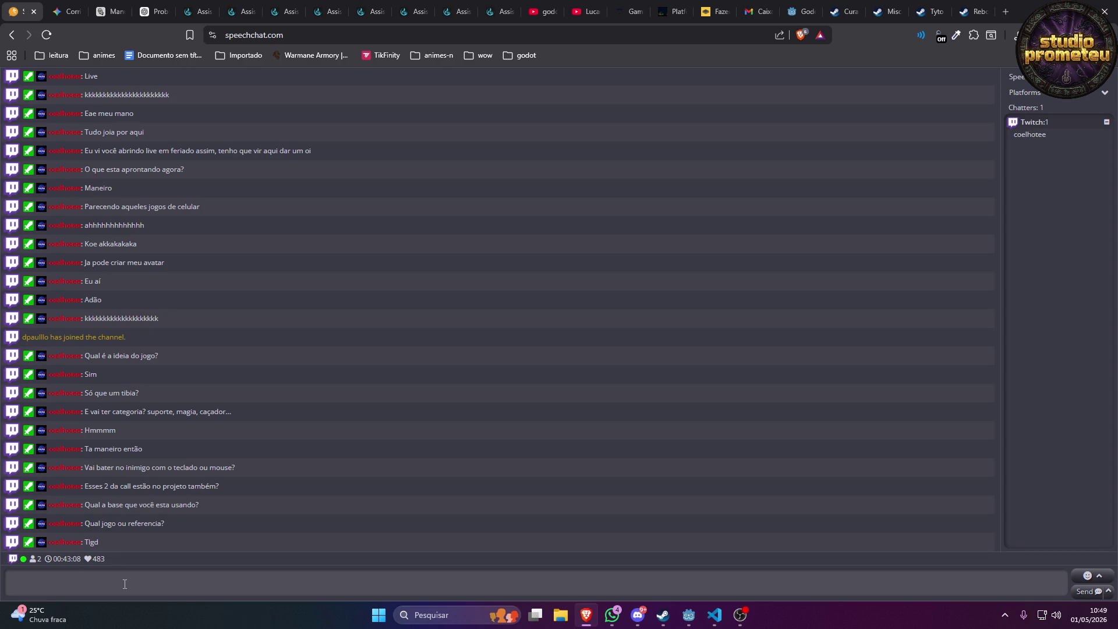
left_click(124, 583)
Bring up the Discord call and nudge a participant's user volume slider lower.
left_click(641, 617)
left_click(642, 618)
left_click(640, 618)
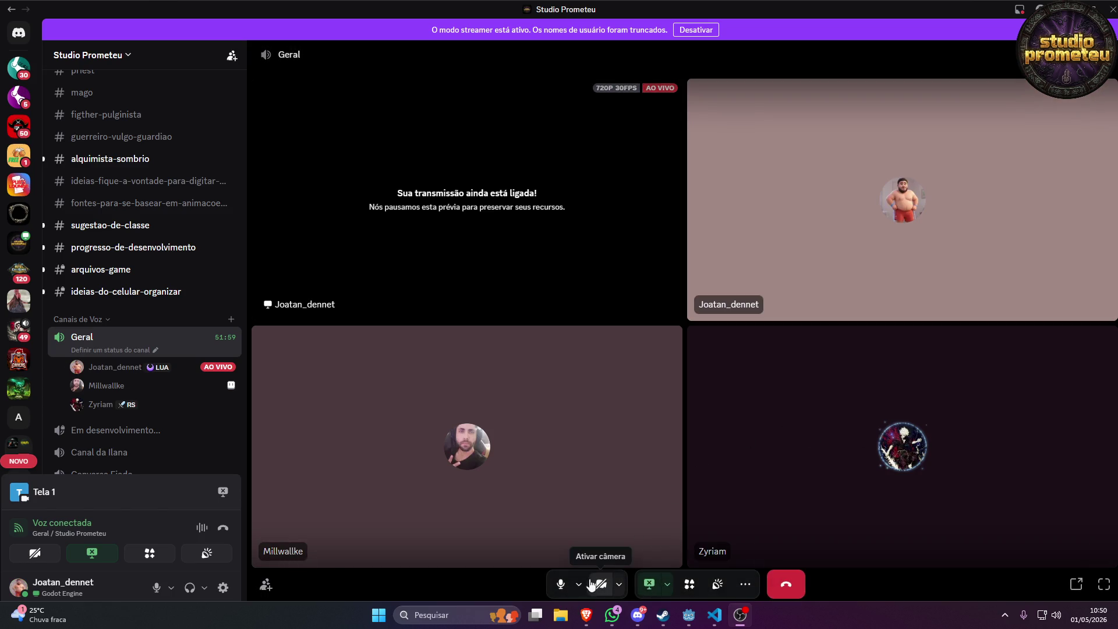
right_click(100, 386)
mouse_move(169, 172)
left_mouse_down()
mouse_move(137, 172)
mouse_move(160, 172)
left_mouse_up()
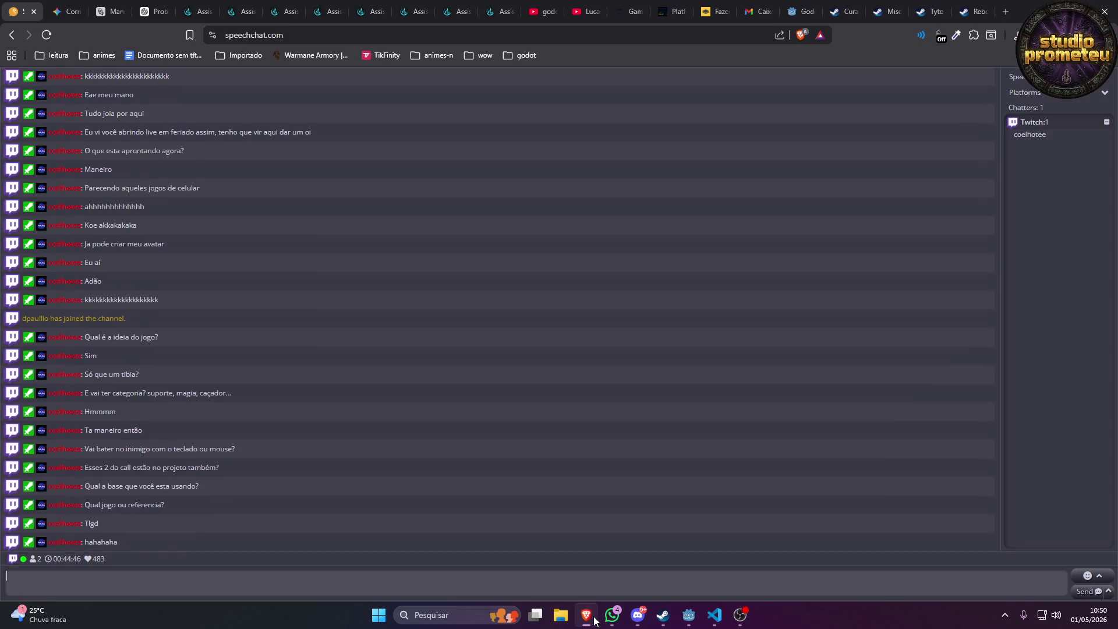
Return to the speechchat.com stream chat in Brave.
left_click(586, 615)
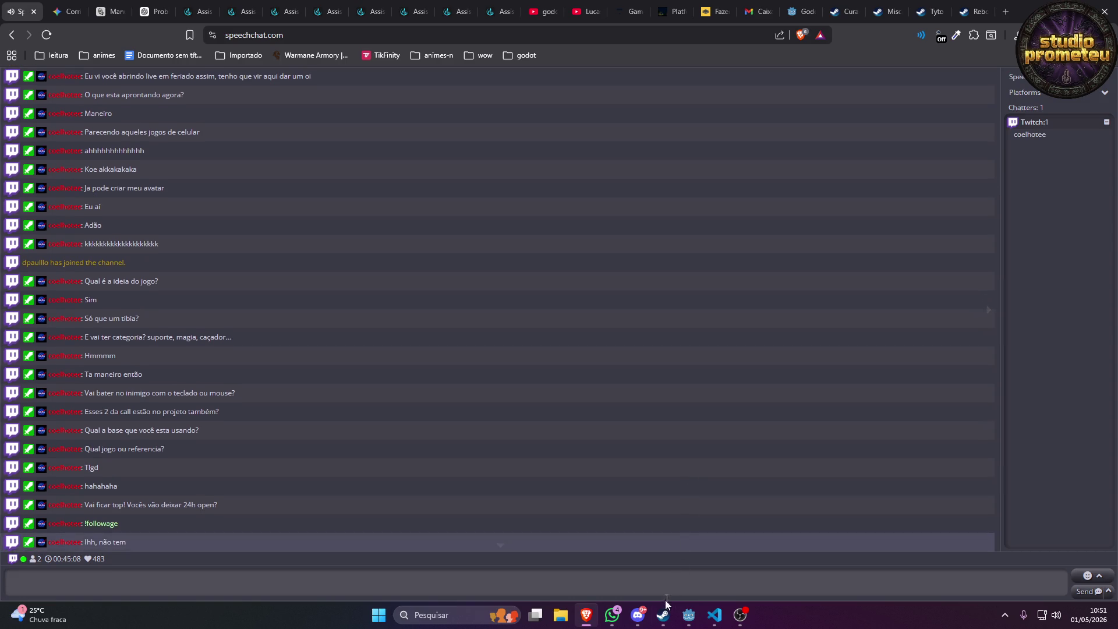
mouse_move(640, 619)
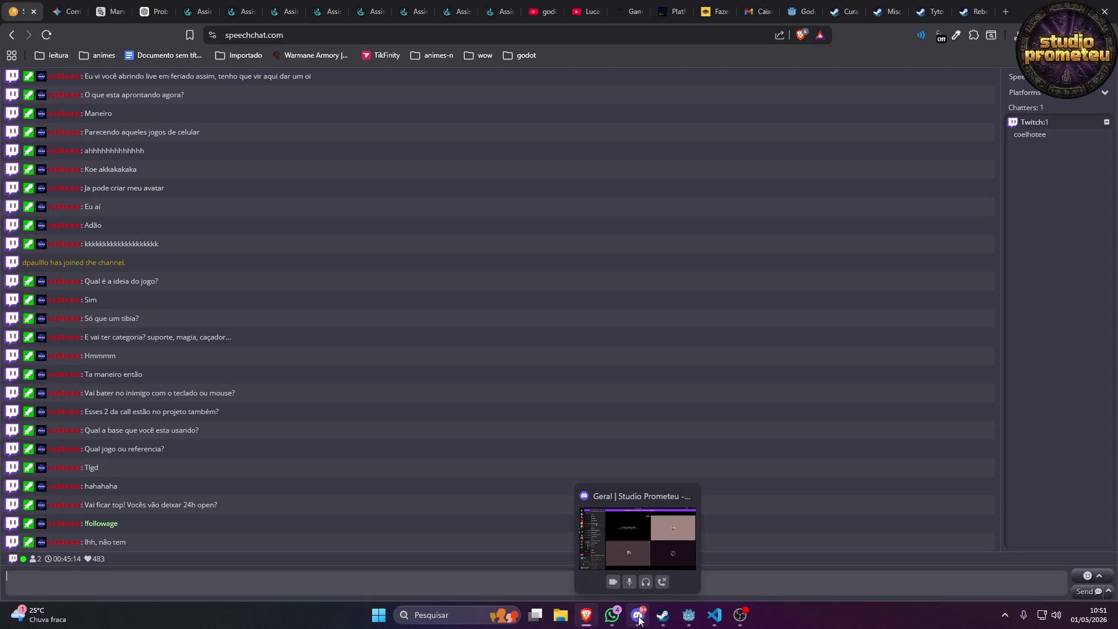
Dismiss the participant menu and put the Discord Geral call in front of the browser.
left_click(639, 616)
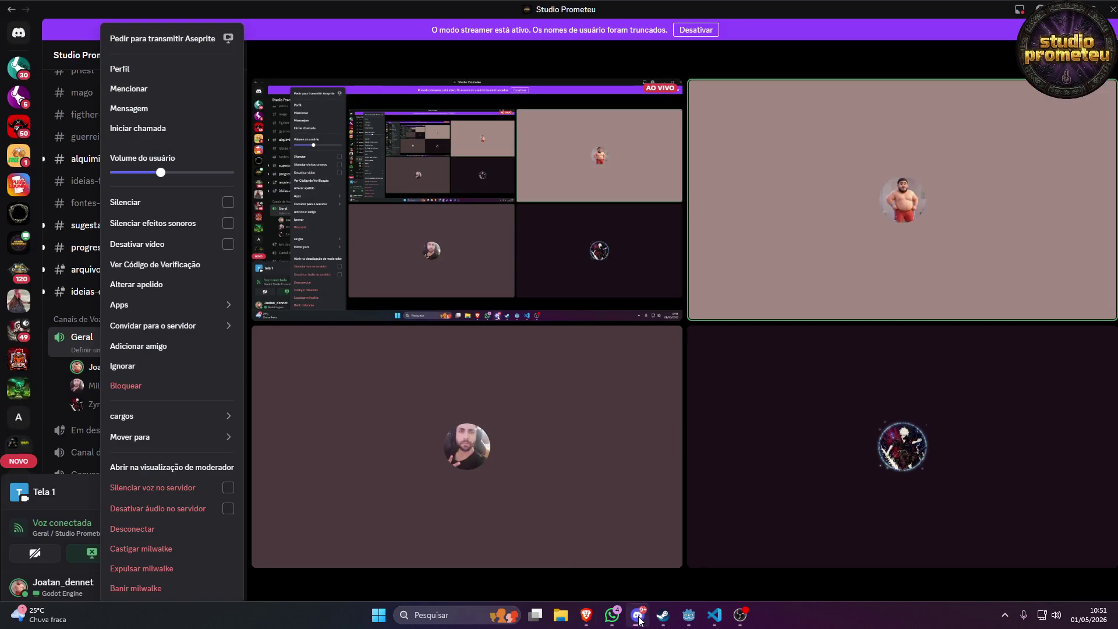
left_click(638, 615)
left_click(639, 619)
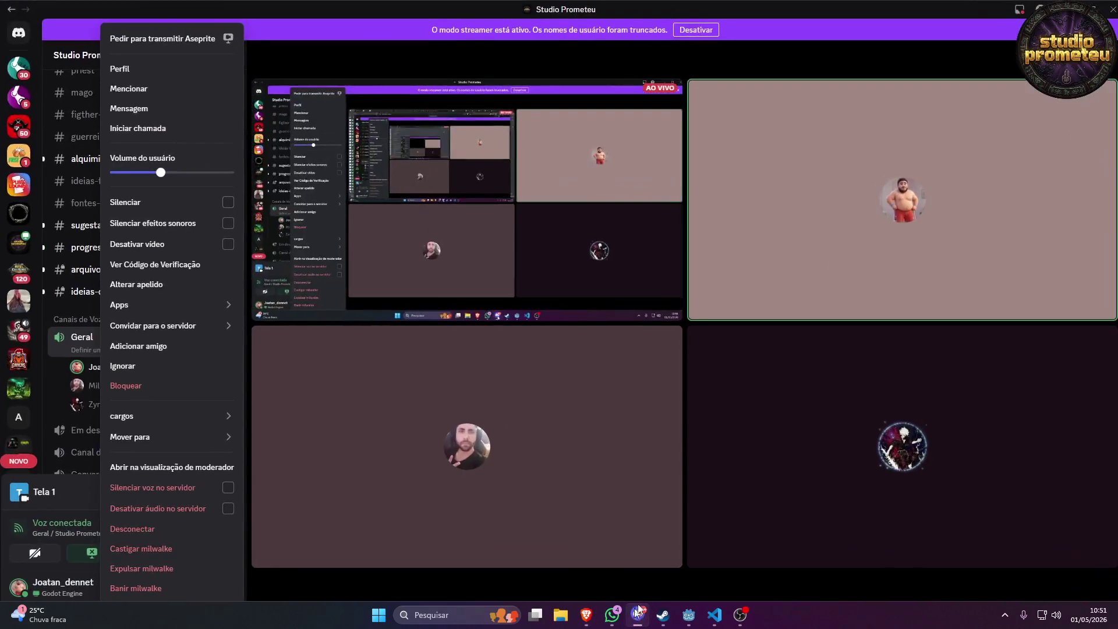
left_click(40, 379)
mouse_move(111, 386)
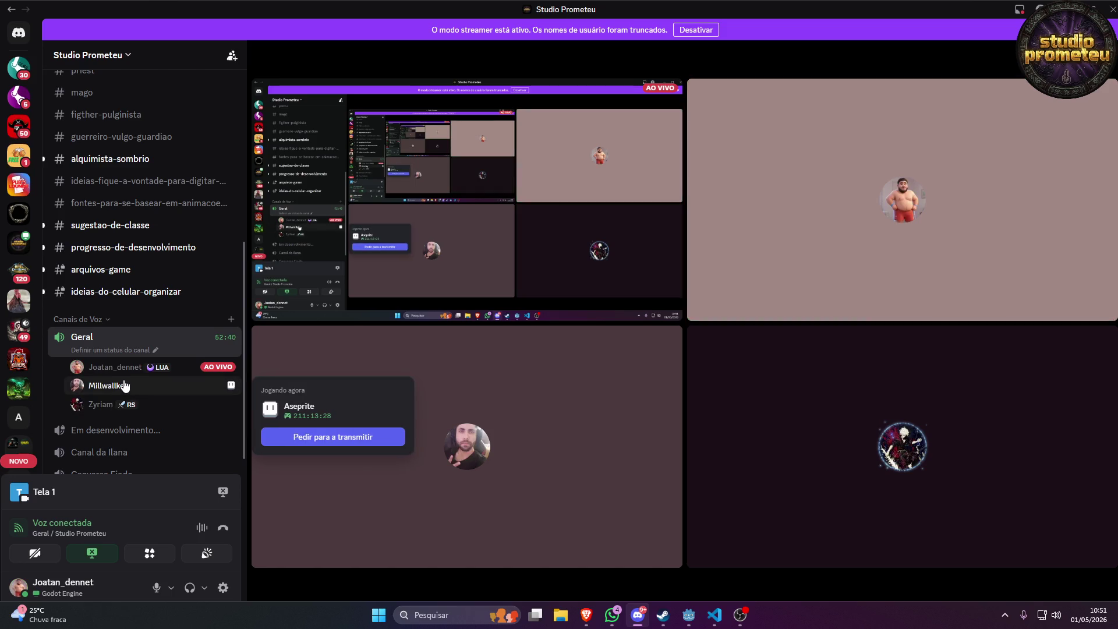
left_click(592, 620)
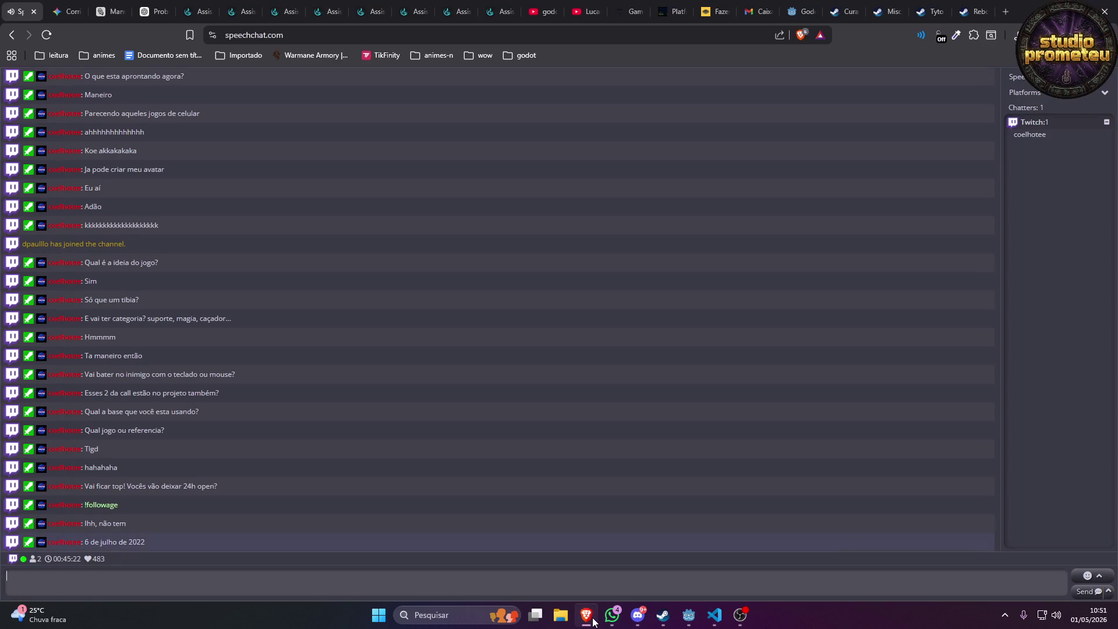
left_click(593, 621)
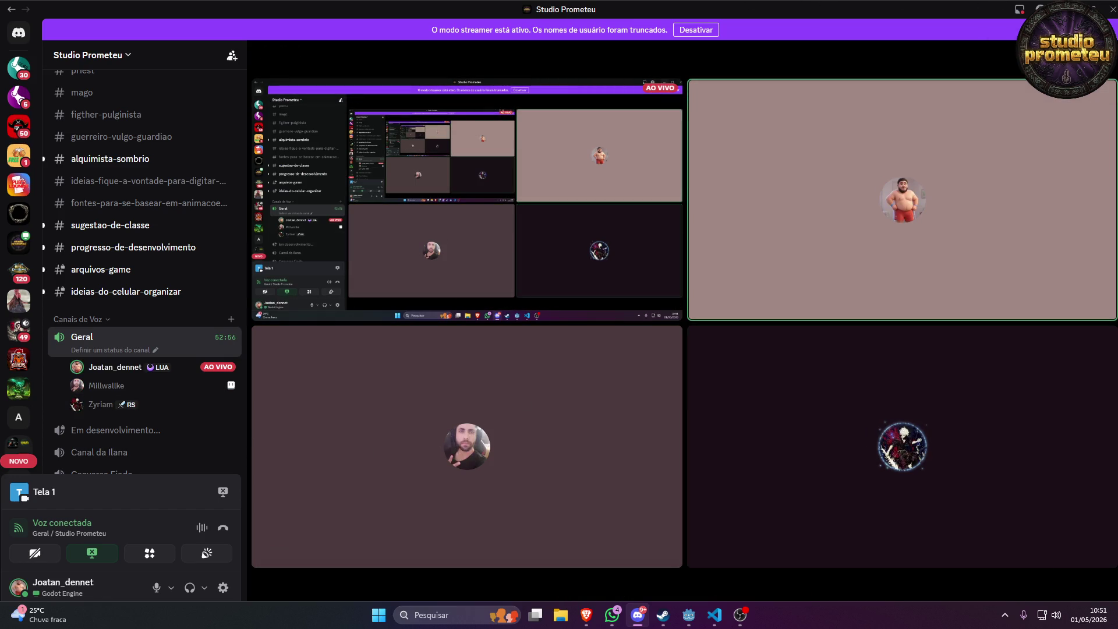
Minimize Discord, Godot and WhatsApp, leaving the speechchat.com chat page showing.
key("super+Down")
key("super+Down")
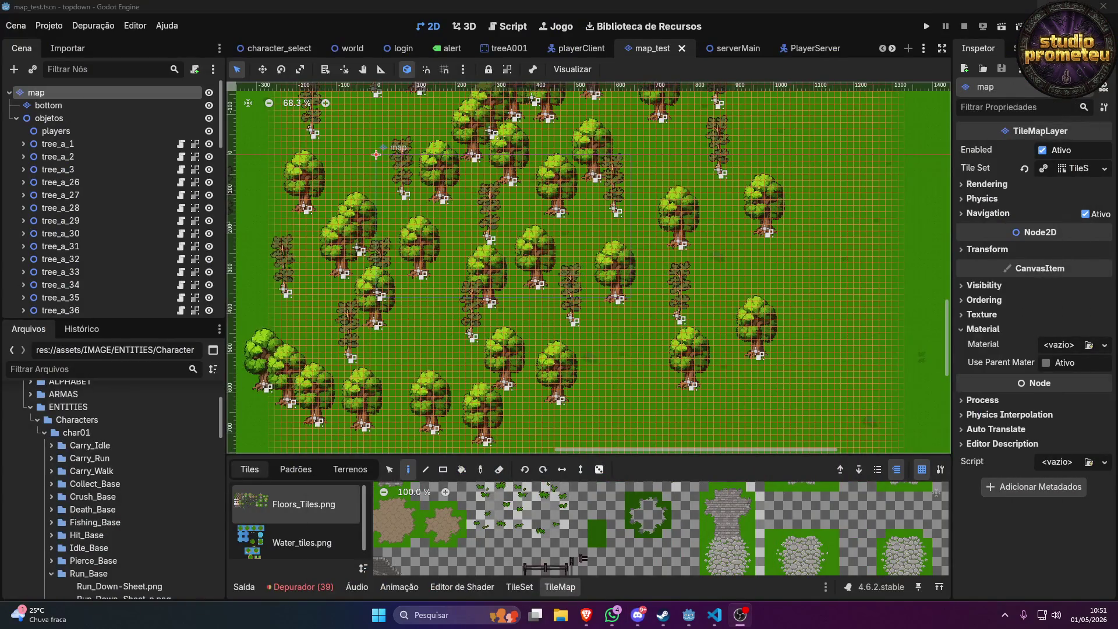
key("super+Down")
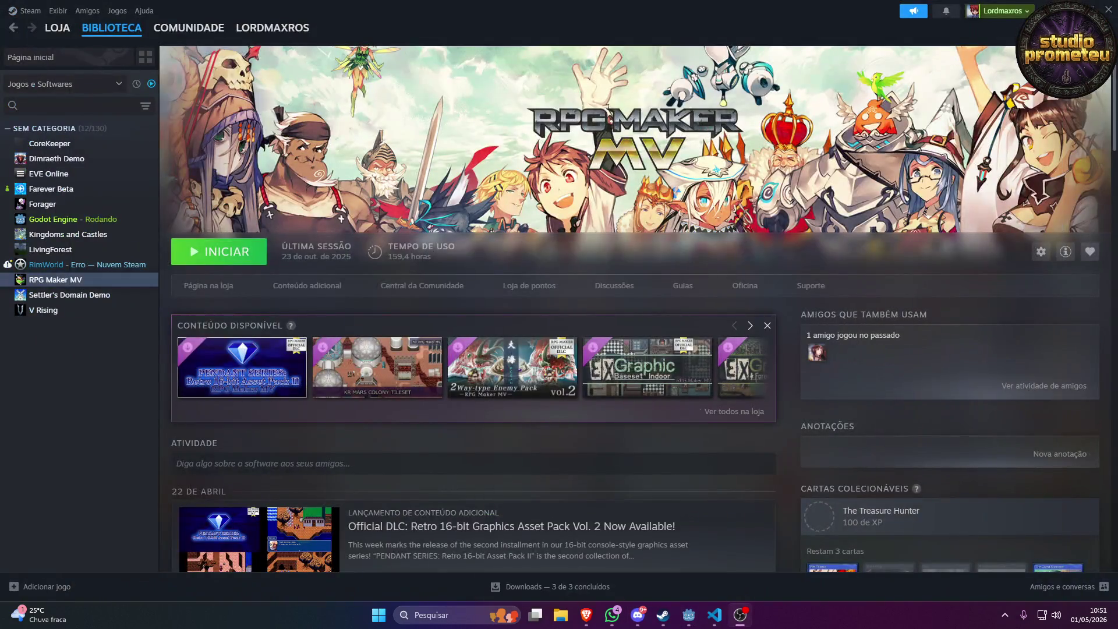
key("super+Down")
key("super+Down")
key("super+Down")
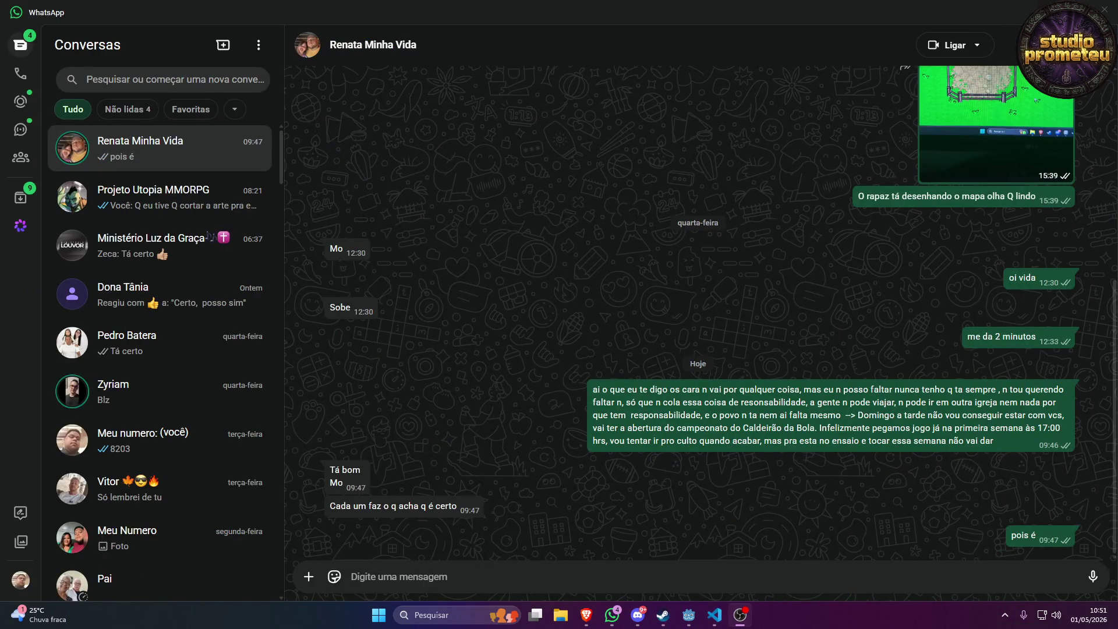
key("super+Down")
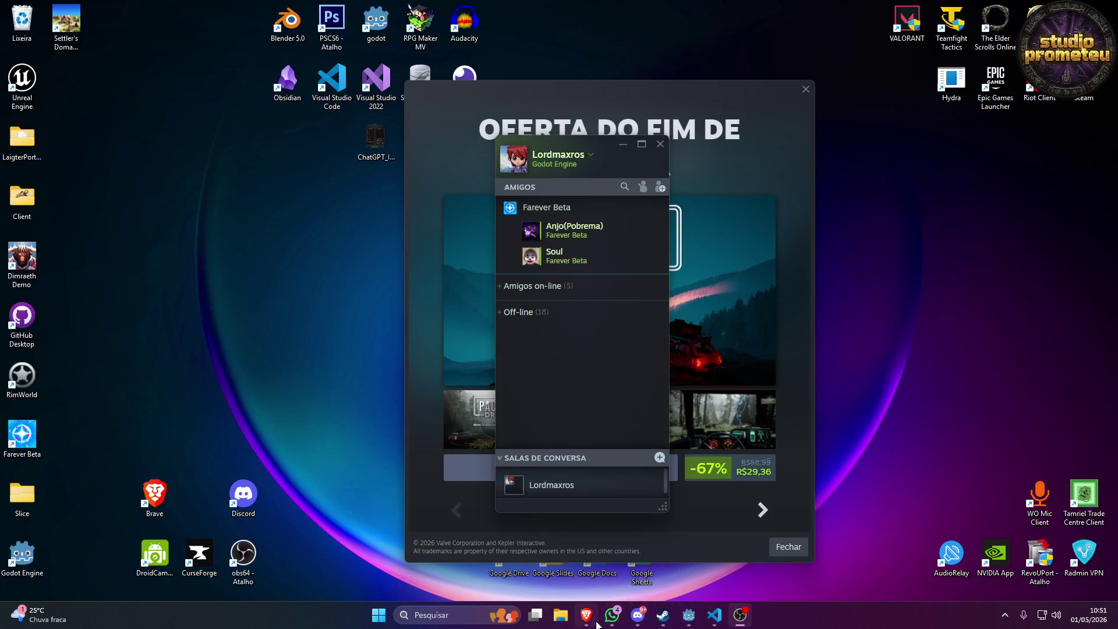
left_click(588, 617)
left_click(612, 615)
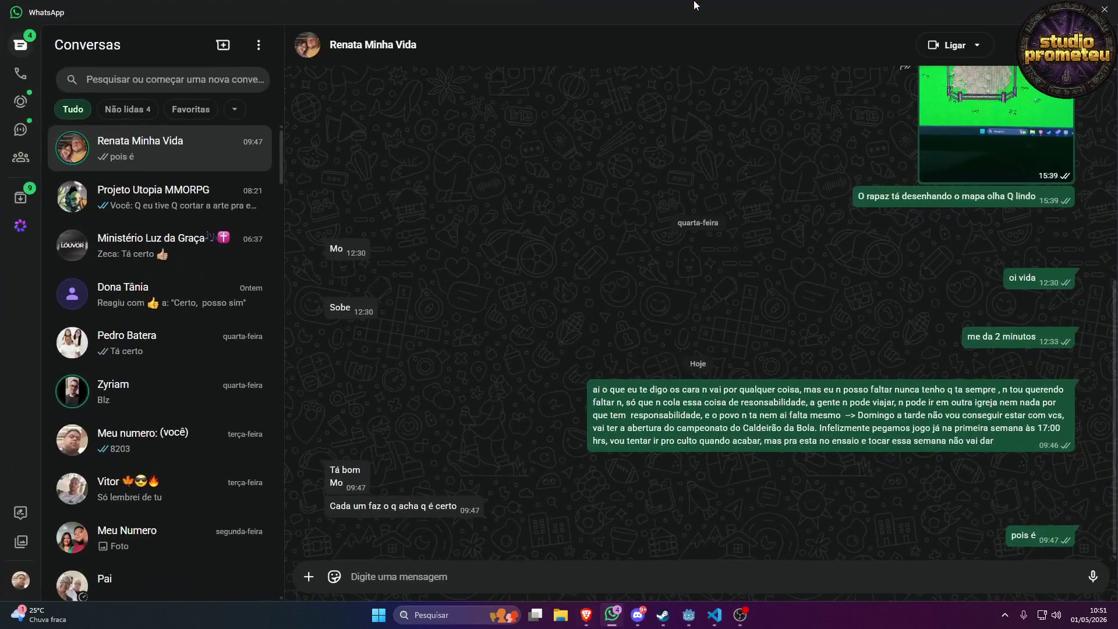
key("super+Down")
key("super+Down")
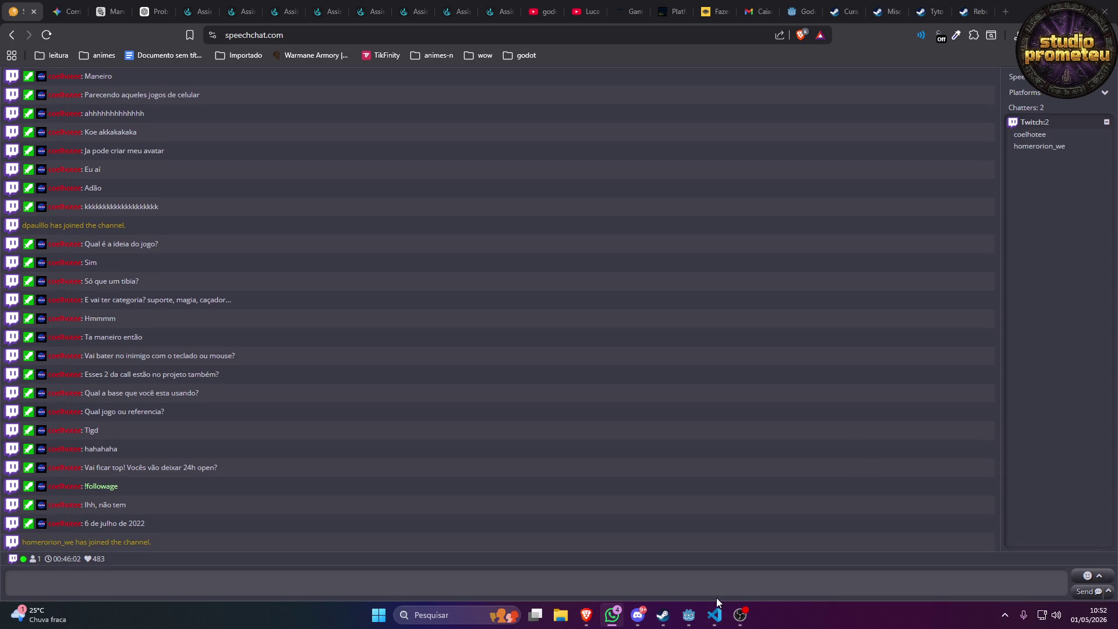
Bring Godot forward on the map_test scene and scroll through the scene tabs.
mouse_move(689, 615)
left_click(690, 619)
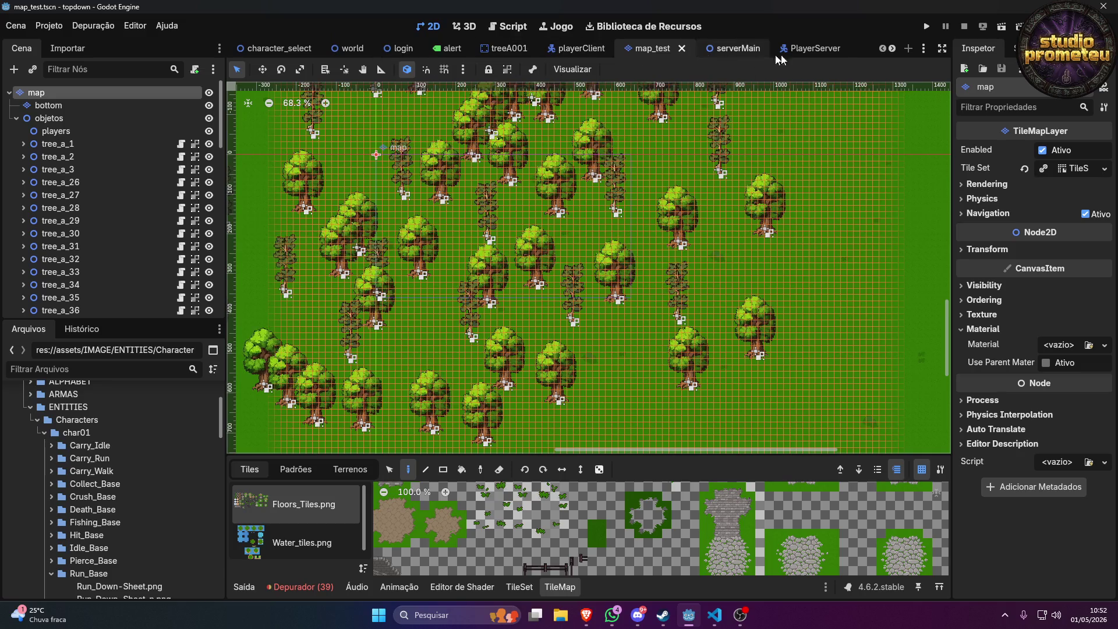
scroll(804, 48, "down", 5)
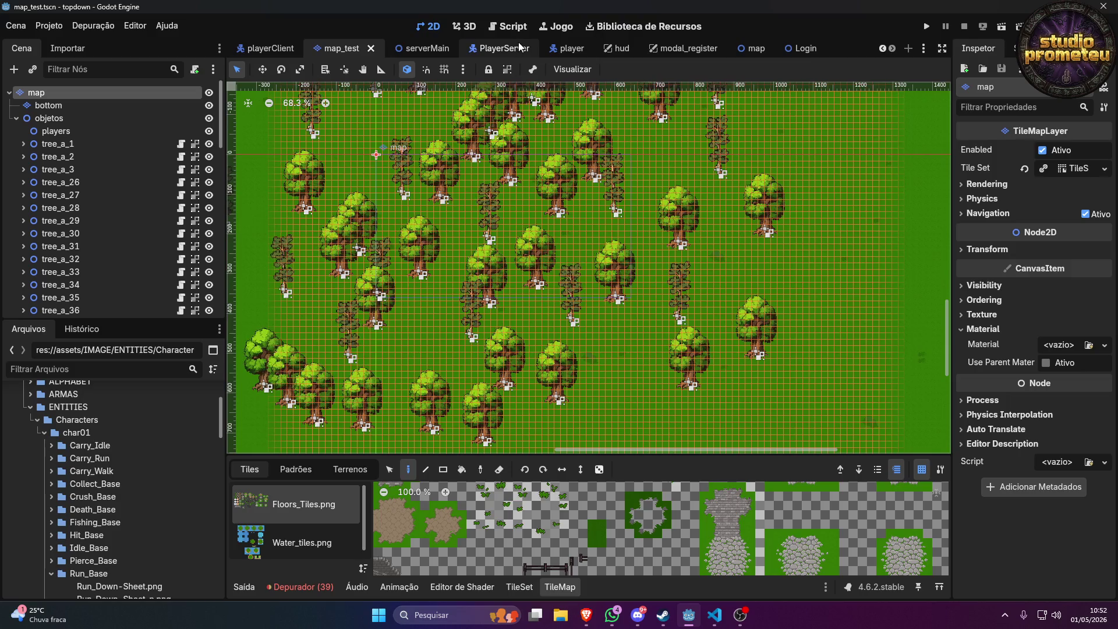
scroll(464, 51, "up", 2)
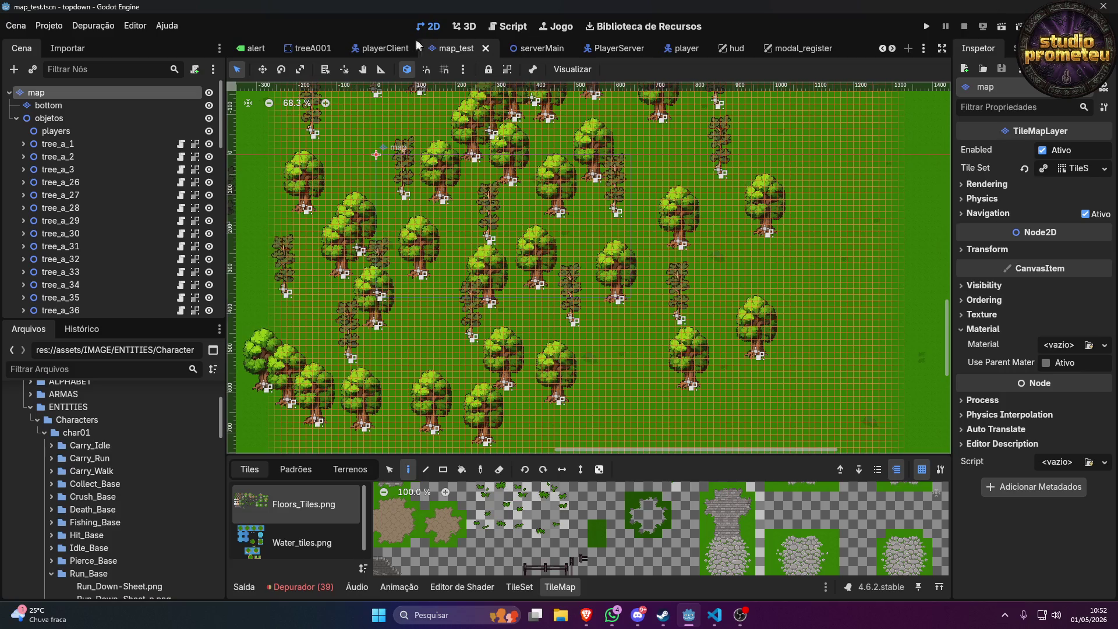
Open the playerClient scene in Godot, then switch to the Discord call.
left_click(382, 48)
mouse_move(663, 615)
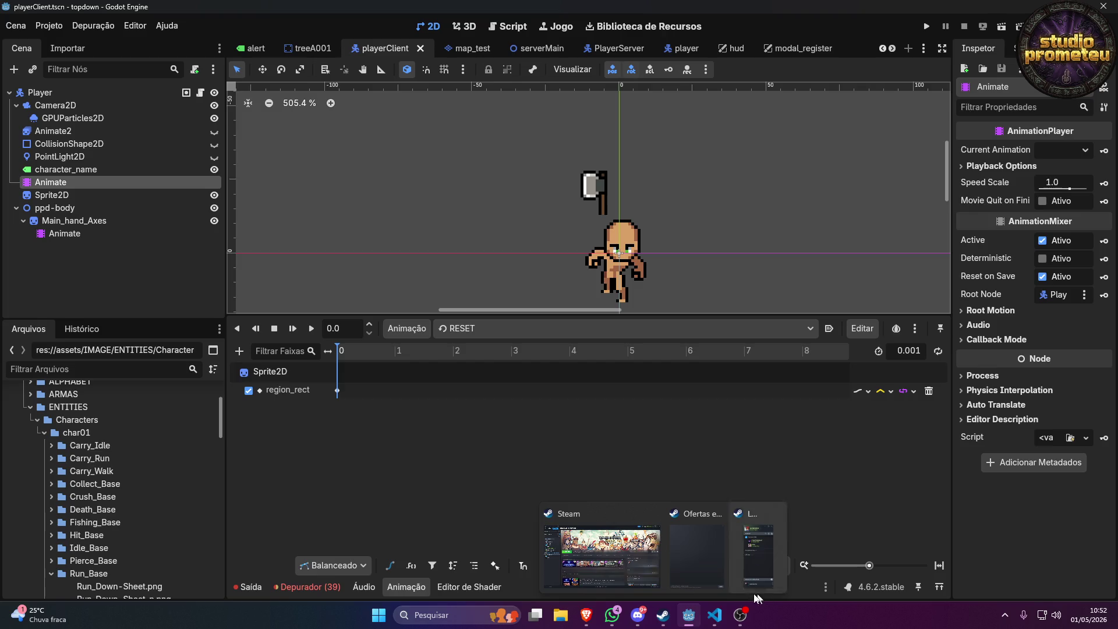
mouse_move(714, 616)
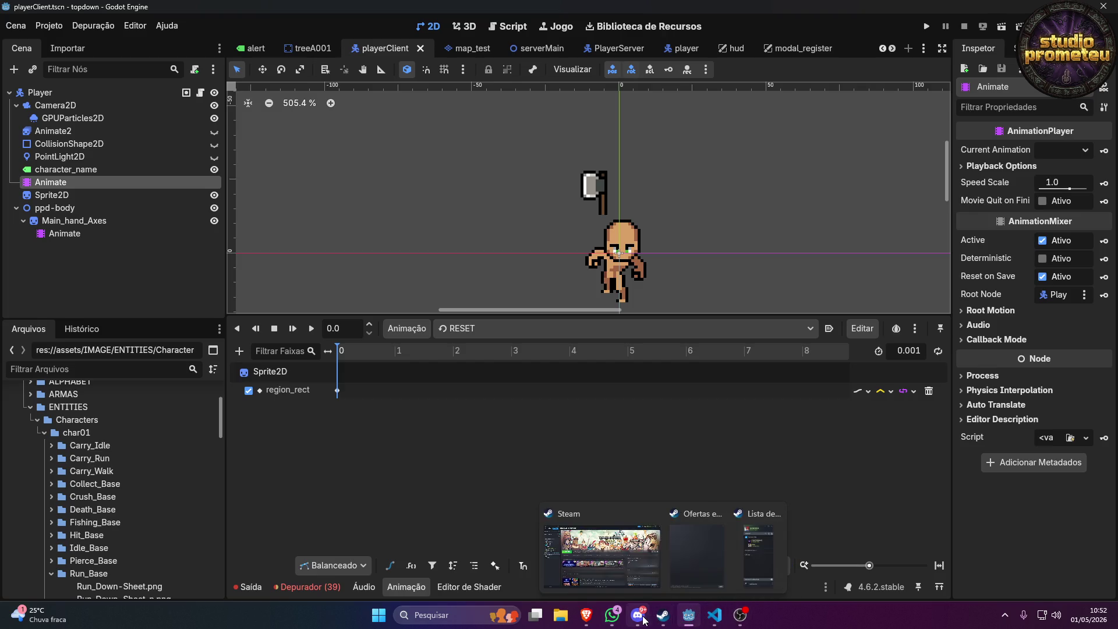
left_click(599, 483)
Watch the participant's screen stream with the thumbnails collapsed.
left_click(820, 168)
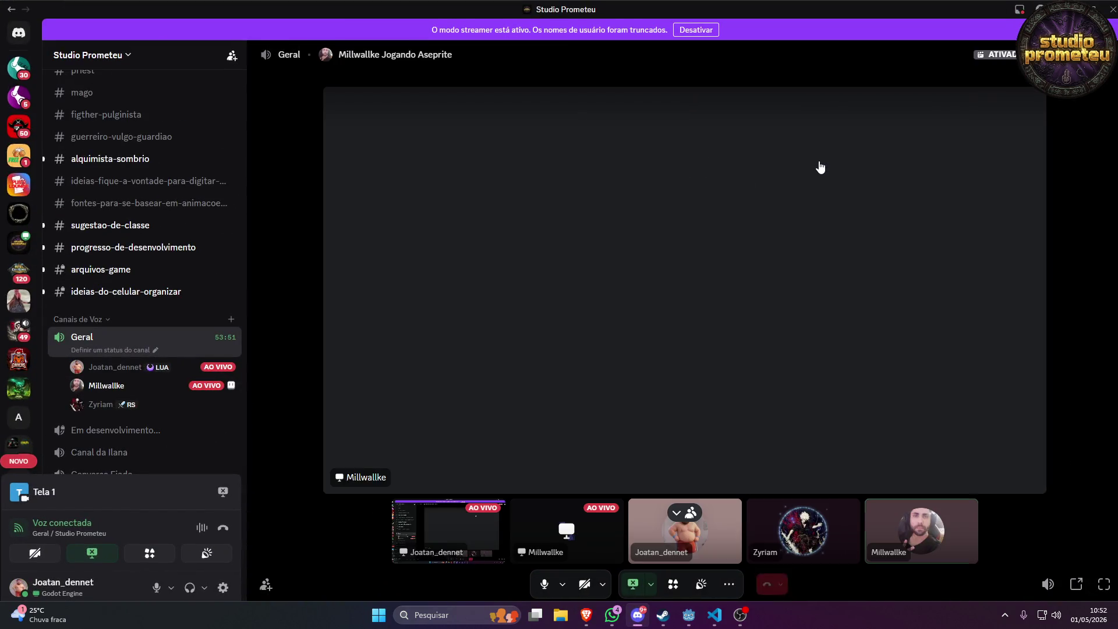
left_click(676, 512)
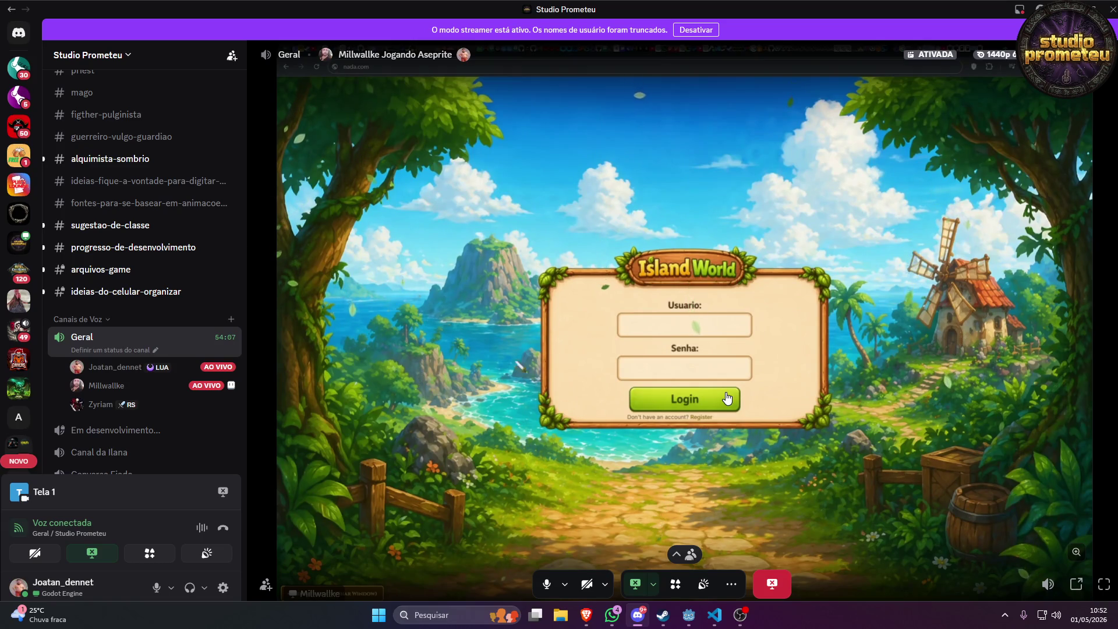
scroll(725, 395, "up", 3)
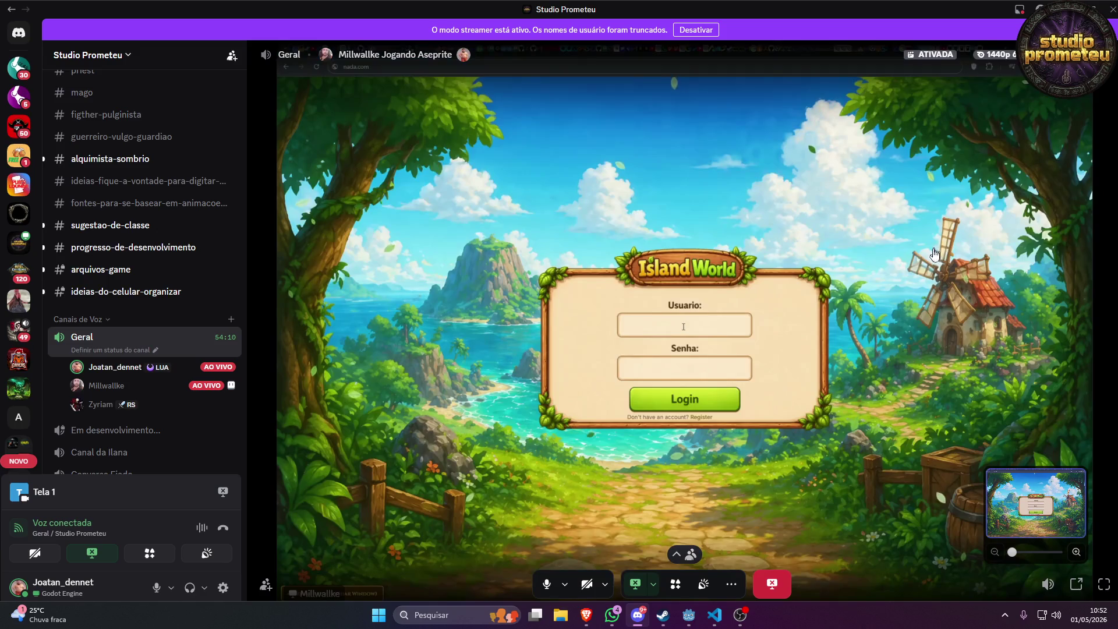
scroll(819, 292, "down", 3)
Restart watching the Island World game stream and mute its audio with Silenciar.
right_click(819, 292)
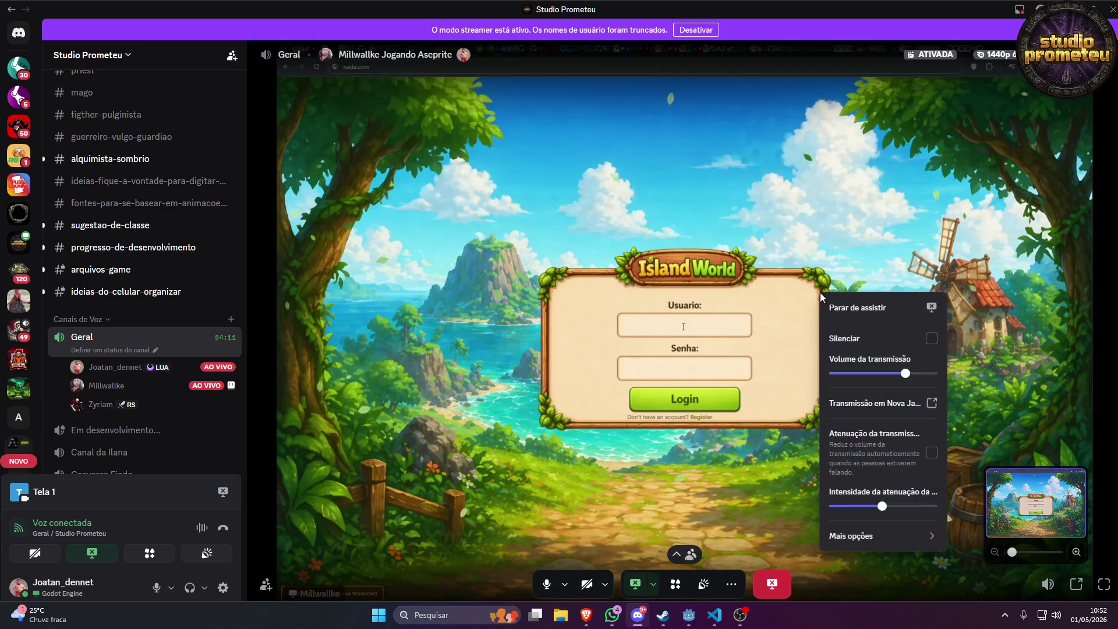
left_click(853, 307)
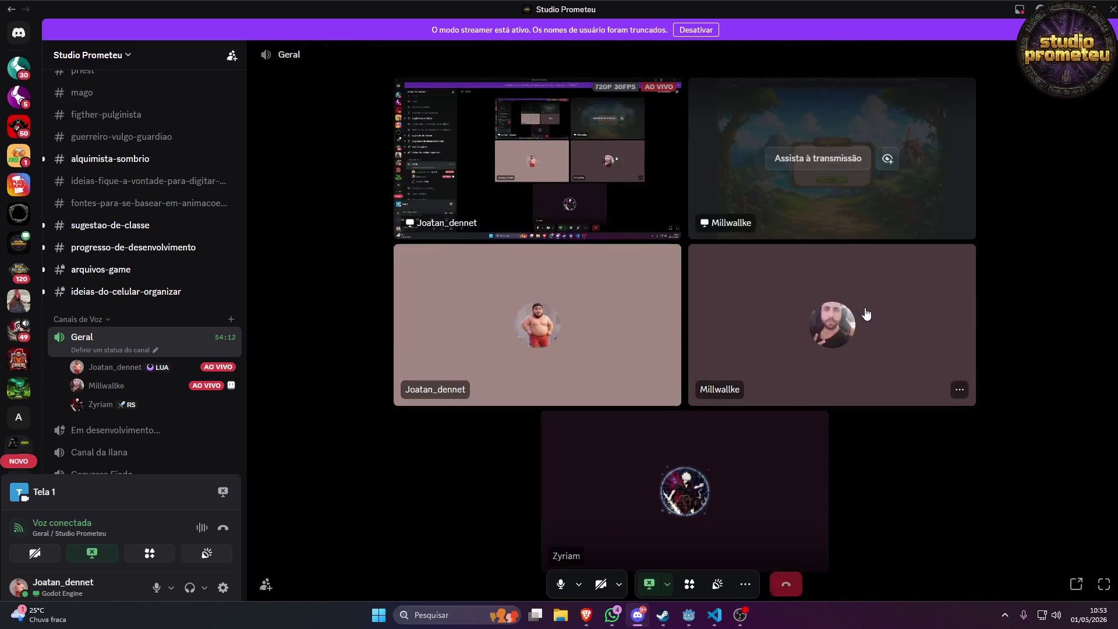
left_click(815, 158)
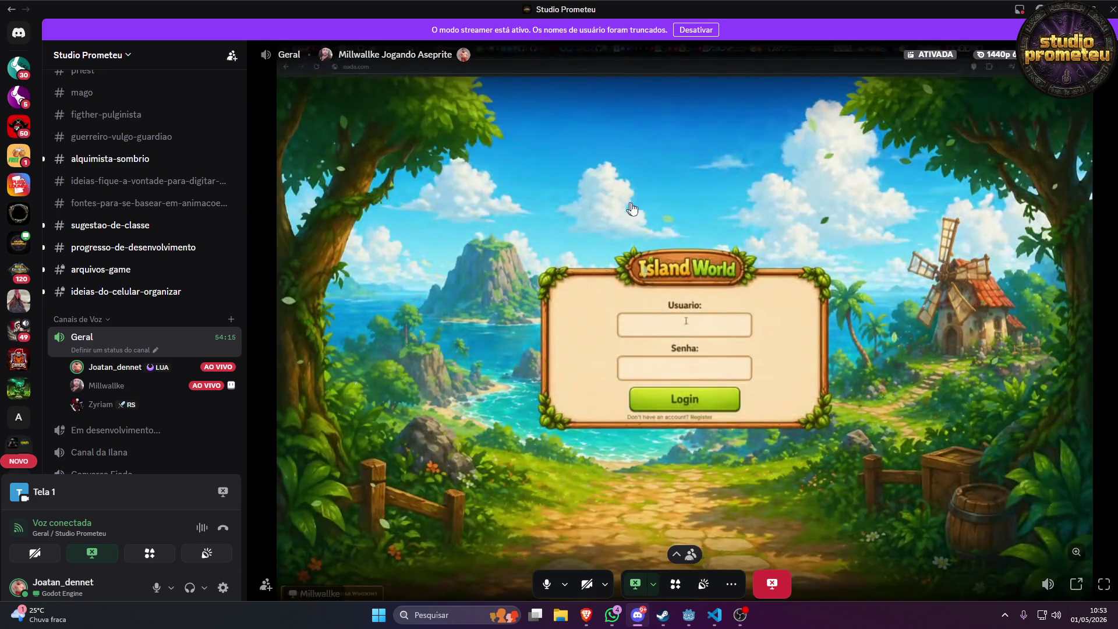
right_click(631, 208)
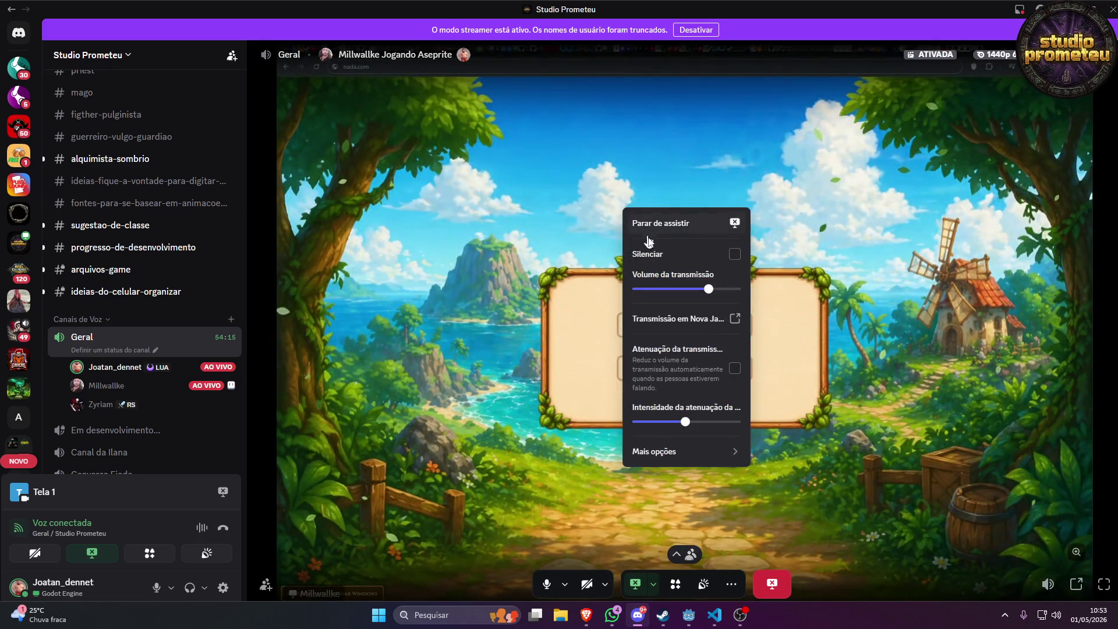
left_click(652, 254)
Close the stream options menu so the game's Login Diário daily reward dialog shows.
left_click(918, 419)
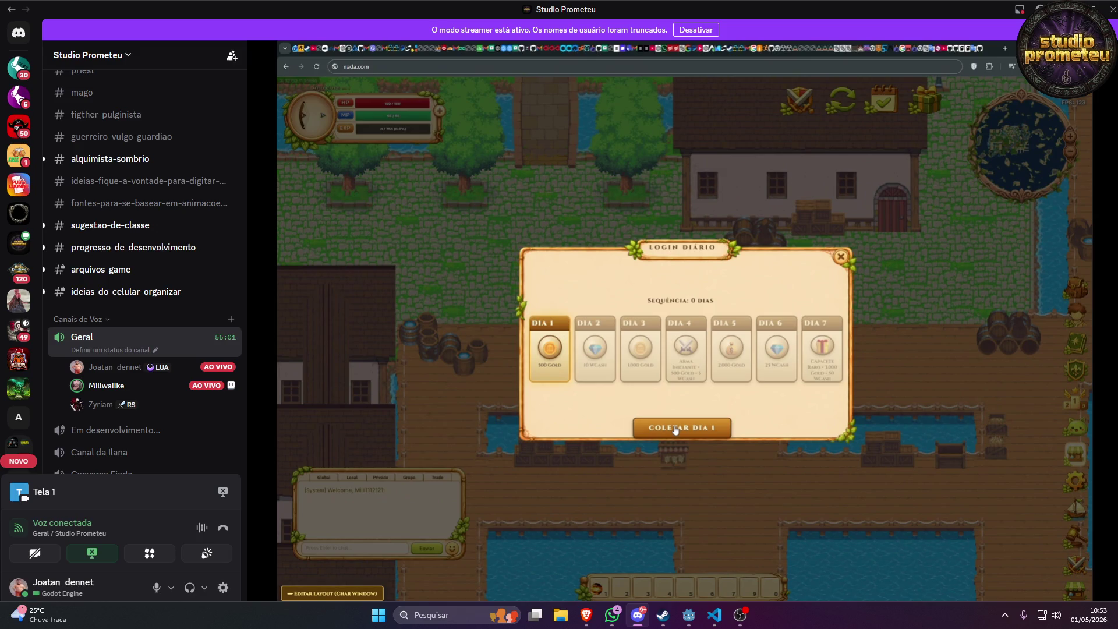
Collect the Dia 1 login reward, close the dialog, and walk the character north onto the dock.
left_click(643, 429)
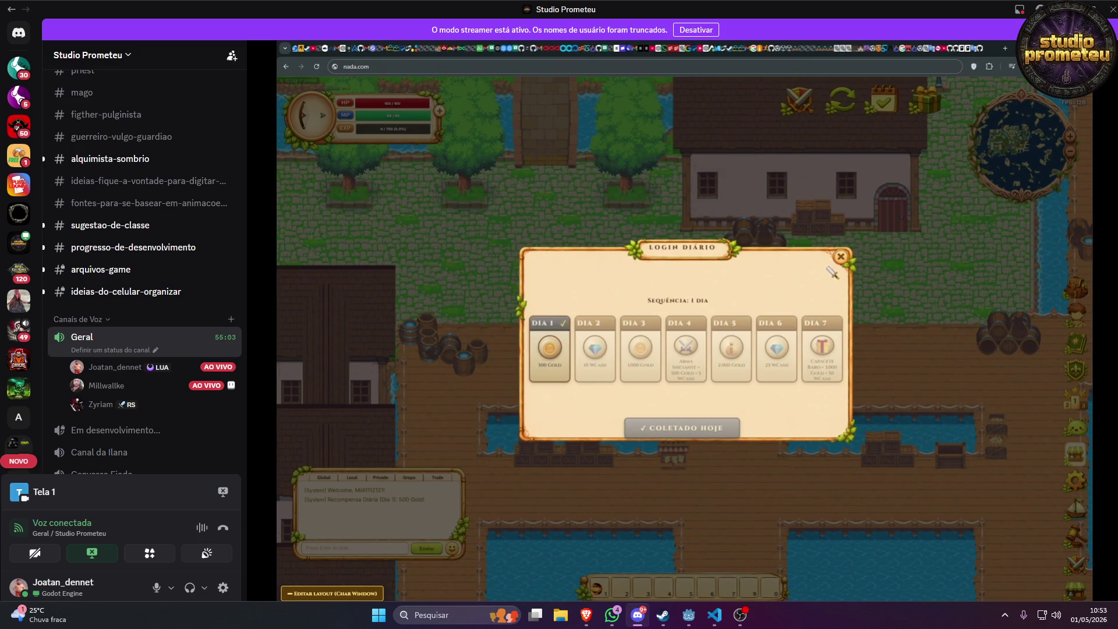
left_click(856, 230)
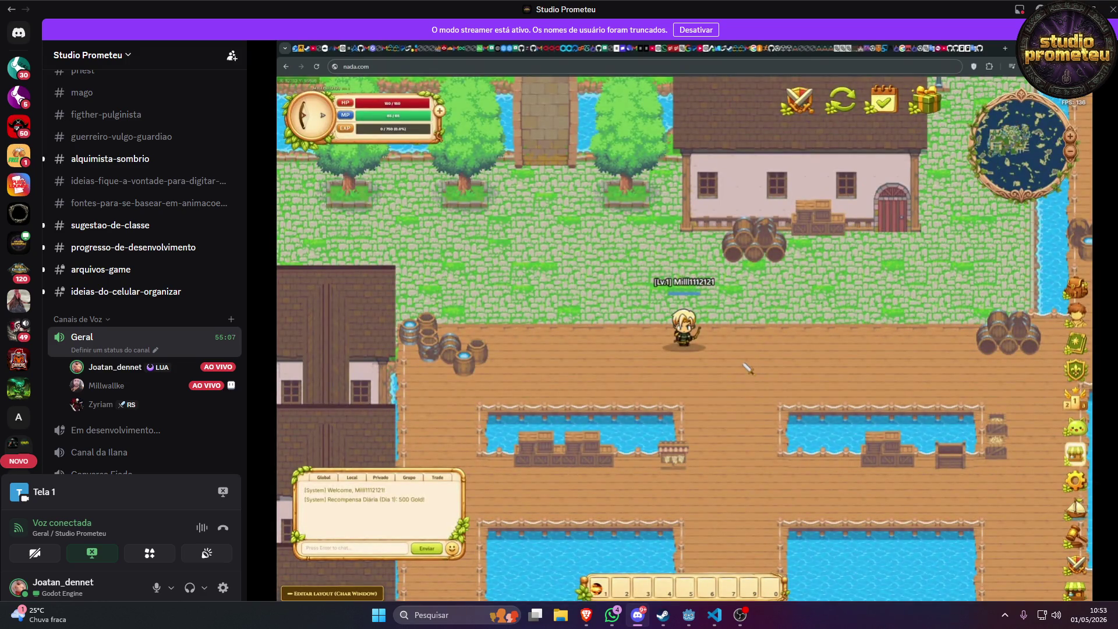
key("s+d")
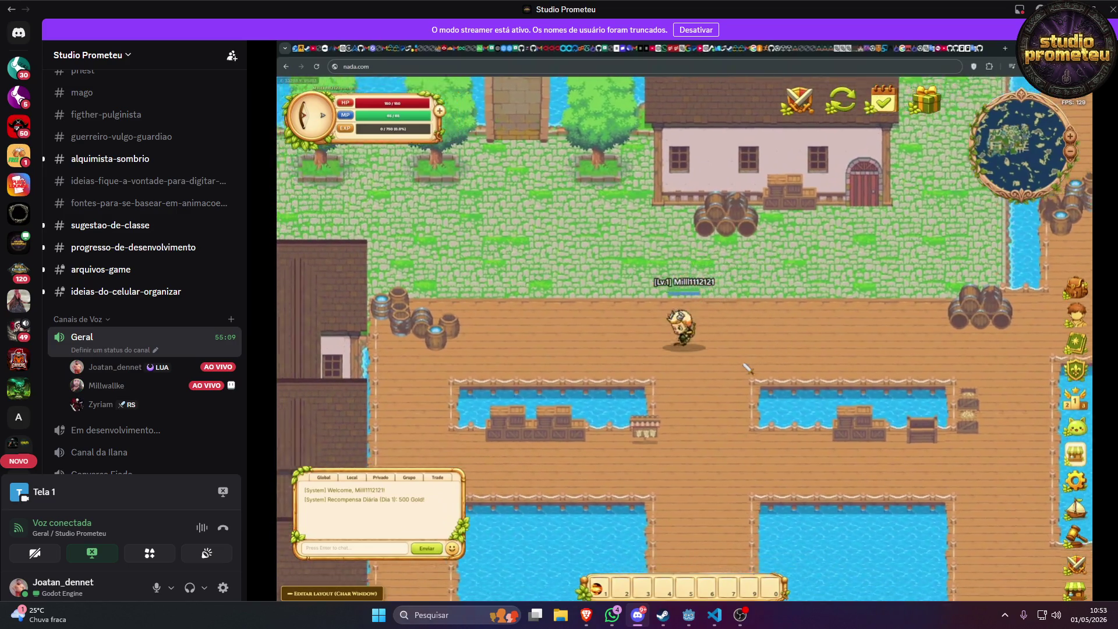
key("w+a")
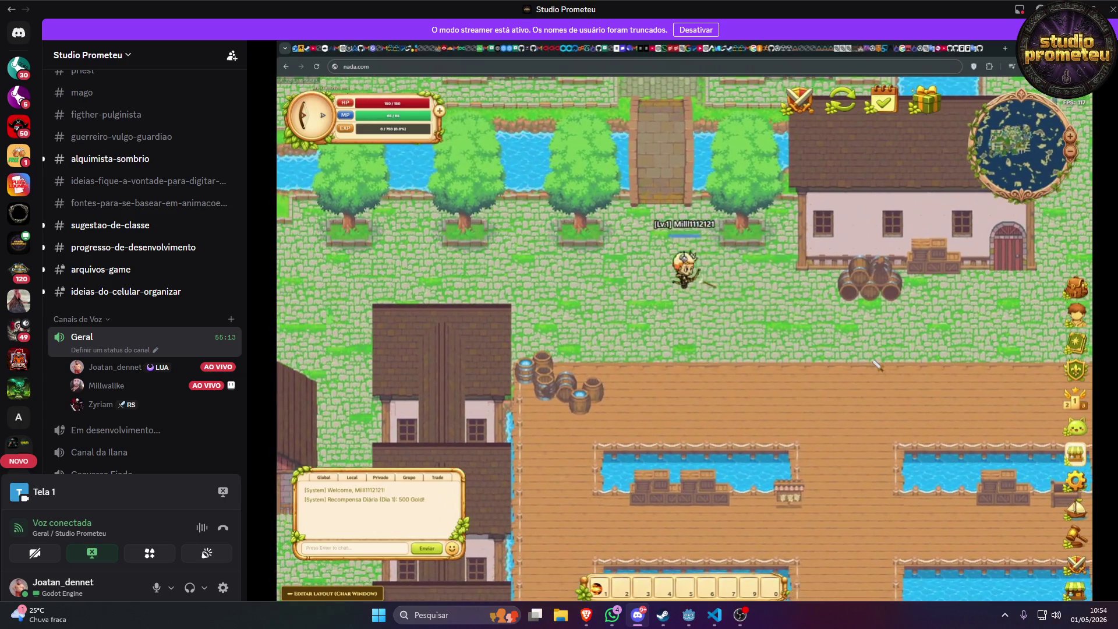
key("w")
key("w")
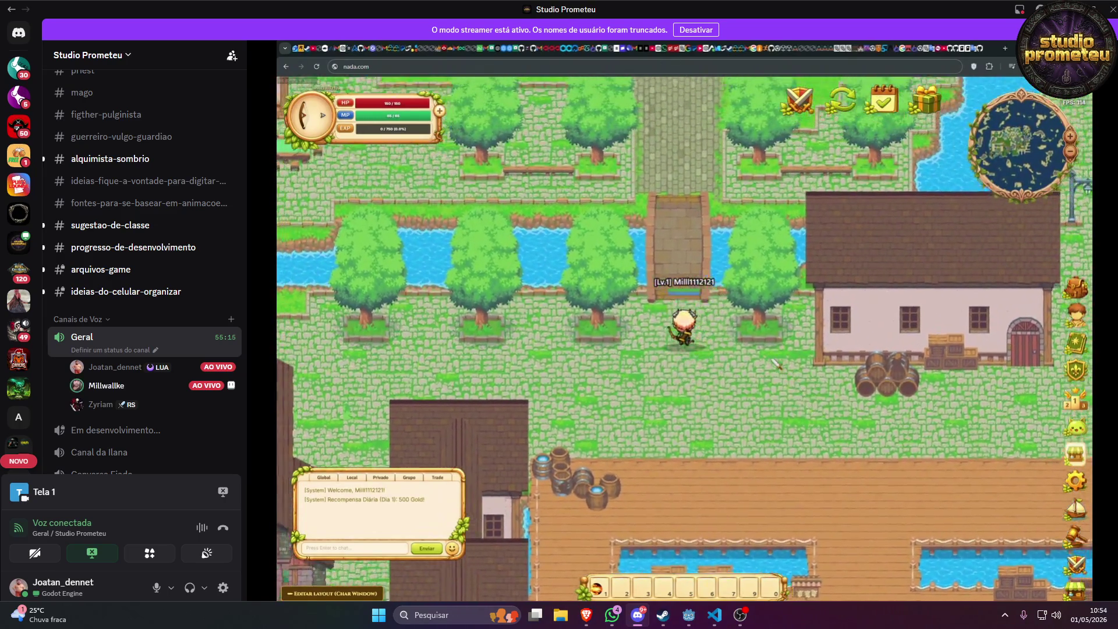
key("w")
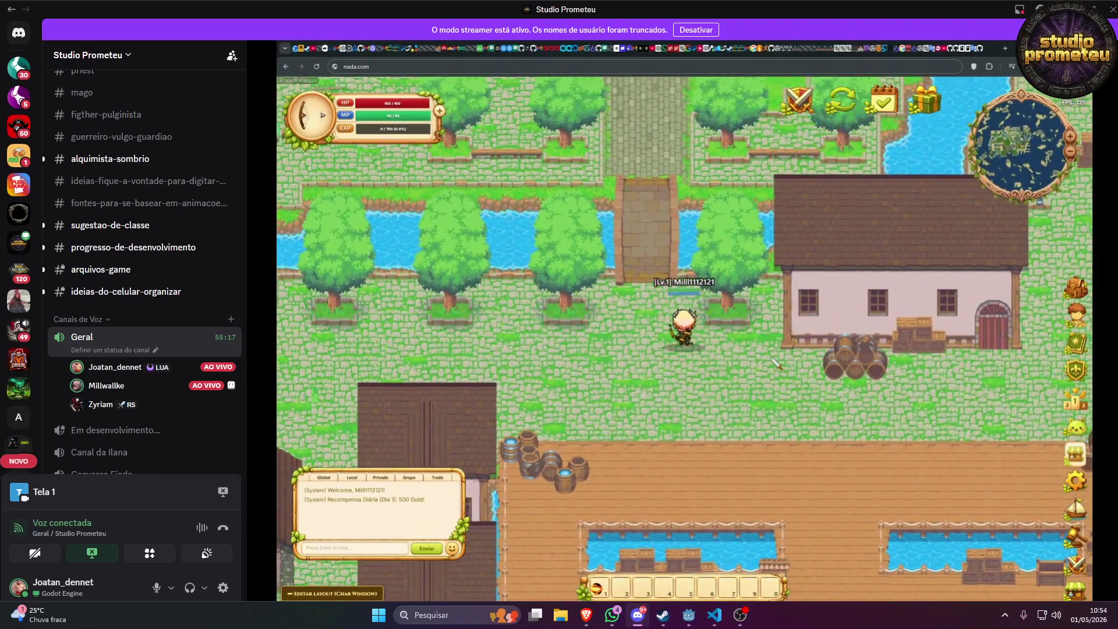
key("w")
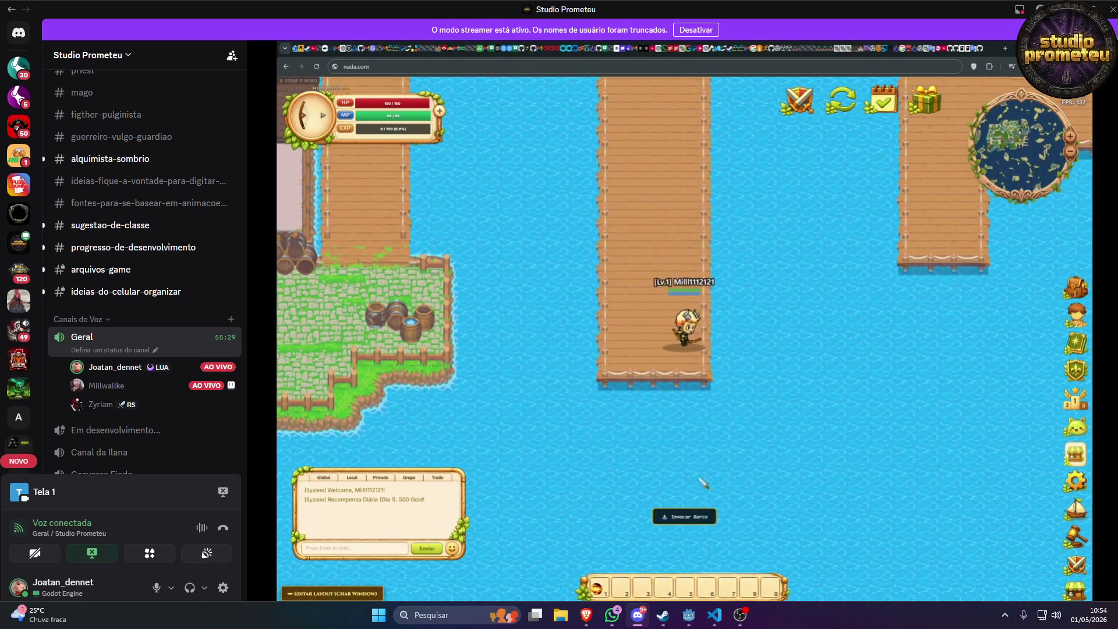
Summon the boat with Invocar Barco and sail south to the Slime Explosão island.
left_click(681, 516)
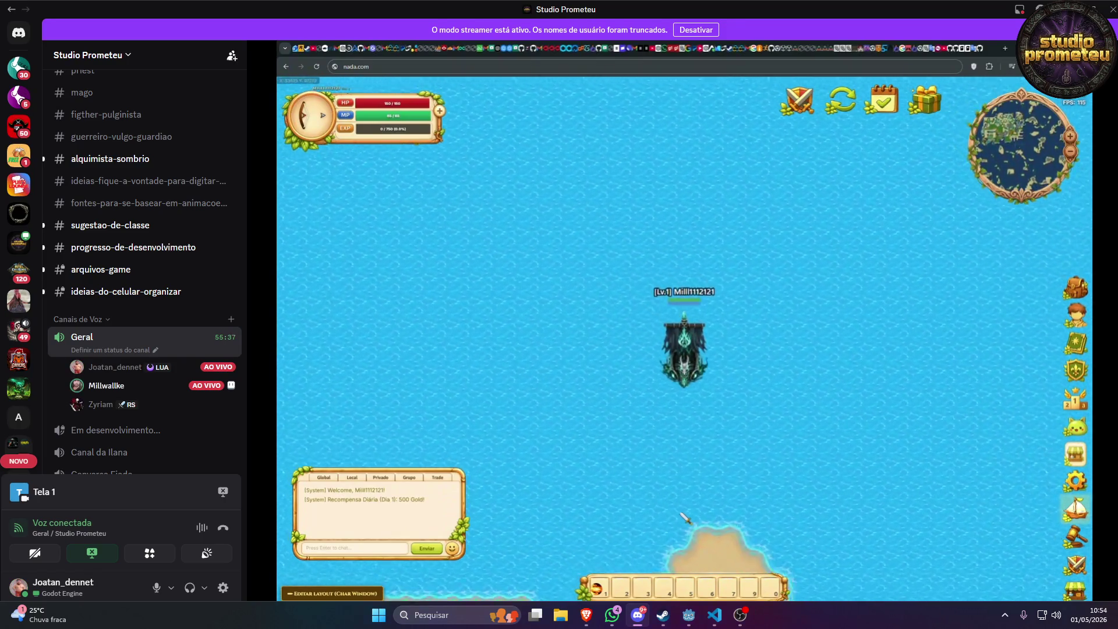
left_click(686, 518)
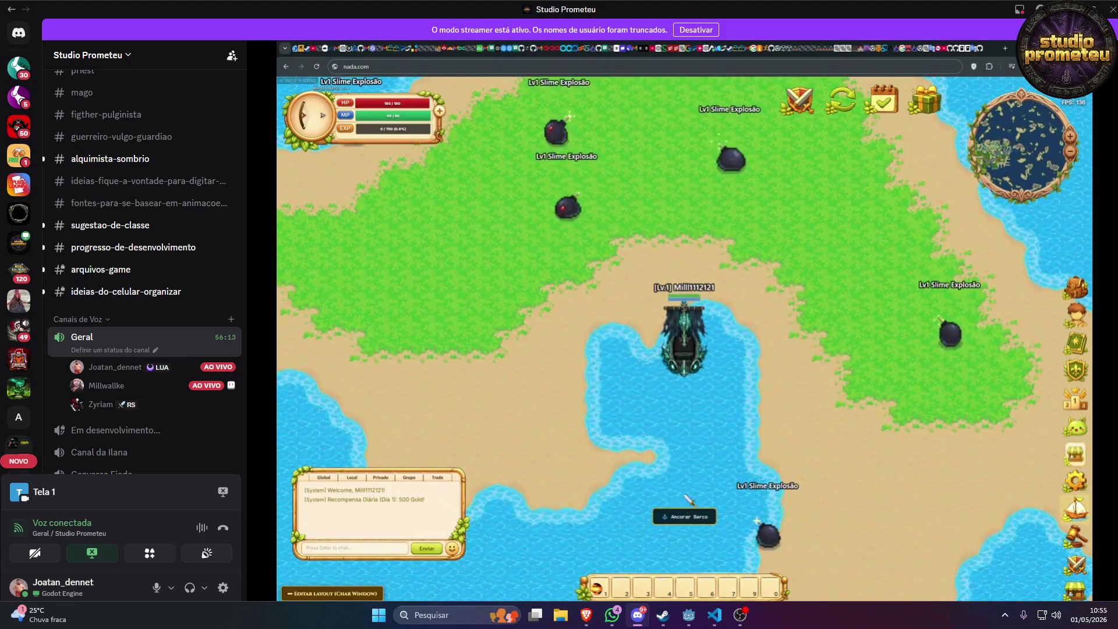
left_click(685, 516)
key("d")
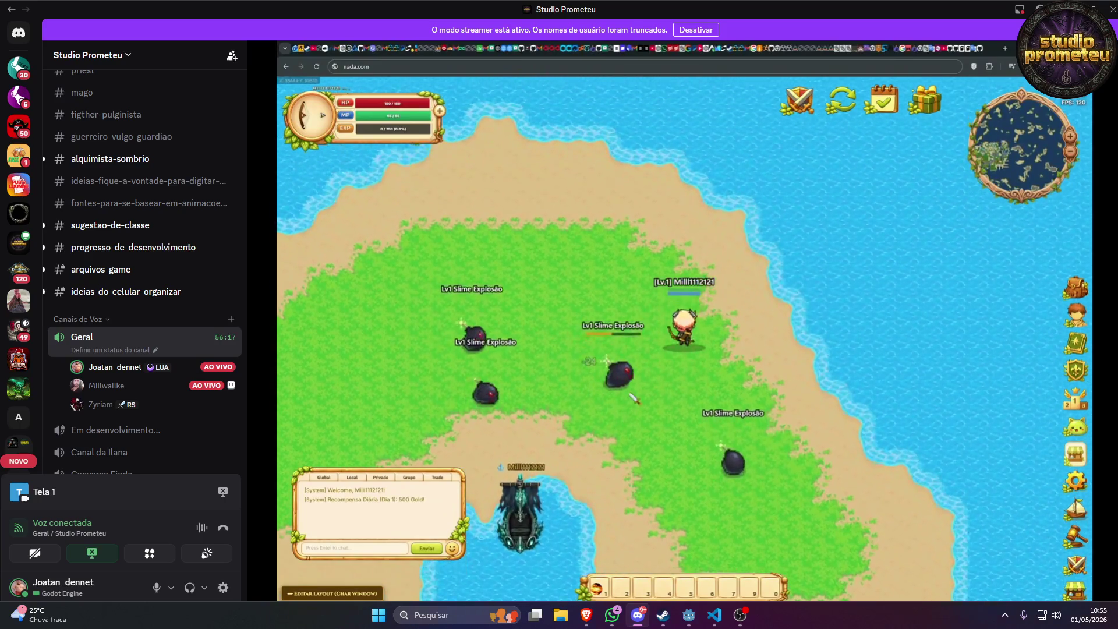
key("w")
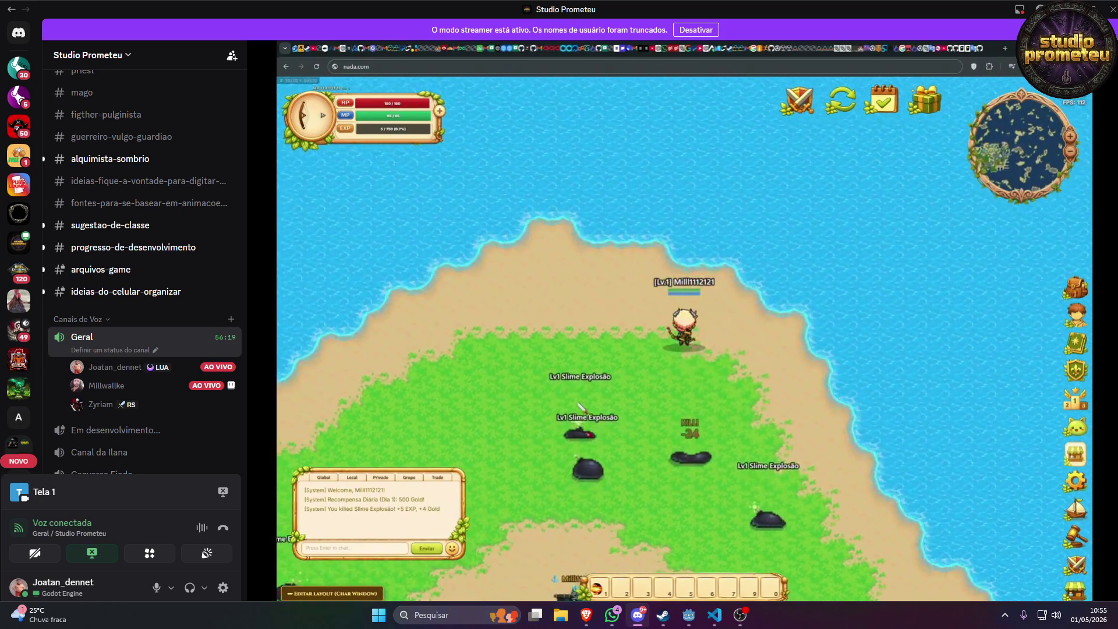
key("s")
key("a")
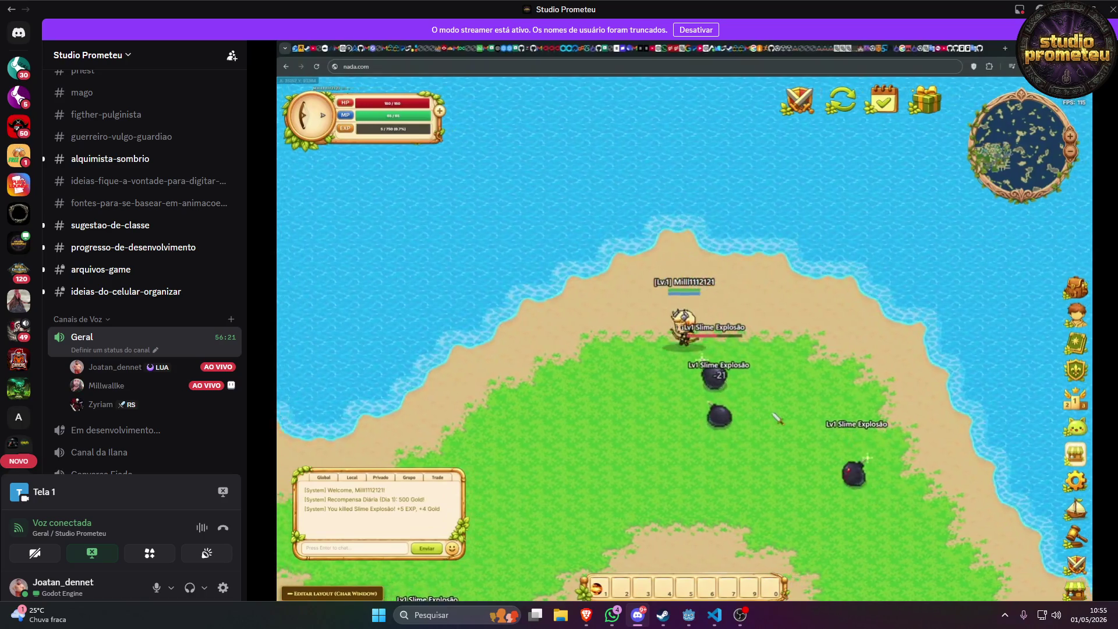
key("s")
key("a")
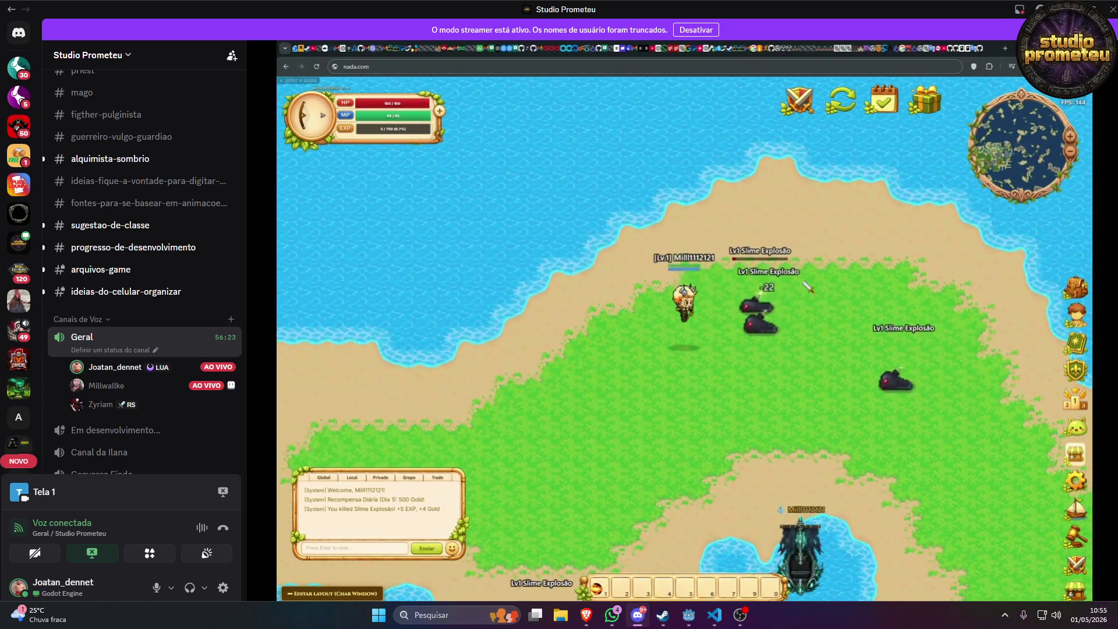
key("s")
key("a")
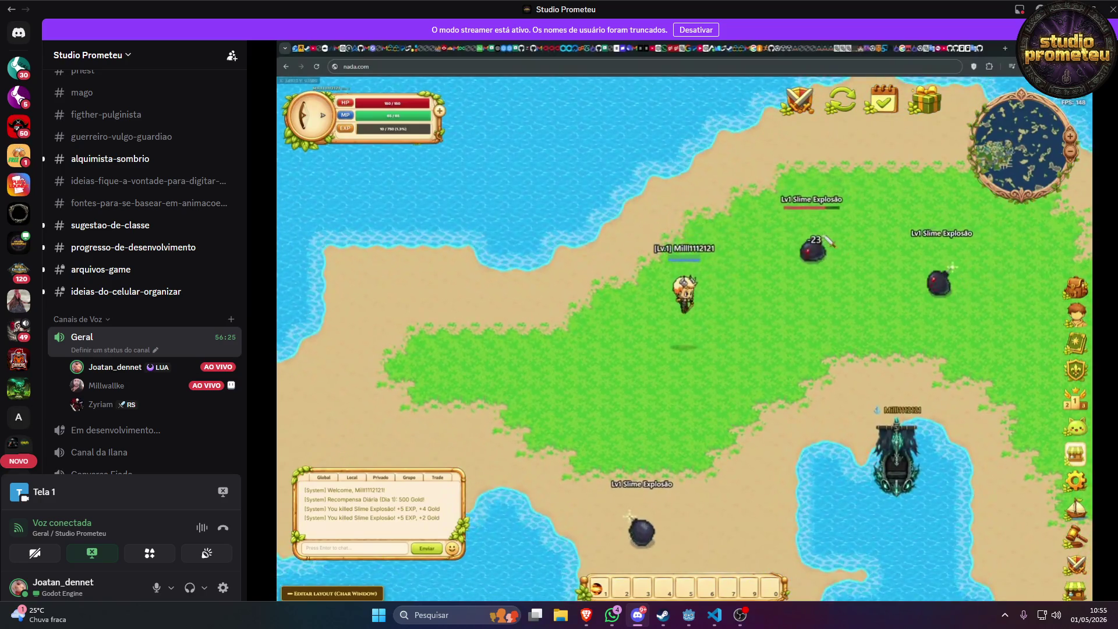
key("w")
key("d")
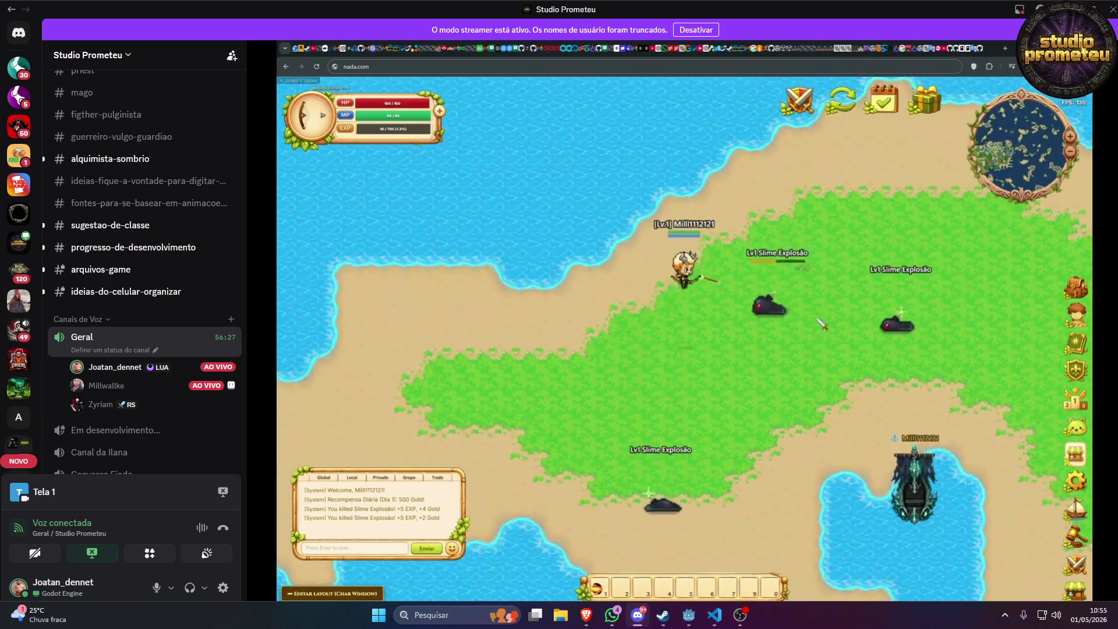
key("s")
key("a")
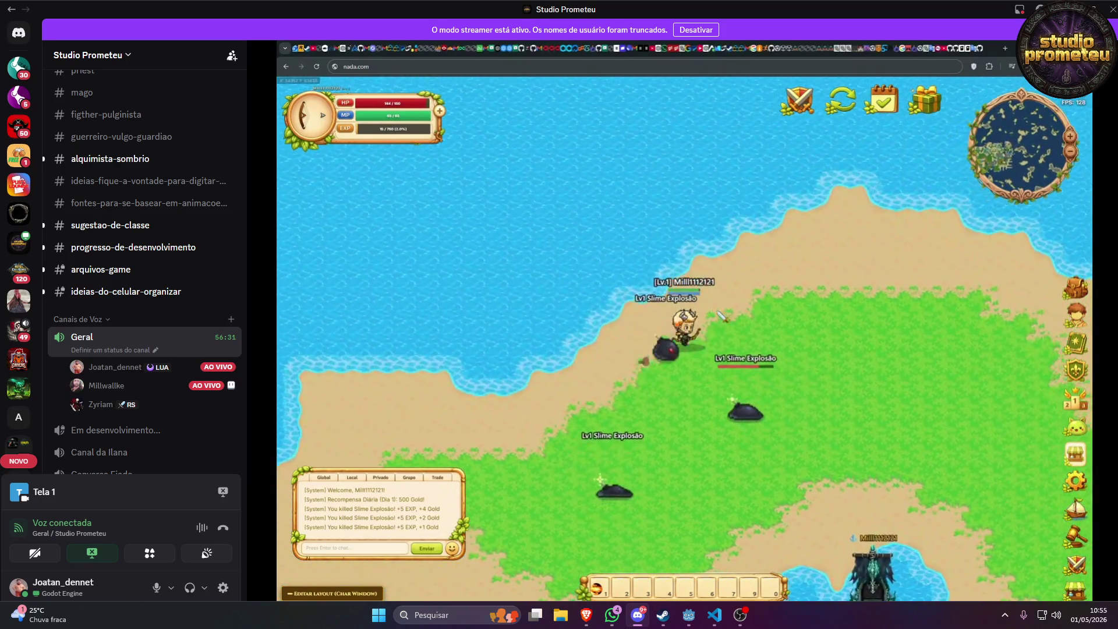
key("s")
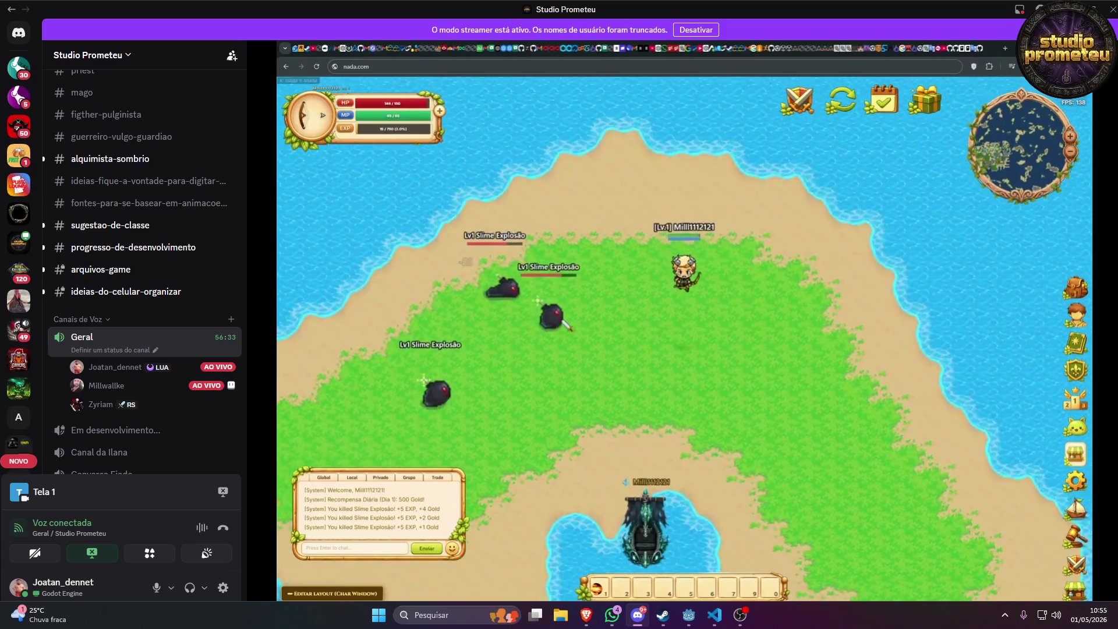
key("s")
key("1")
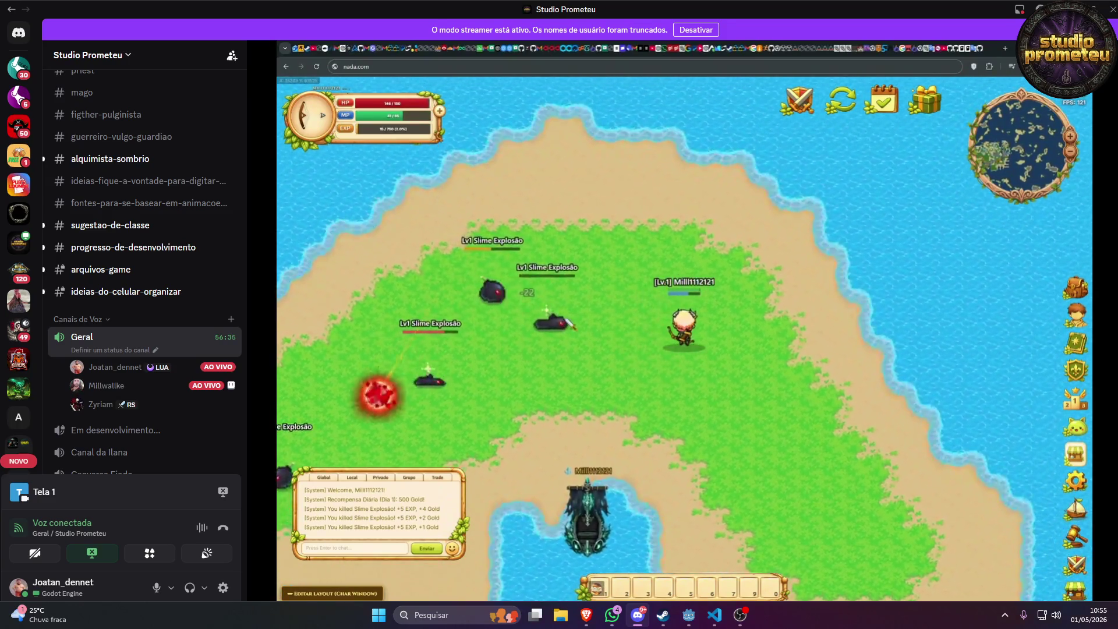
key("w")
key("d")
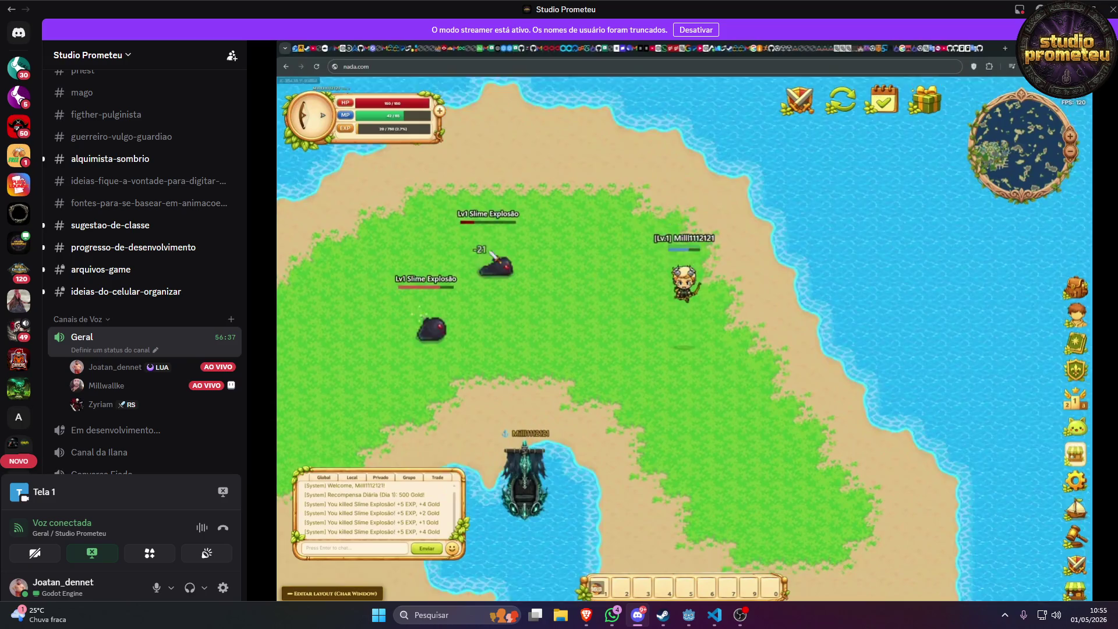
key("w")
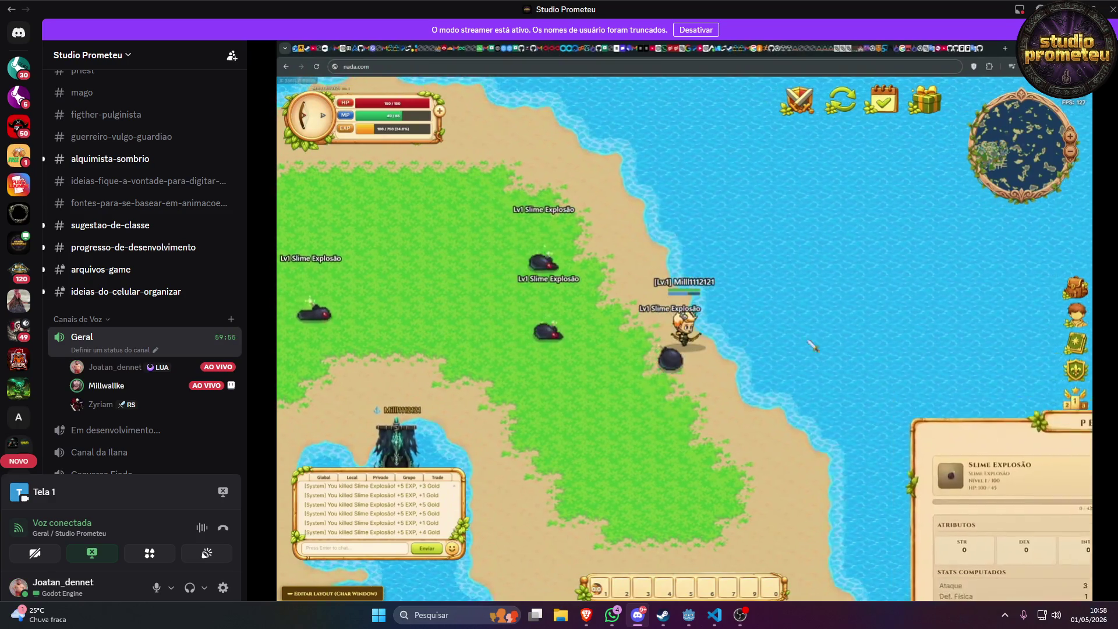
Stop watching the member's stream using the red Parar de assistir button.
mouse_move(742, 253)
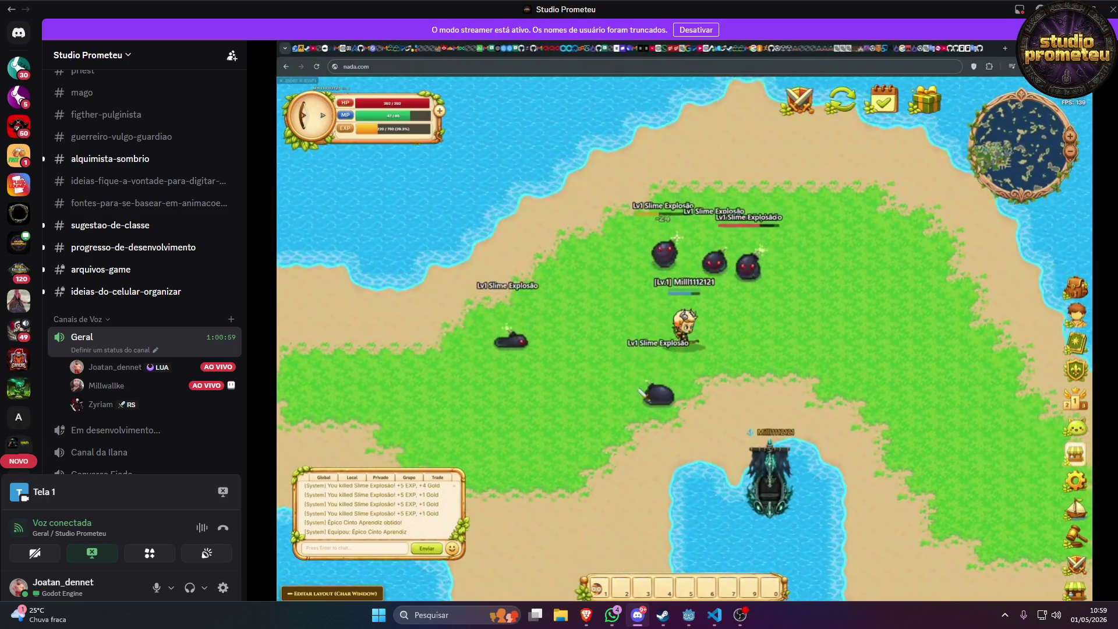
mouse_move(781, 597)
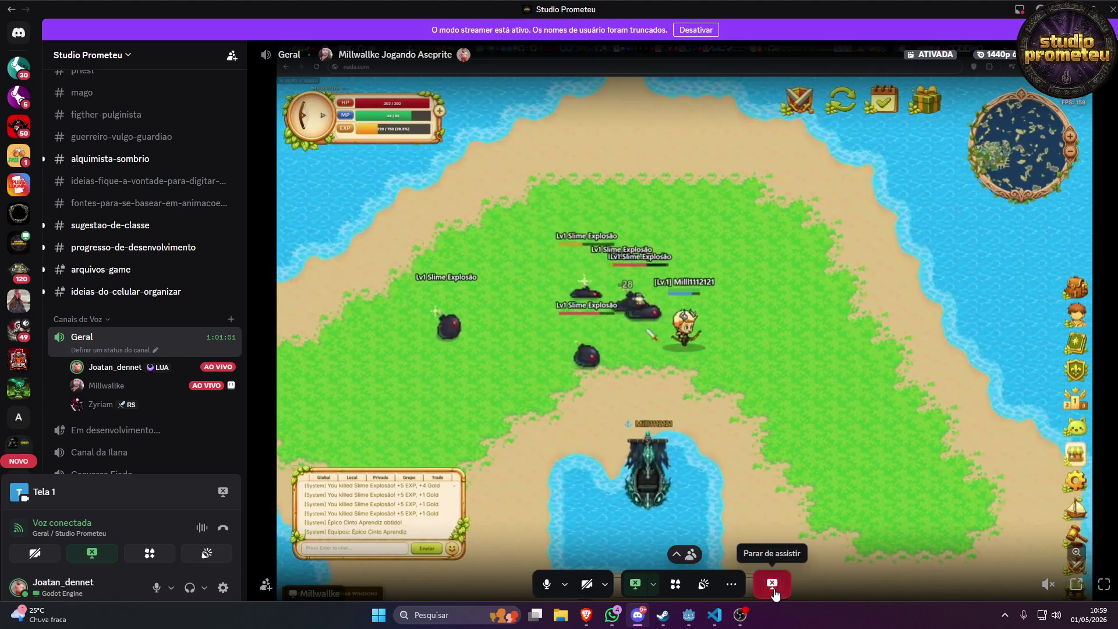
left_click(780, 594)
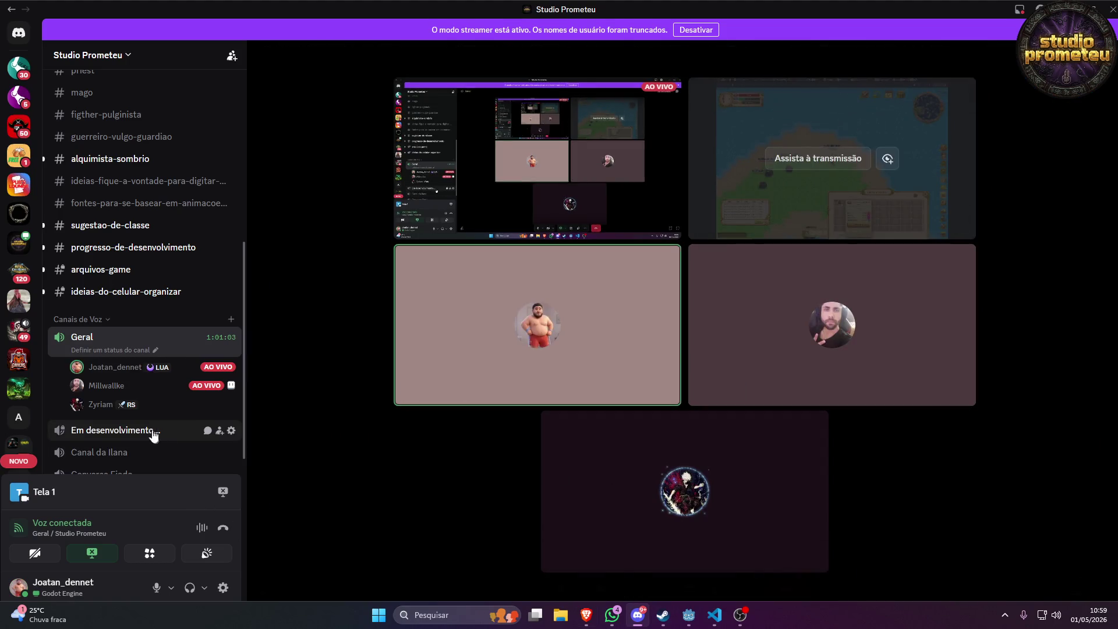
Bring Godot forward on the playerClient scene and zoom the 2D canvas in and out.
left_click(689, 615)
scroll(623, 159, "down", 3)
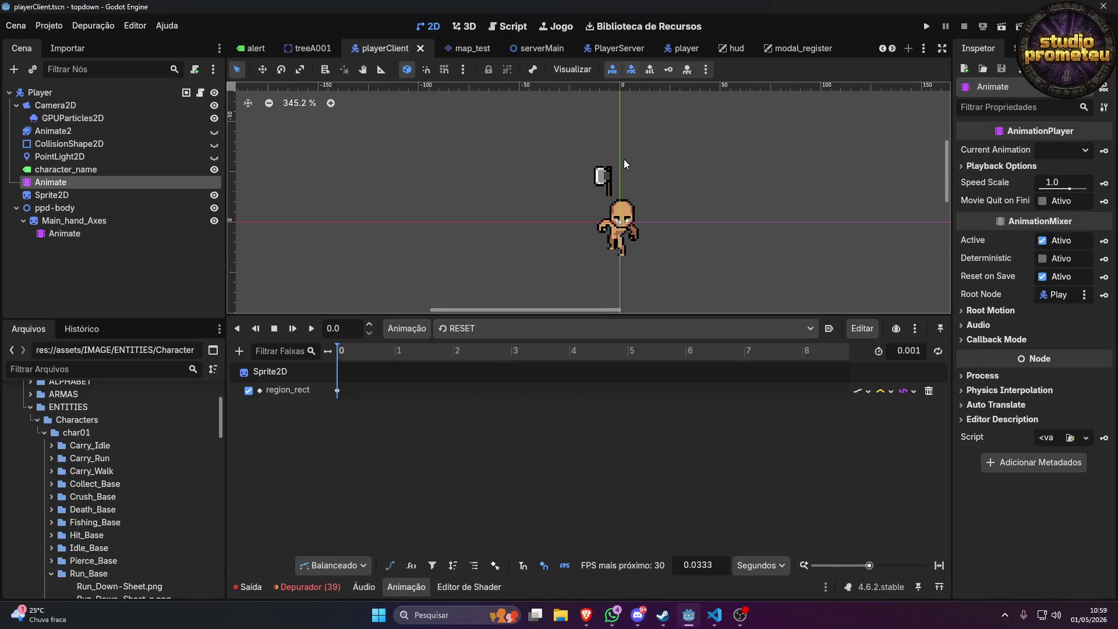
scroll(624, 159, "up", 3)
scroll(627, 159, "down", 2)
scroll(610, 186, "up", 2)
scroll(610, 187, "up", 4)
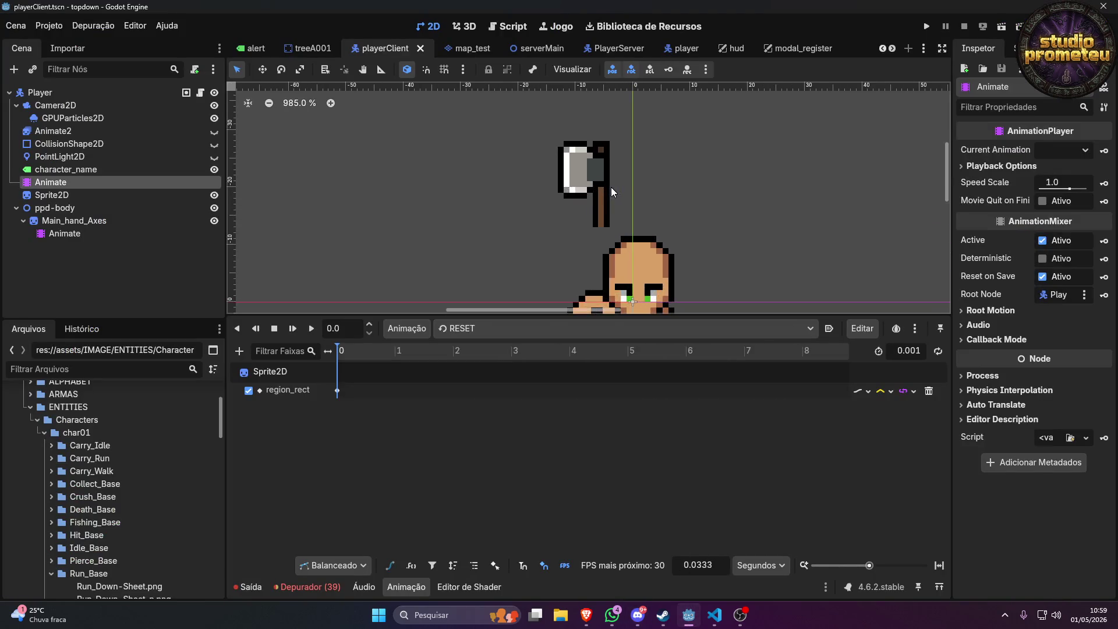
scroll(634, 212, "down", 2)
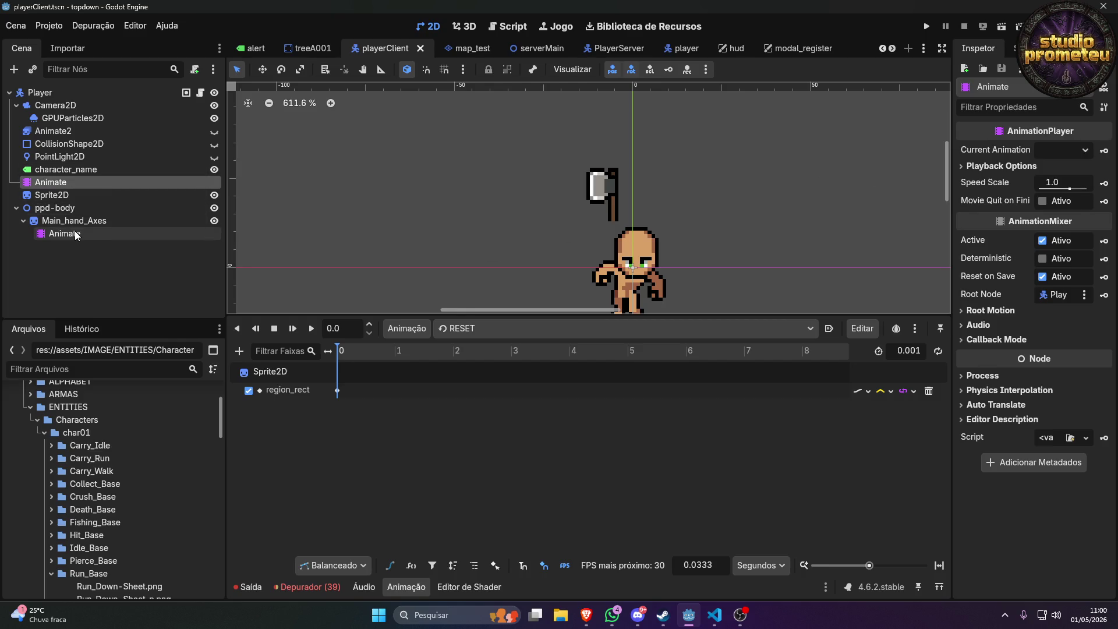
Load the slice_down animation from the animation list.
left_click(485, 331)
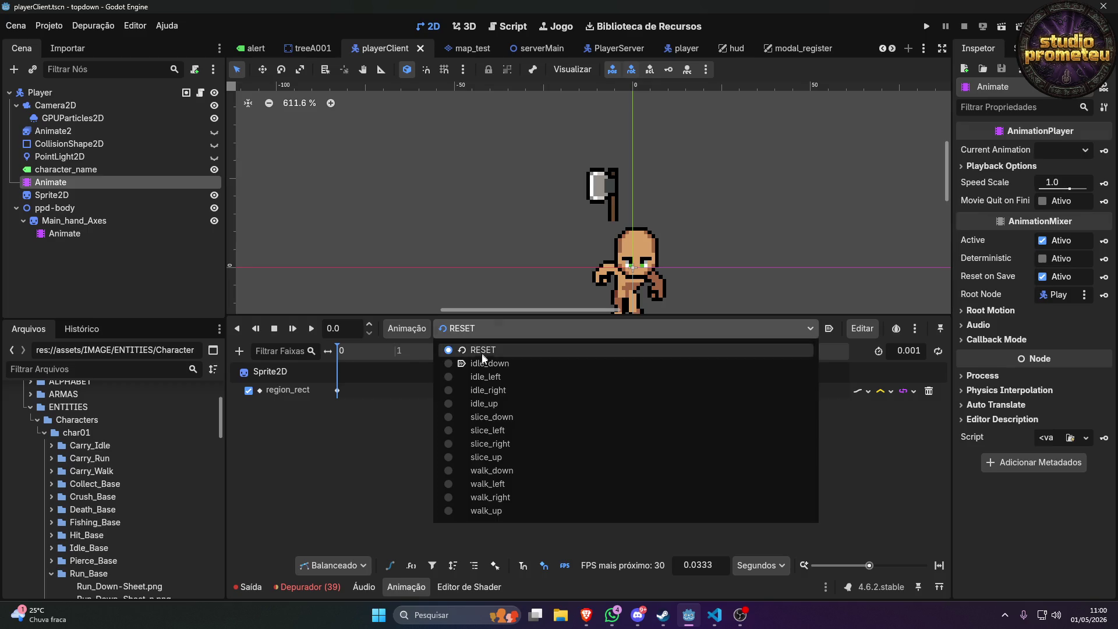
left_click(509, 417)
scroll(635, 213, "up", 8)
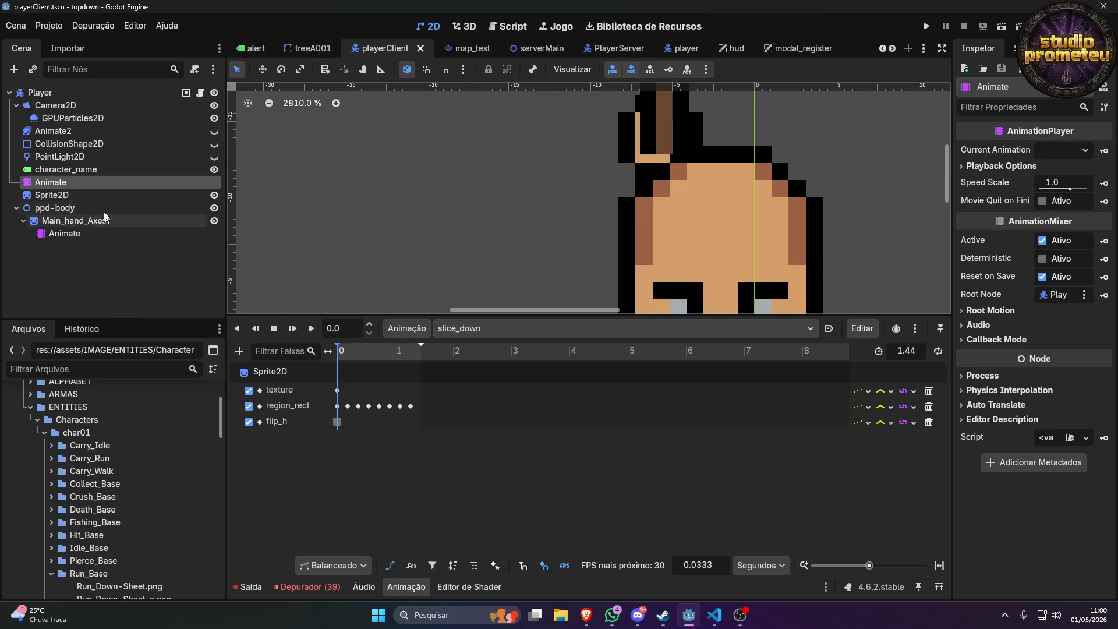
Inspect the Sprite2D region in the region editor, then select the axe's Animate player.
left_click(68, 194)
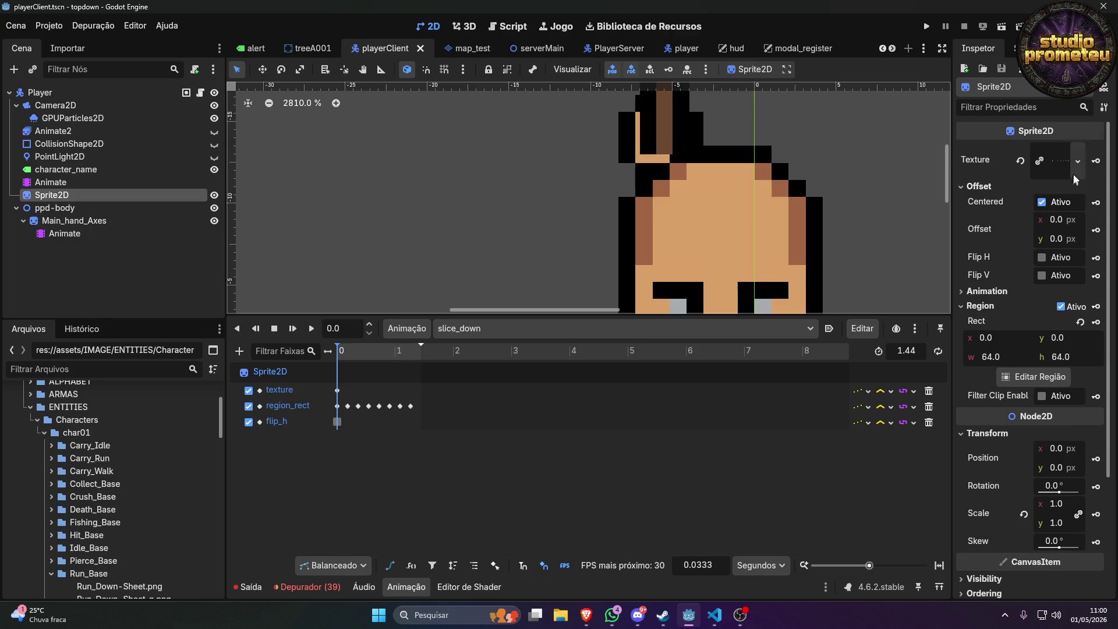
left_click(1046, 377)
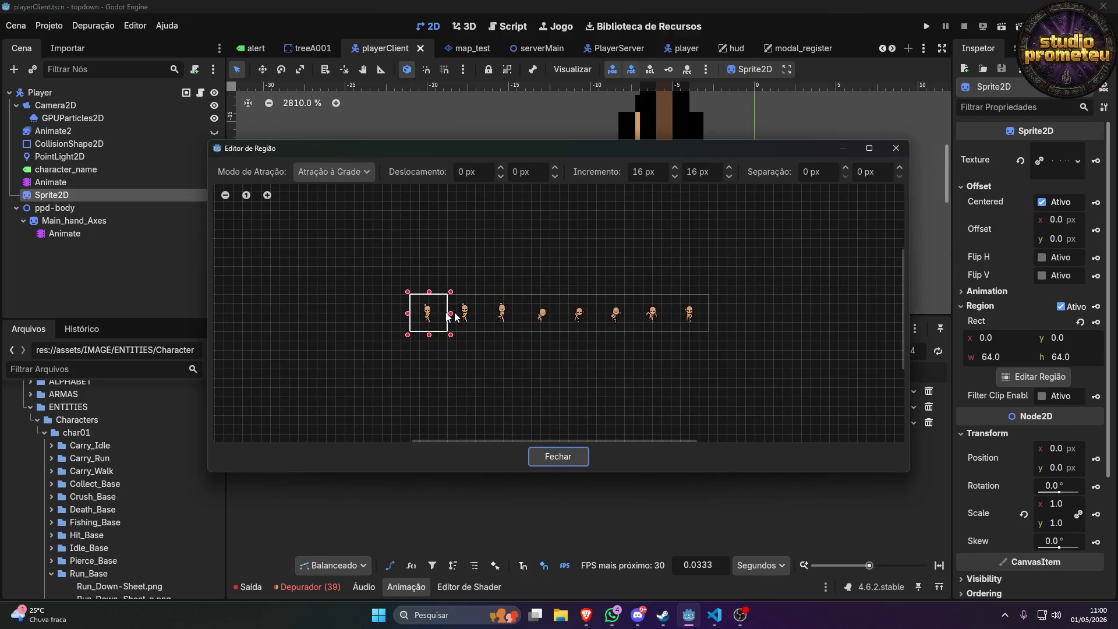
left_click(894, 147)
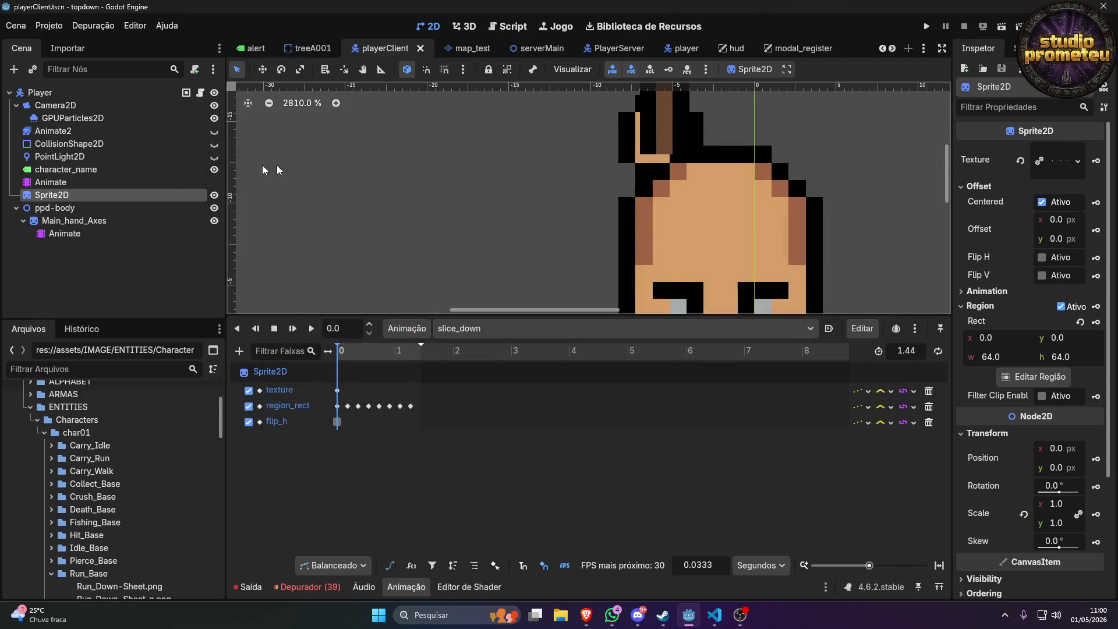
left_click(84, 231)
Select the Main_hand_Axes Animate player and load its slice_down animation.
scroll(775, 213, "down", 5)
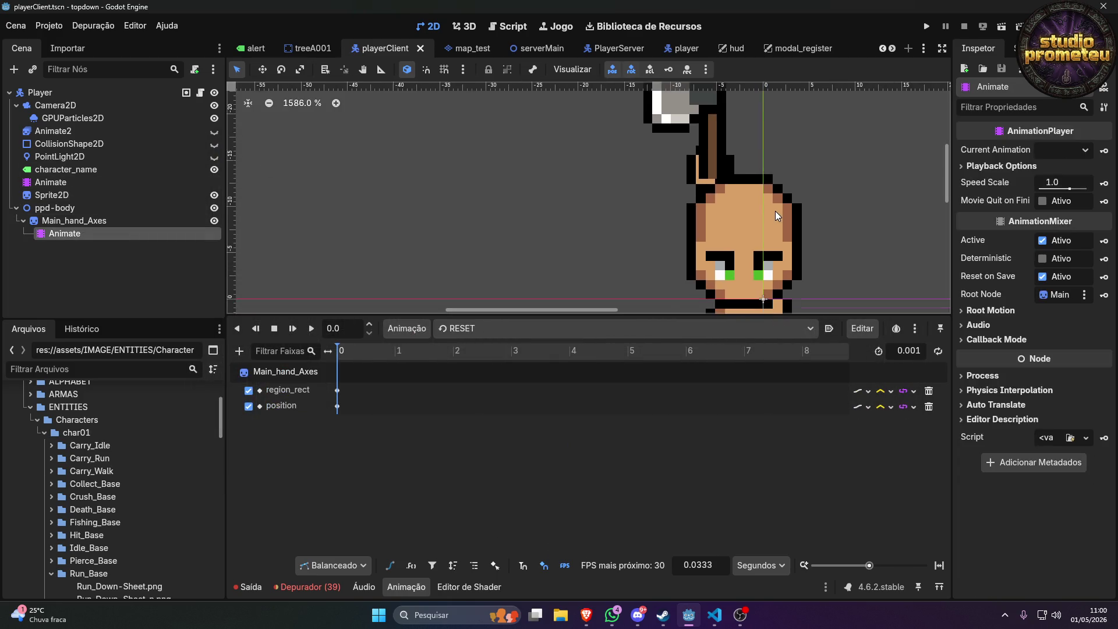
scroll(769, 195, "up", 3)
scroll(773, 191, "down", 5)
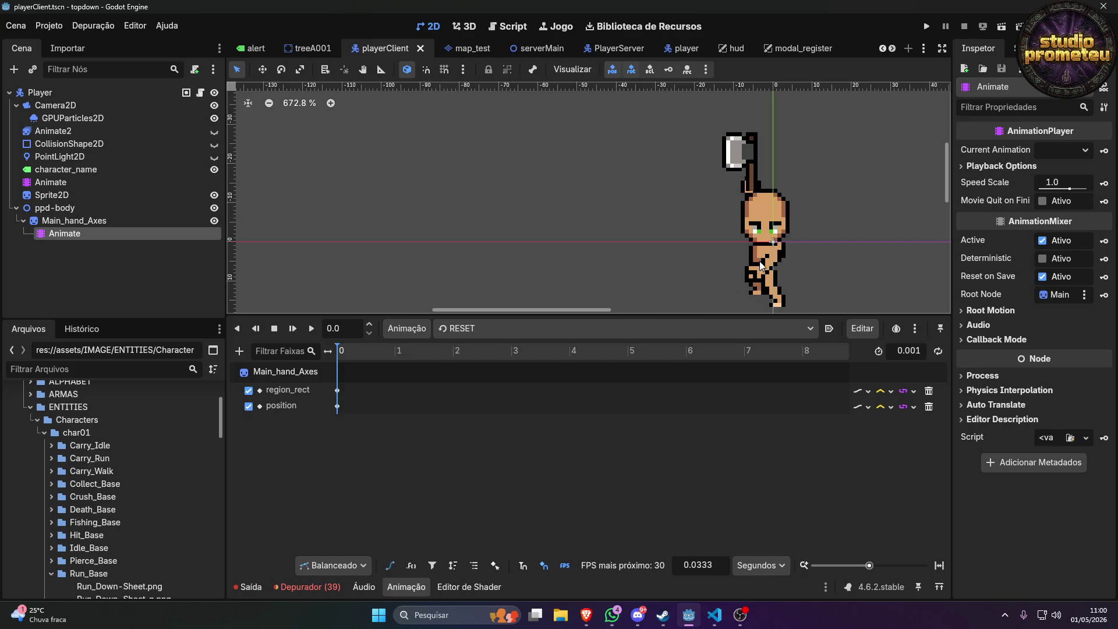
left_click(192, 220)
left_click(189, 234)
left_click(474, 330)
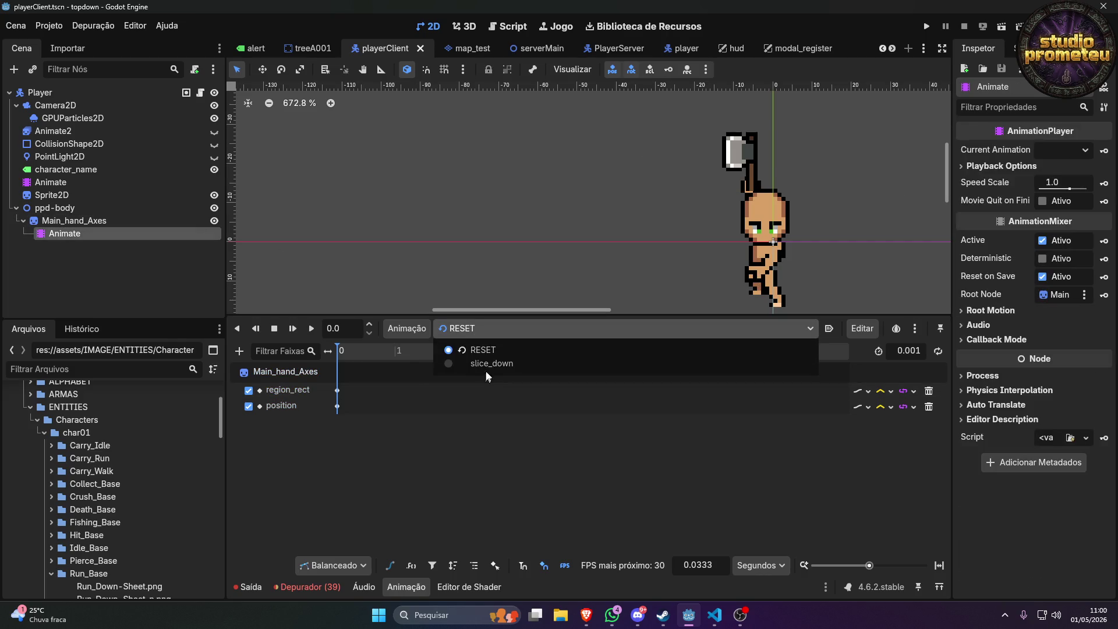
left_click(488, 361)
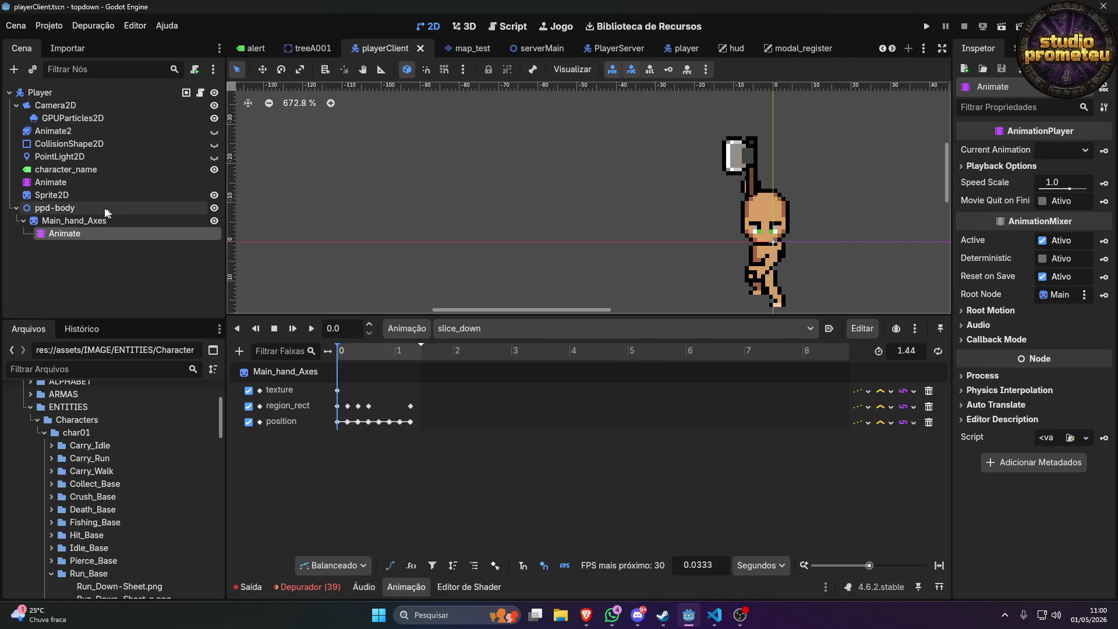
left_click(190, 221)
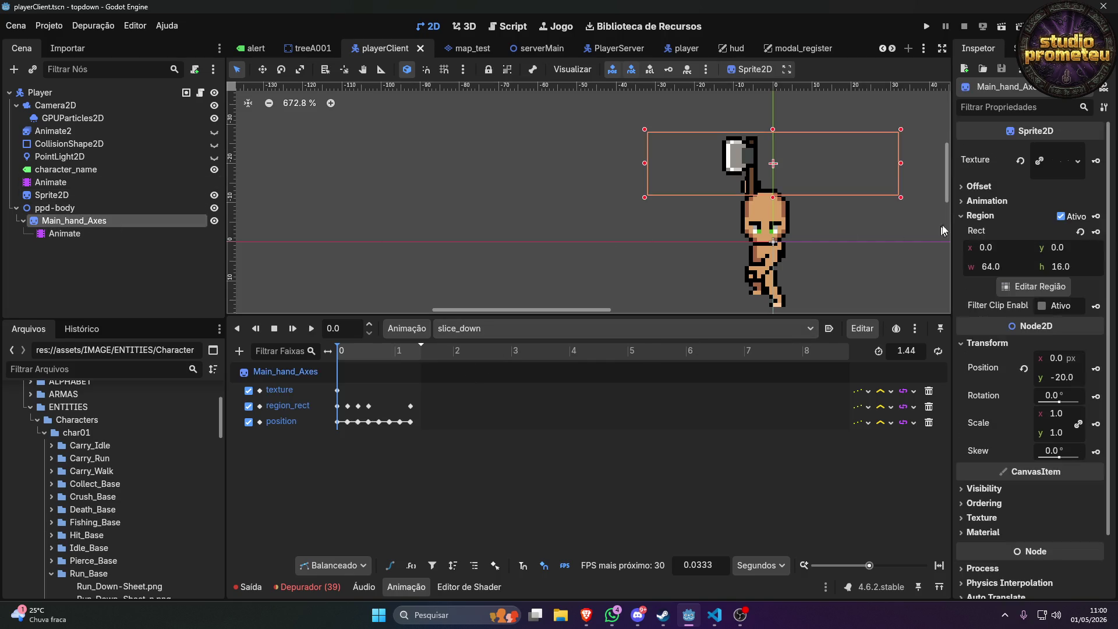
left_click(1042, 288)
scroll(425, 312, "up", 4)
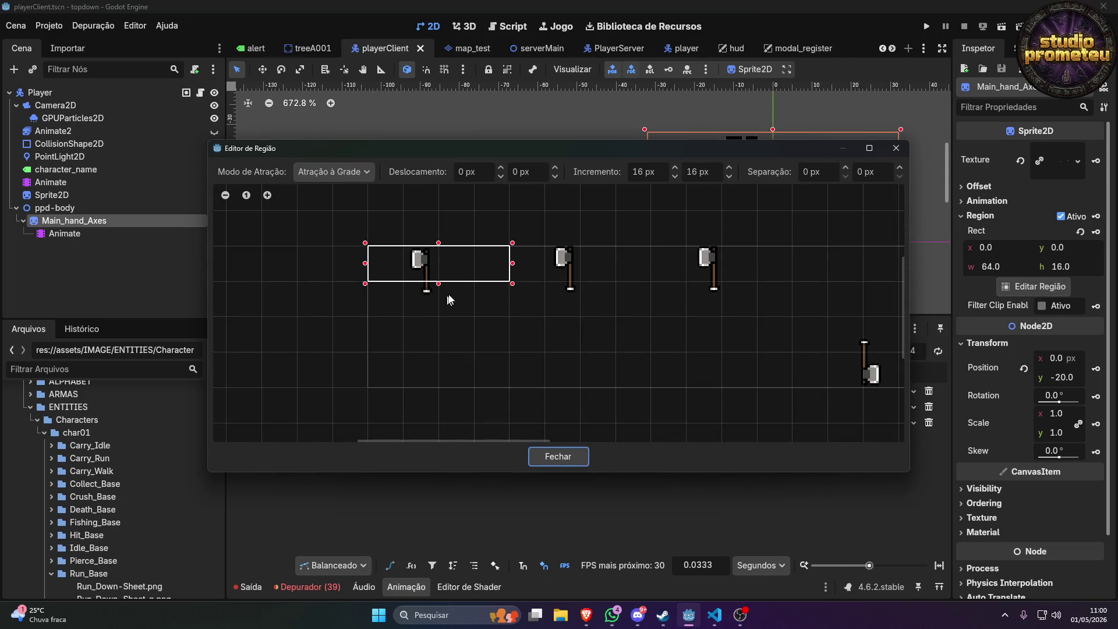
left_click_drag(441, 283, 439, 389)
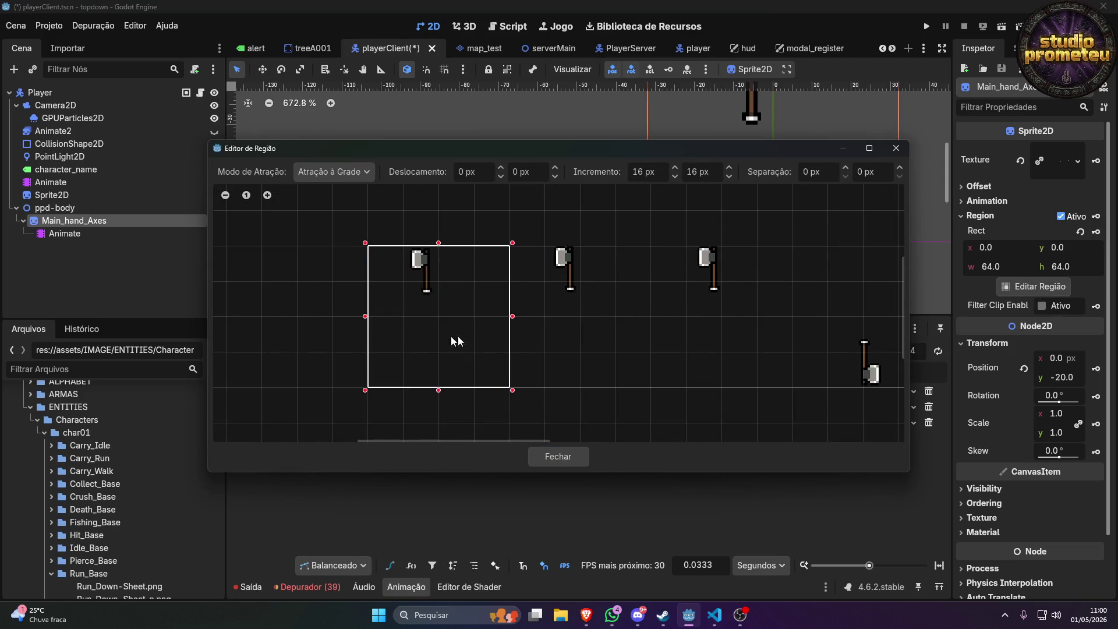
left_click(557, 462)
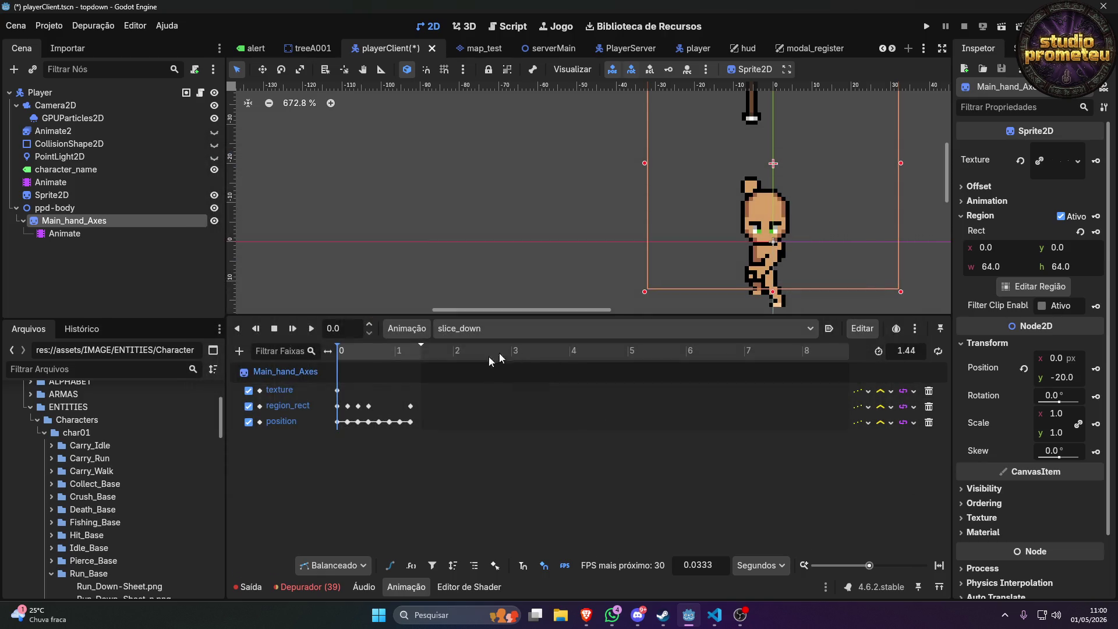
scroll(680, 125, "down", 3)
scroll(680, 125, "down", 1)
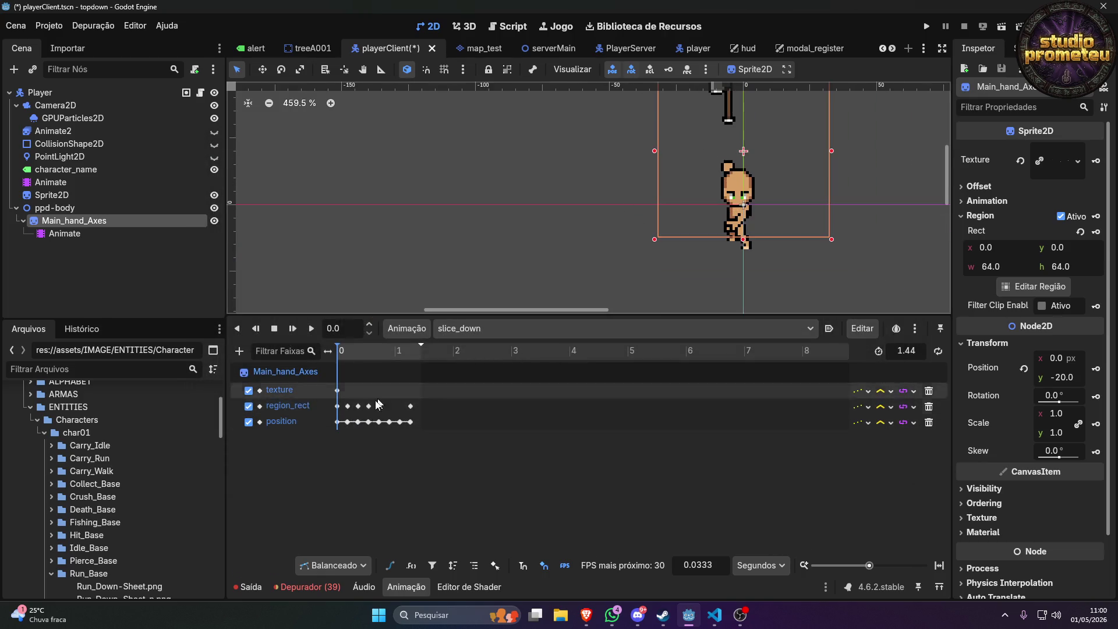
left_click(743, 188)
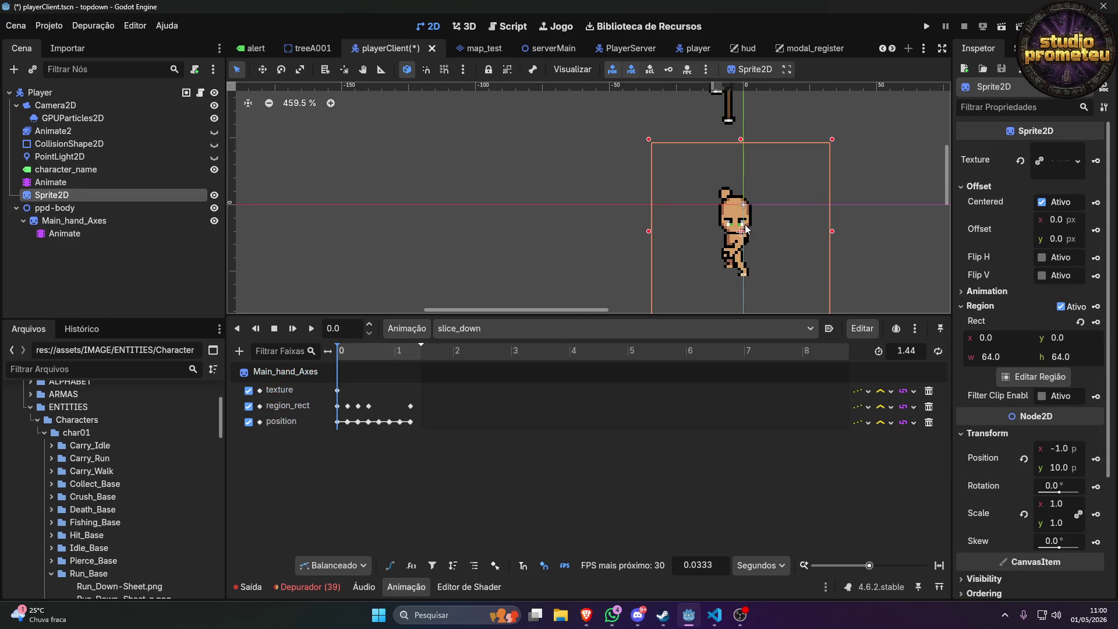
left_click(116, 220)
scroll(743, 166, "down", 4)
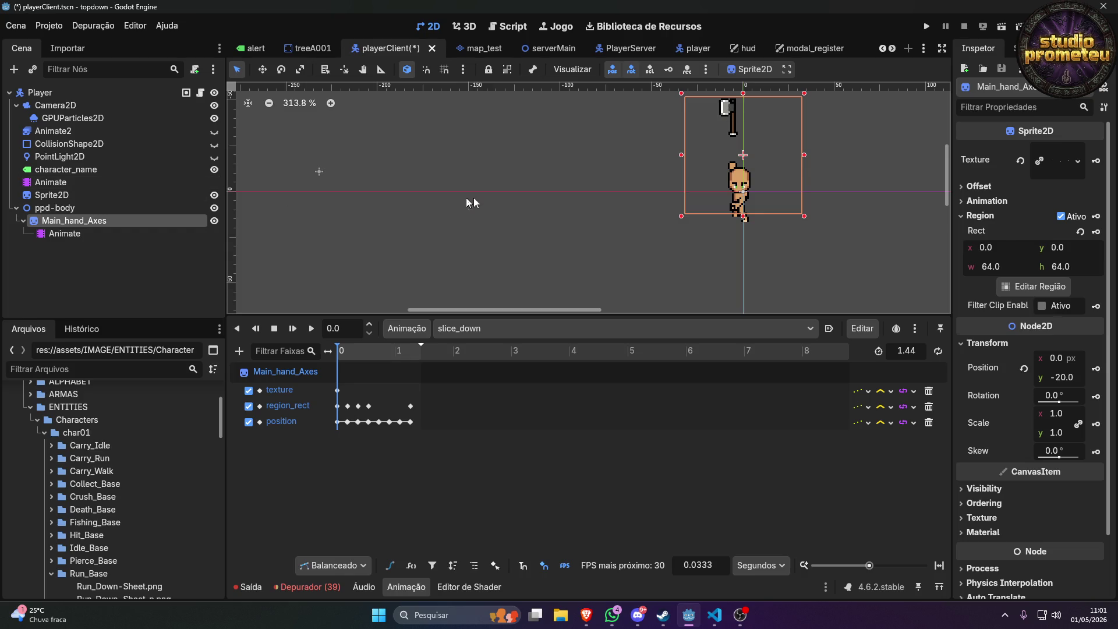
key("Left")
key("Left")
key("Left")
key("Left")
key("Left")
key("Left")
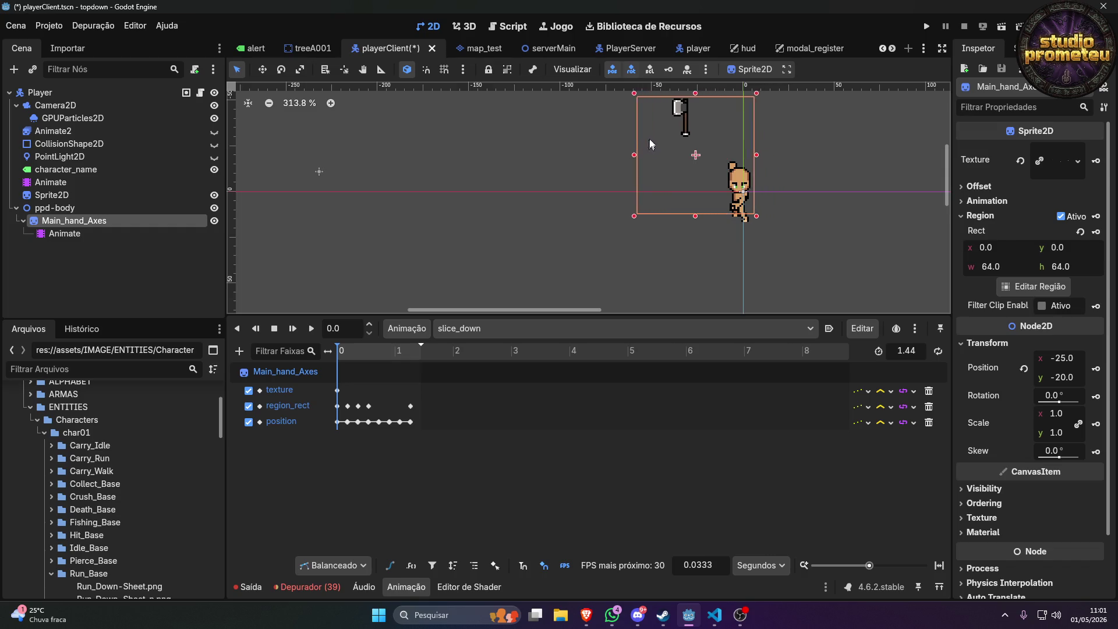
mouse_move(670, 117)
left_mouse_down()
mouse_move(758, 180)
mouse_move(730, 152)
left_mouse_up()
scroll(729, 168, "up", 2)
scroll(729, 169, "up", 8)
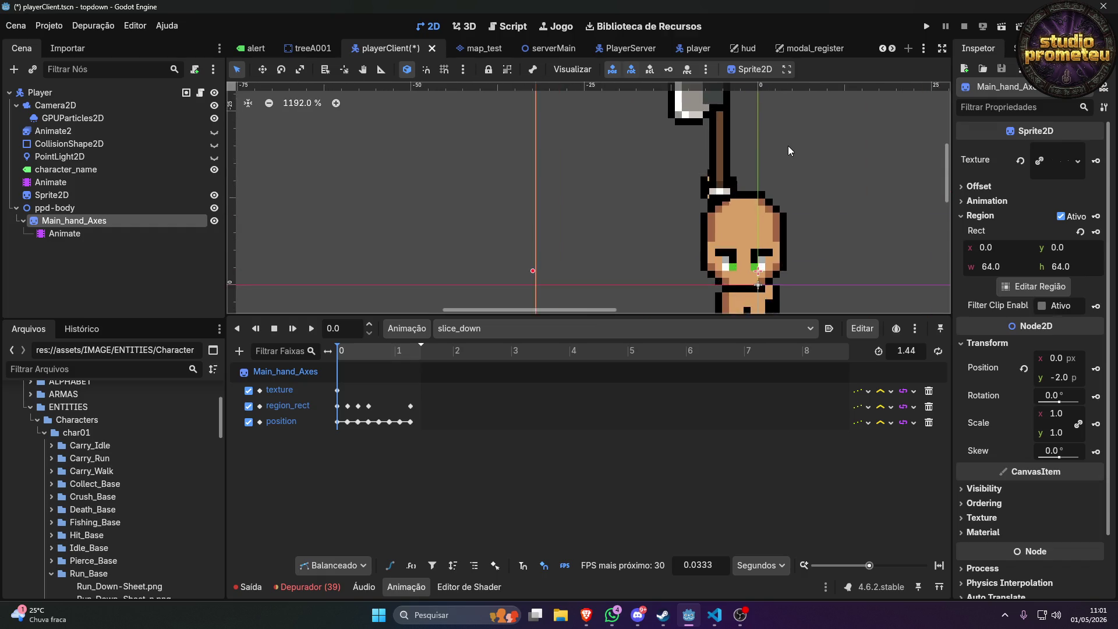
scroll(689, 187, "down", 5)
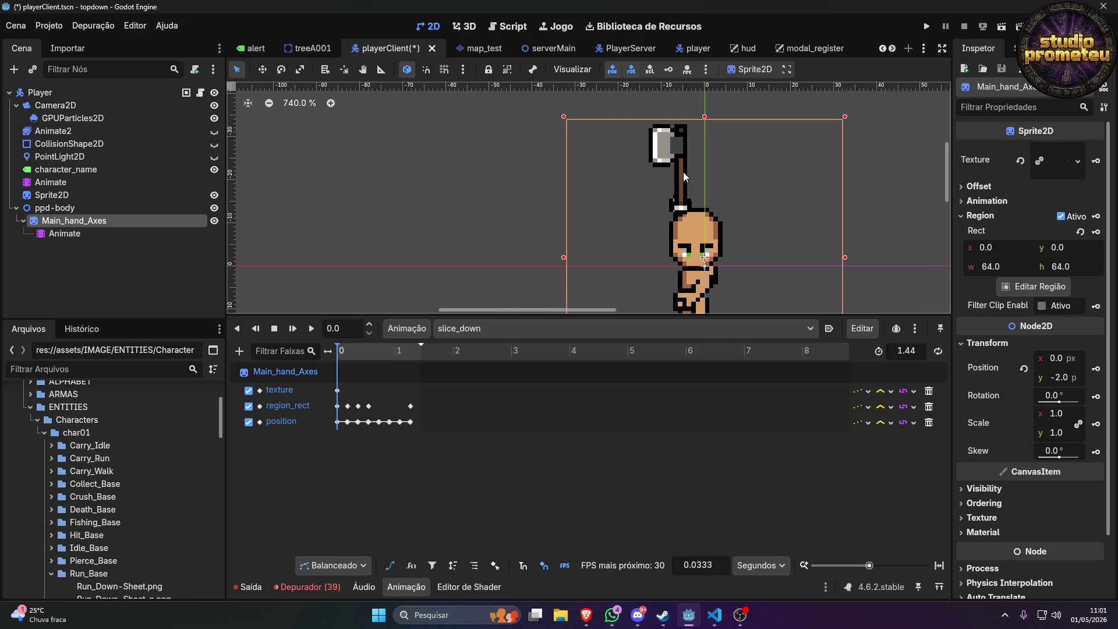
left_click_drag(682, 169, 683, 177)
scroll(670, 225, "up", 6)
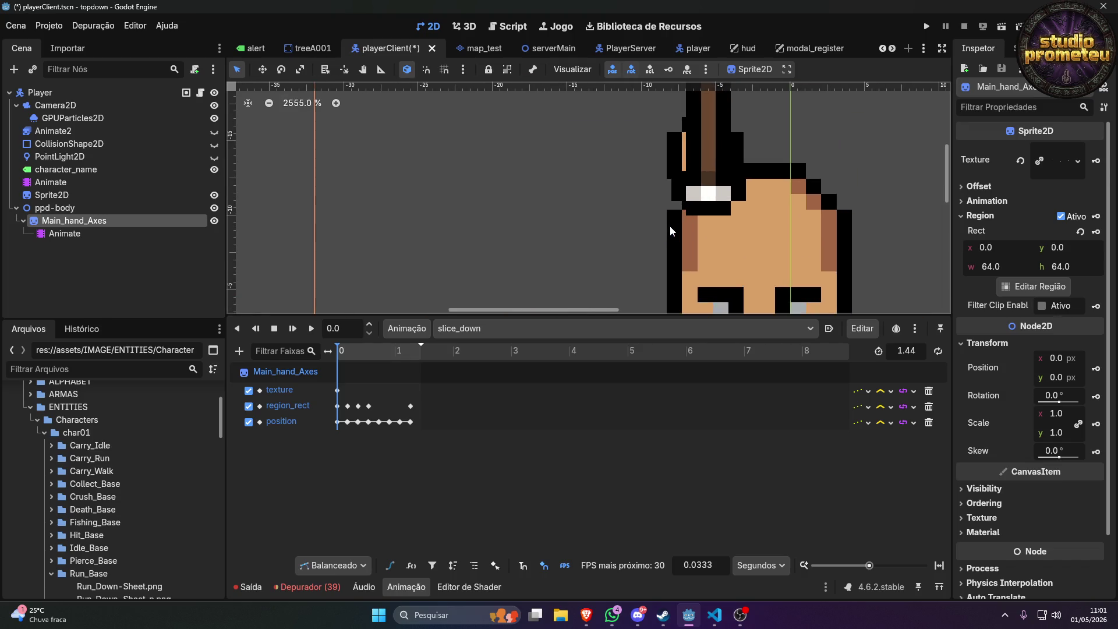
scroll(670, 225, "down", 8)
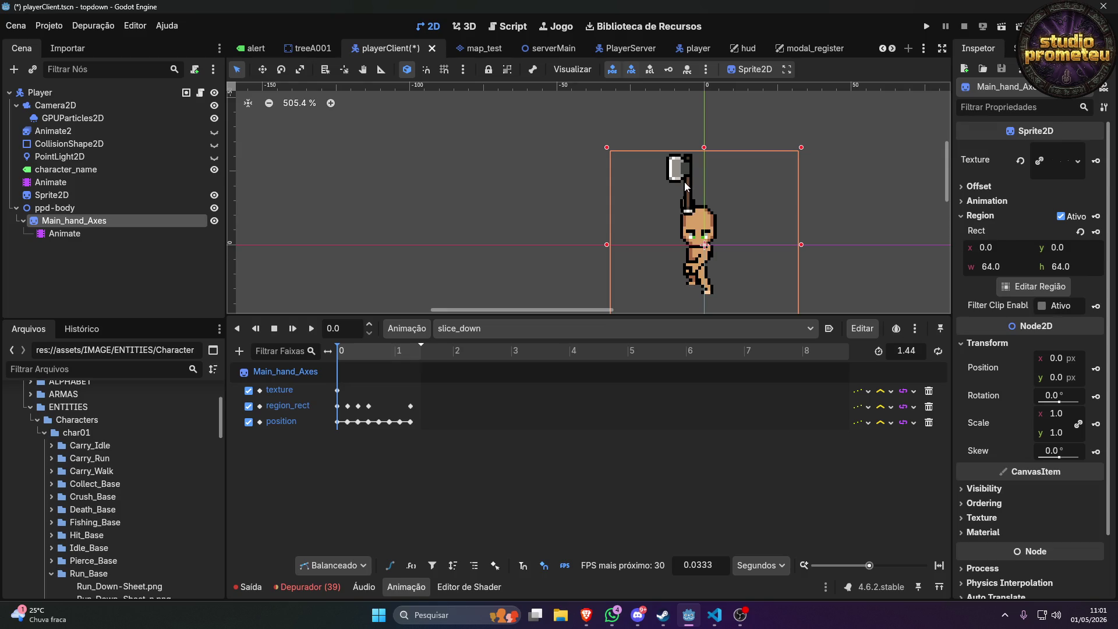
scroll(700, 266, "down", 5)
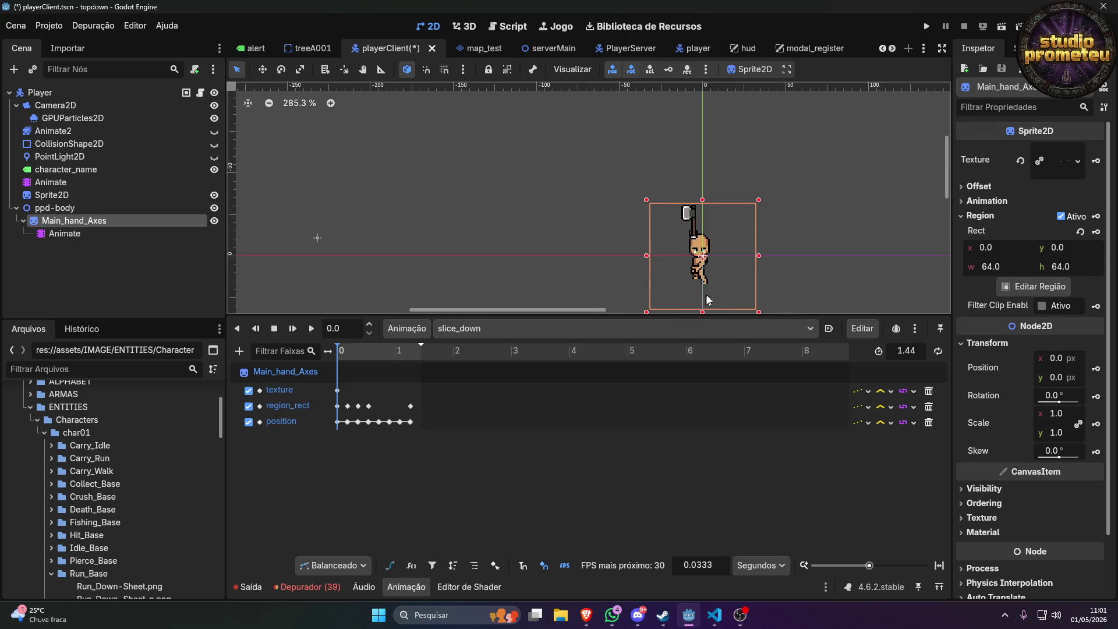
mouse_move(343, 349)
left_mouse_down()
mouse_move(425, 347)
mouse_move(409, 352)
left_mouse_up()
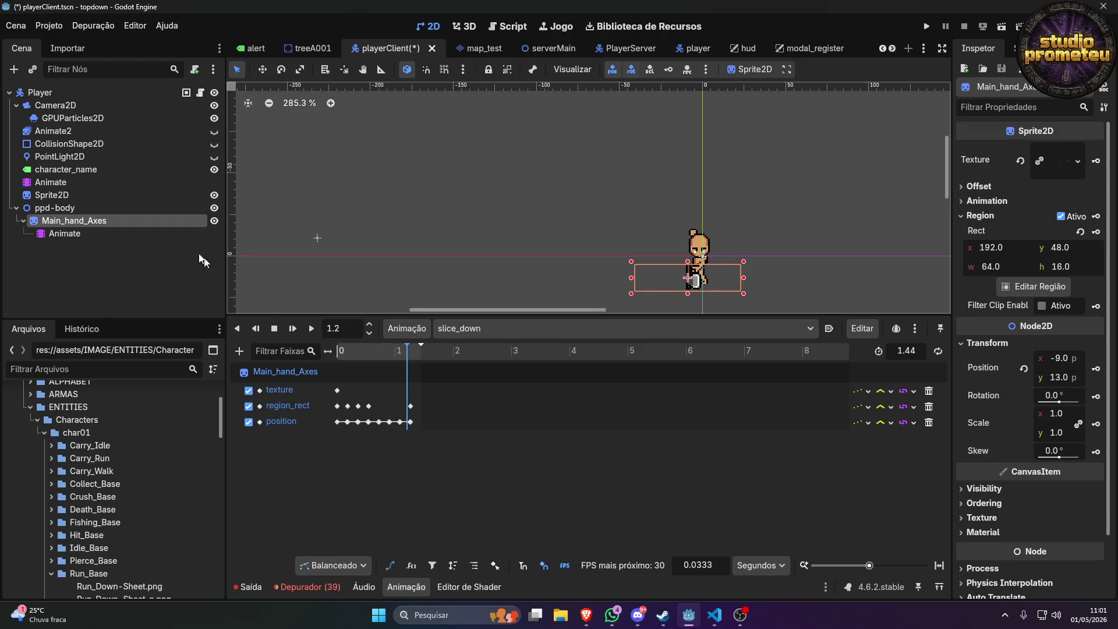
left_click_drag(406, 354, 358, 354)
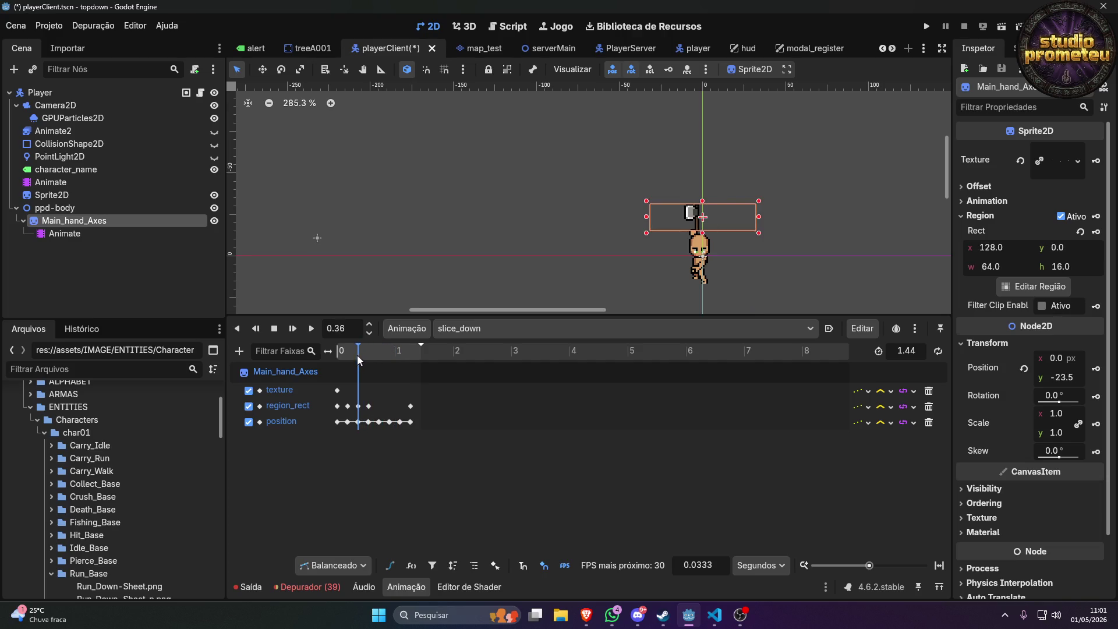
left_click(312, 327)
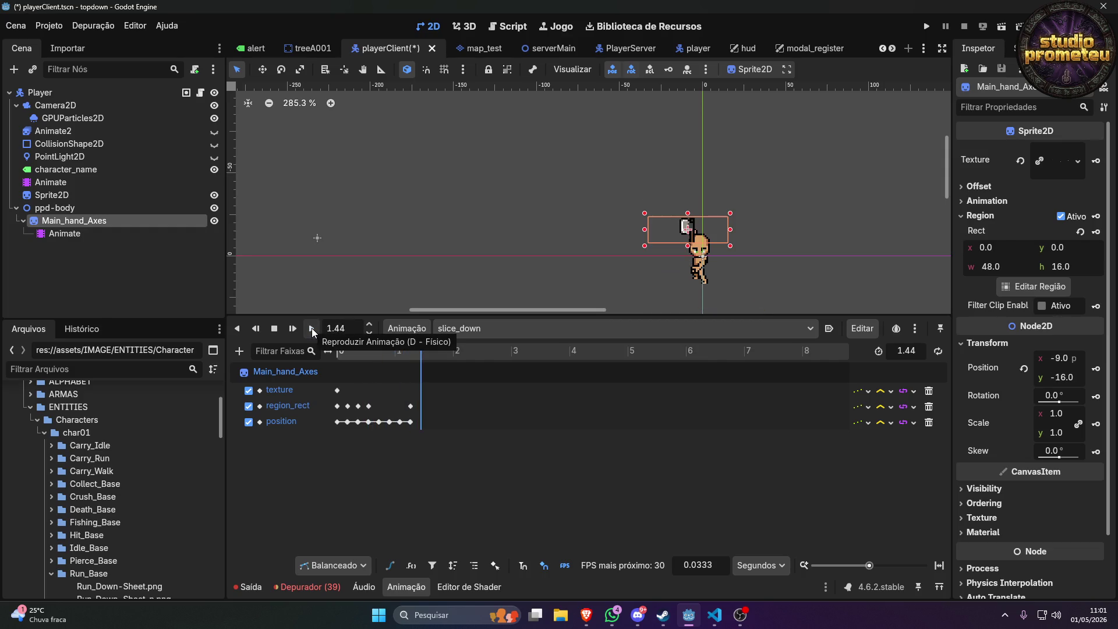
left_click(312, 327)
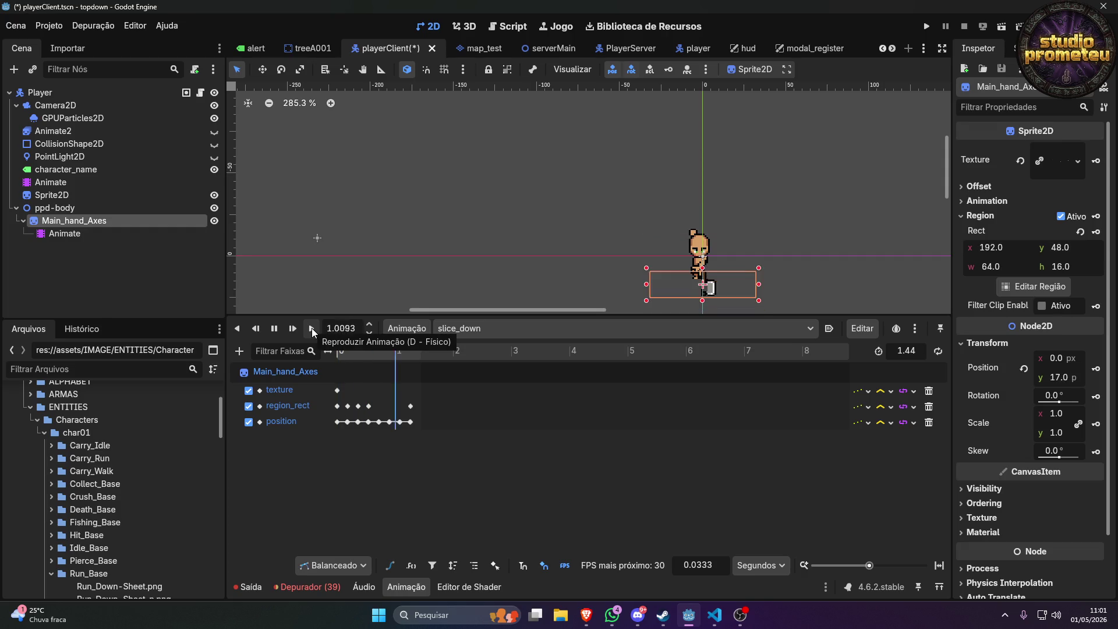
left_click(274, 329)
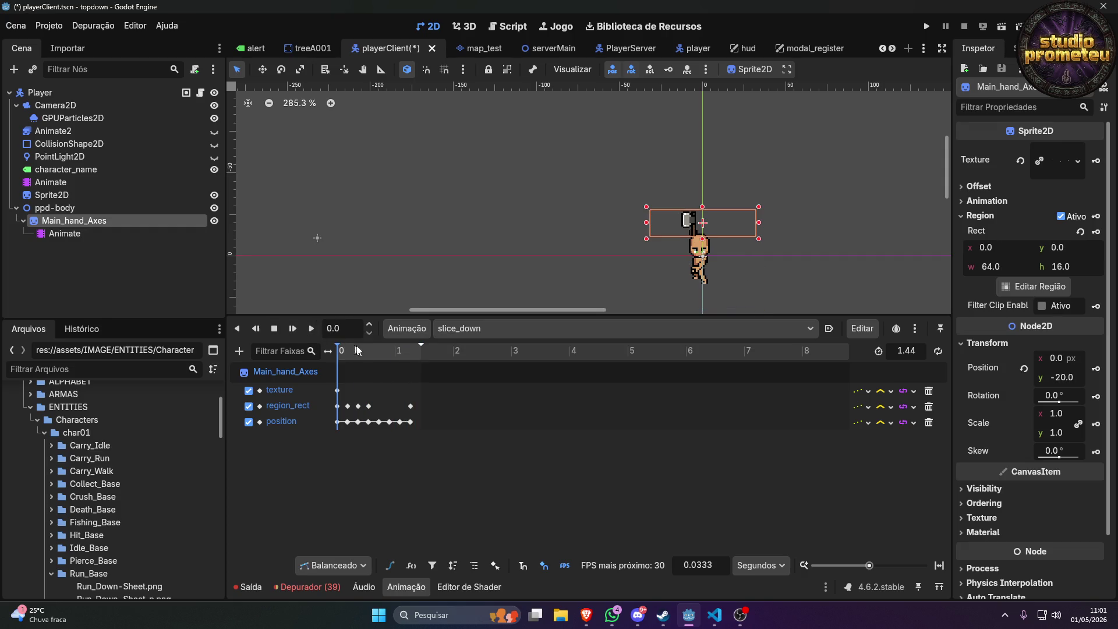
mouse_move(345, 350)
left_mouse_down()
mouse_move(399, 358)
mouse_move(362, 359)
mouse_move(373, 360)
left_mouse_up()
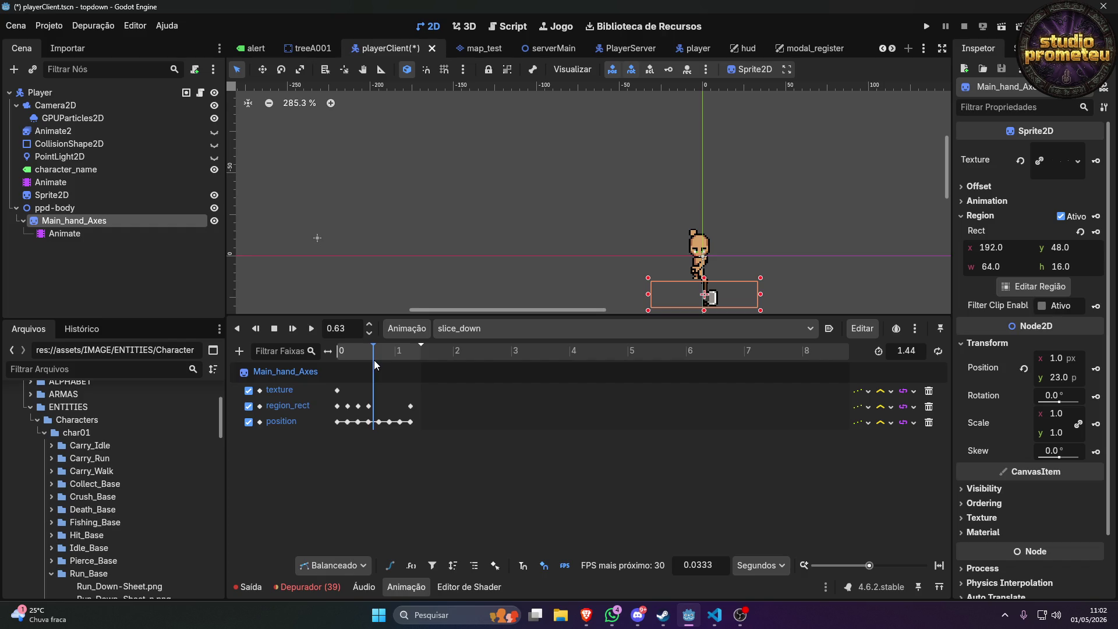
left_click(315, 328)
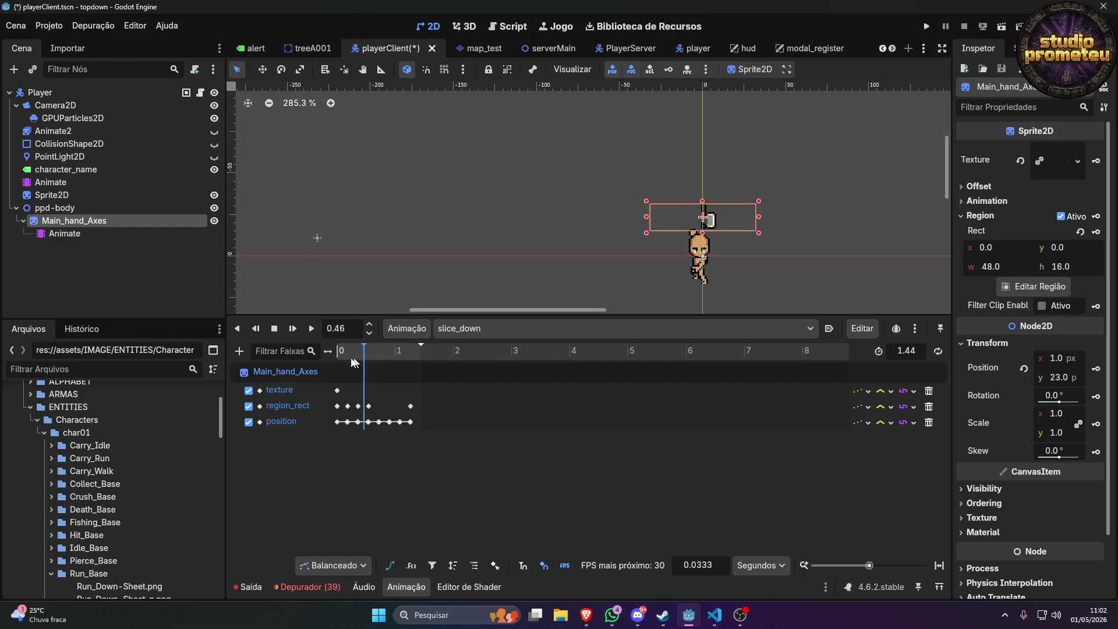
left_click(315, 330)
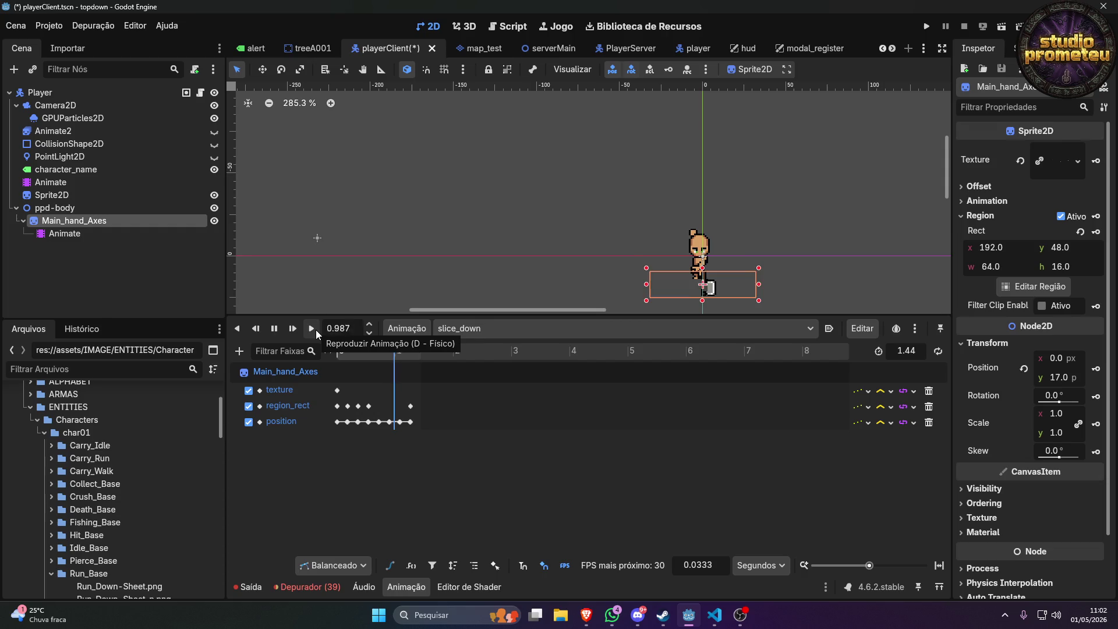
left_click(275, 329)
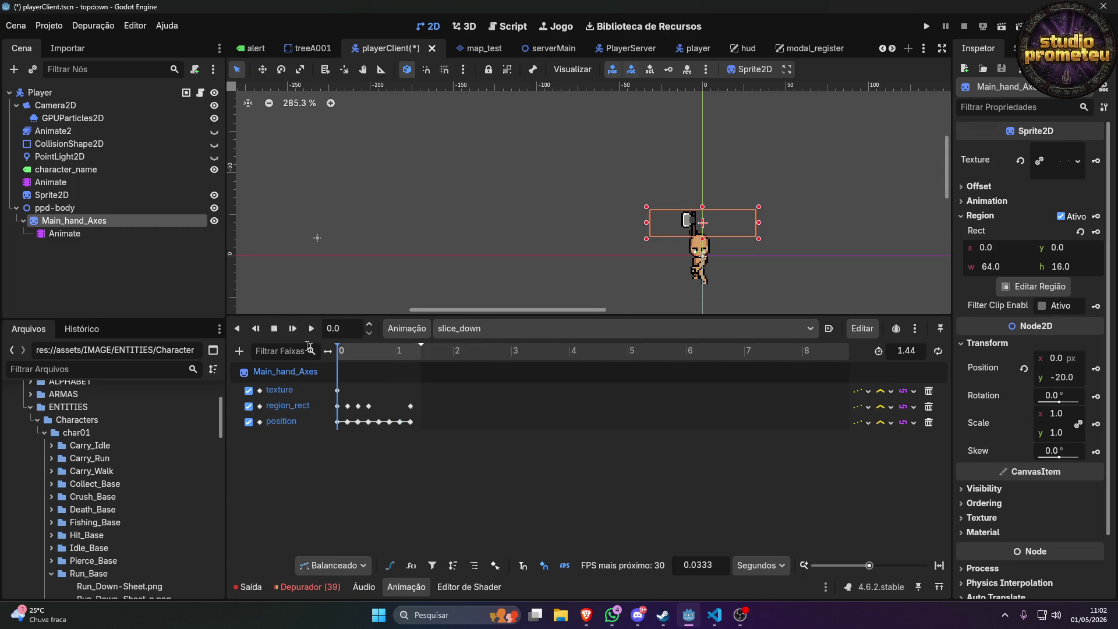
left_click_drag(371, 345, 398, 348)
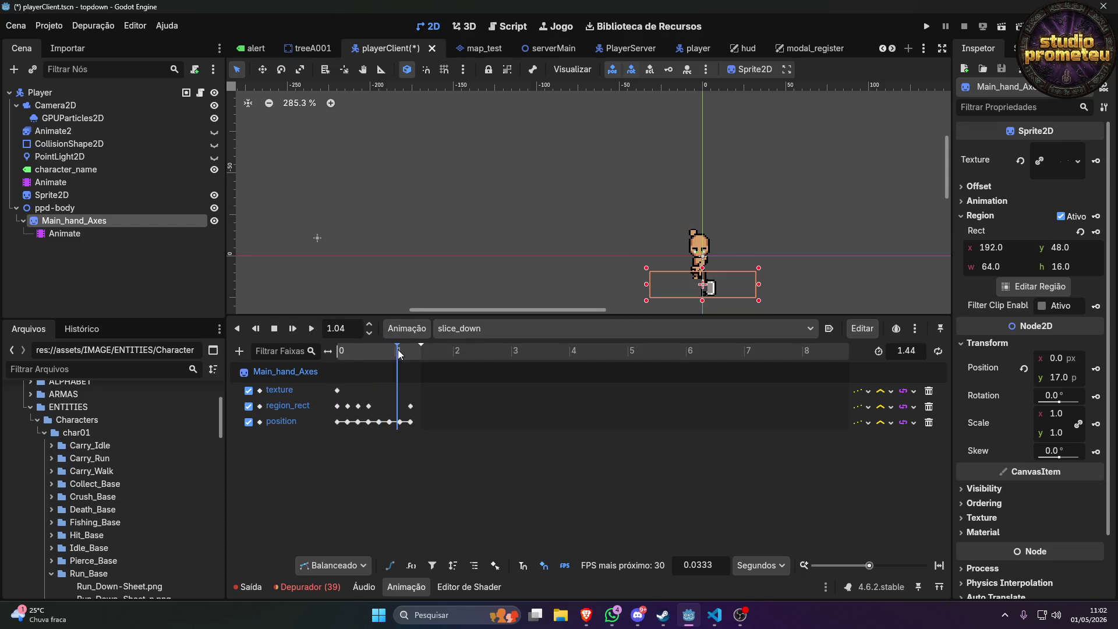
scroll(696, 267, "up", 3)
scroll(712, 274, "up", 1)
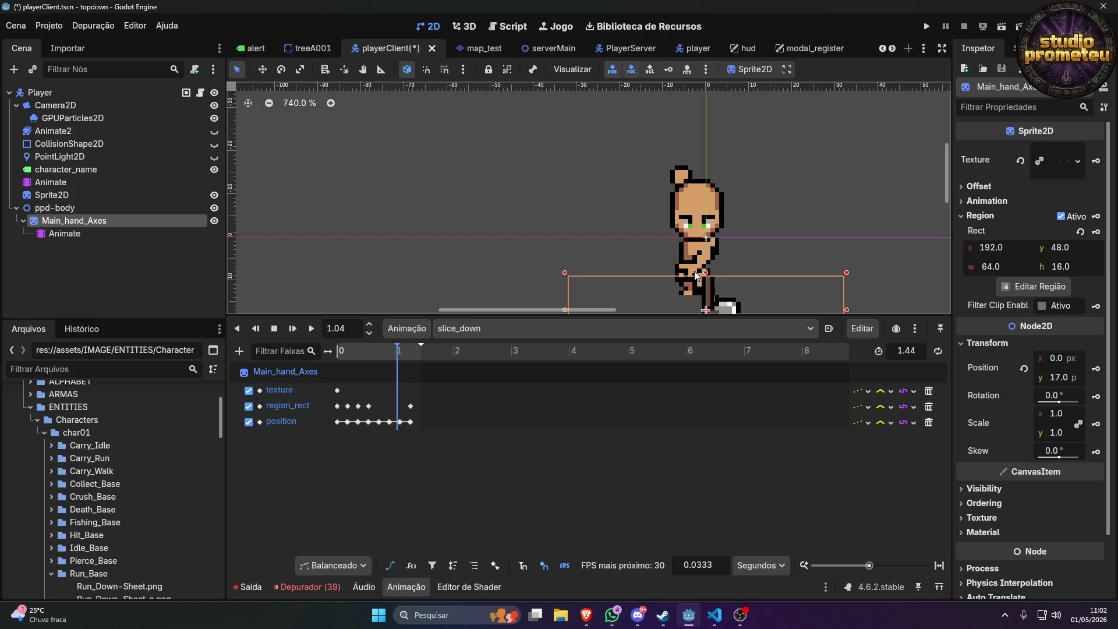
scroll(693, 271, "down", 2)
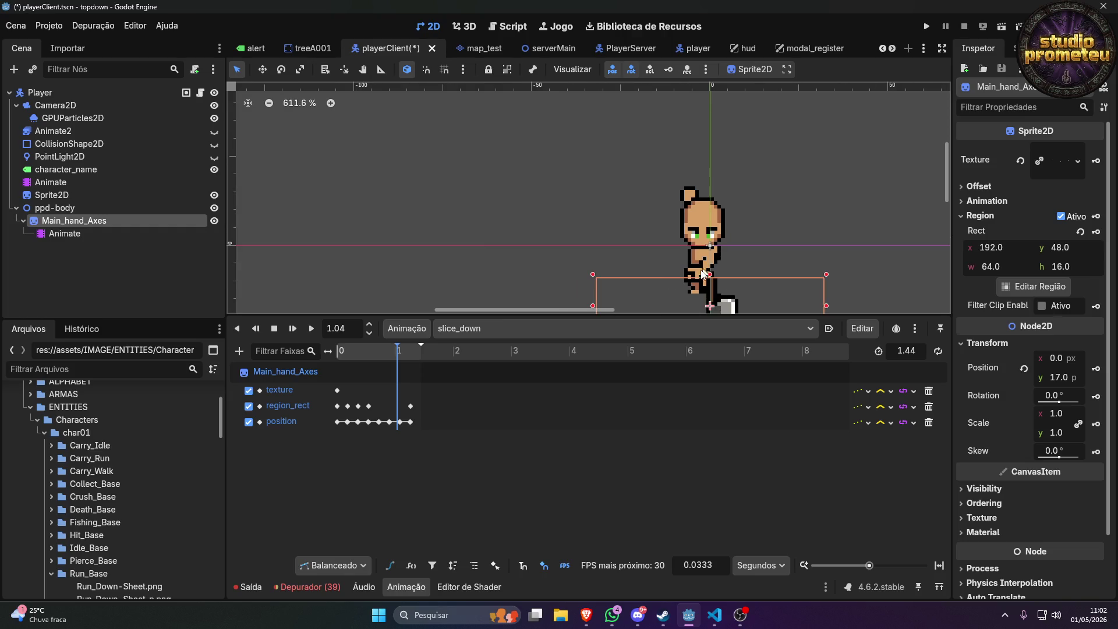
Enlarge the axe sprite's region to 64×64 in the region editor.
left_click(1040, 288)
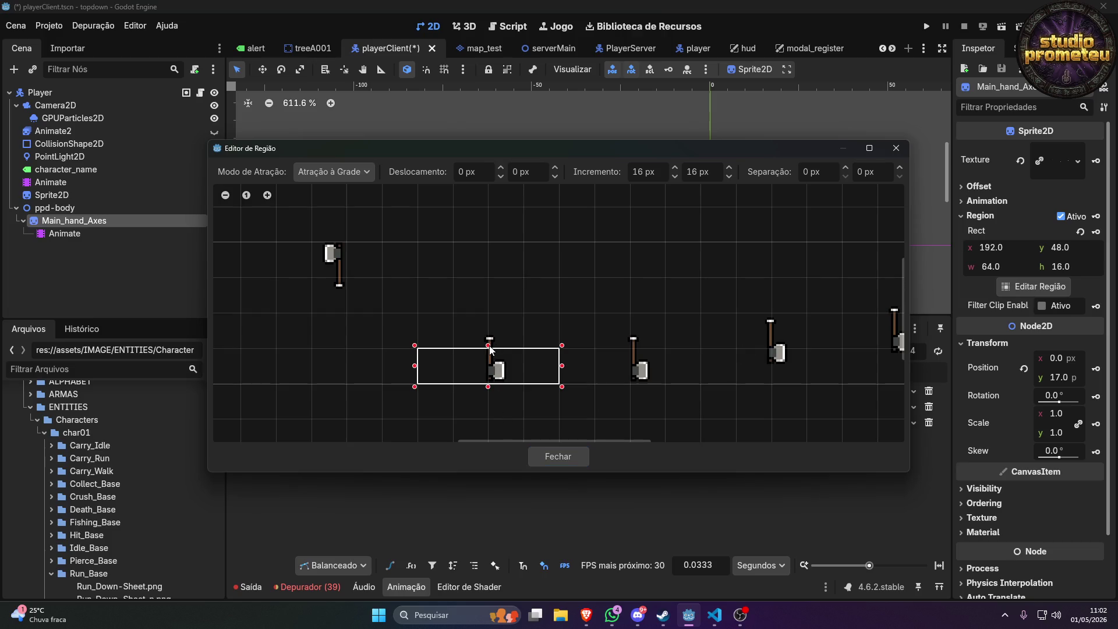
left_click_drag(489, 348, 493, 252)
left_click(573, 455)
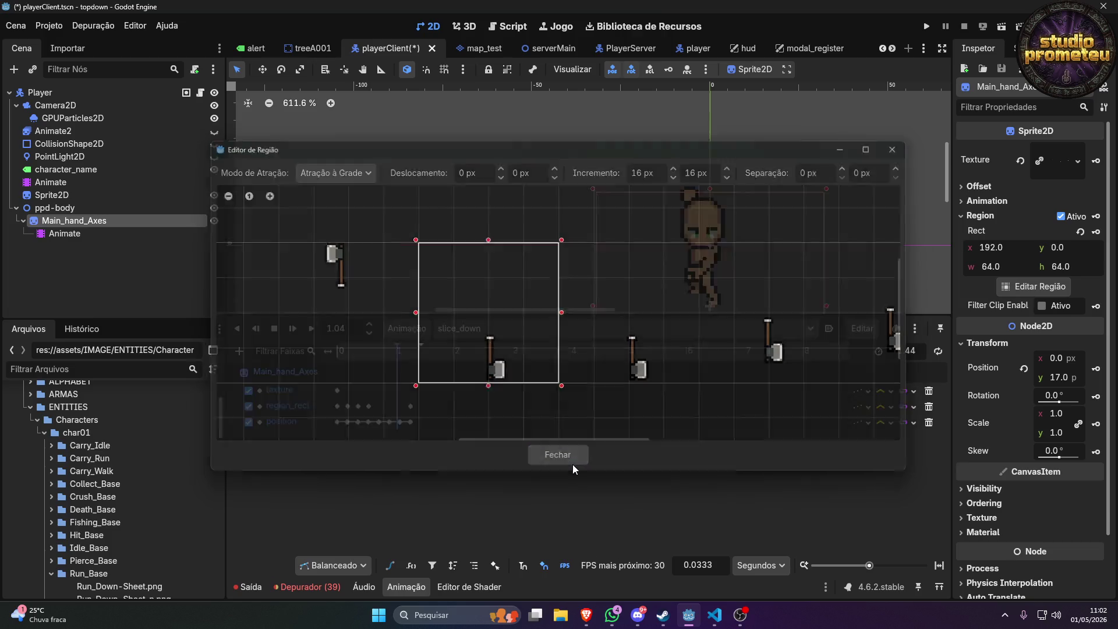
scroll(717, 264, "up", 1)
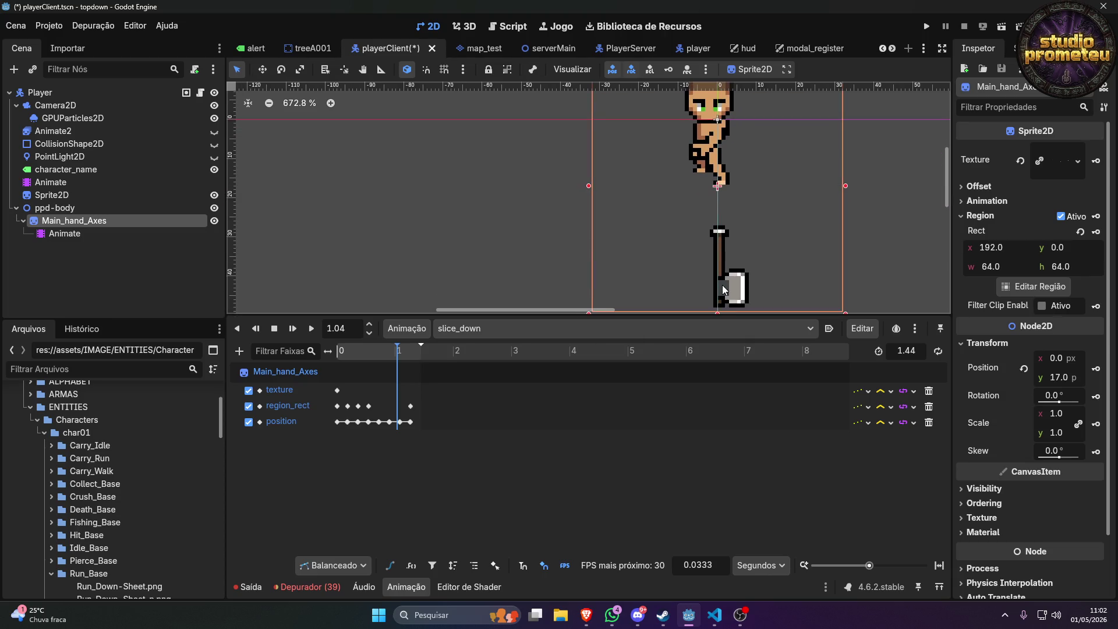
Move the axe sprite beside the hand at position (-5, -7), then switch to the chat page.
mouse_move(723, 287)
left_mouse_down()
mouse_move(710, 256)
mouse_move(701, 292)
mouse_move(704, 188)
left_mouse_up()
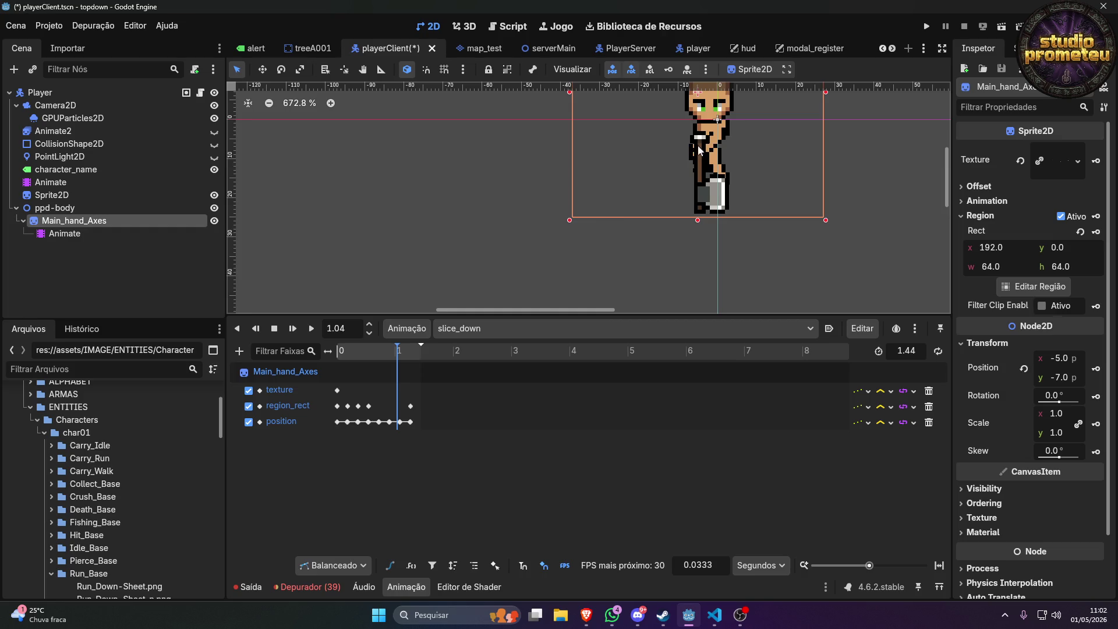
scroll(702, 155, "up", 5)
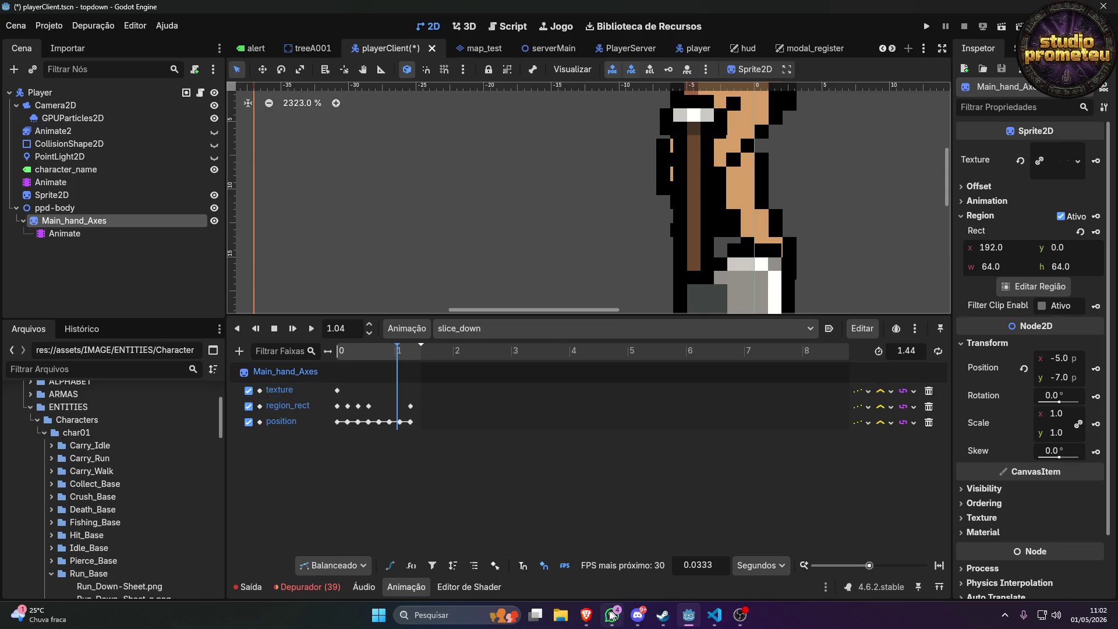
left_click(585, 622)
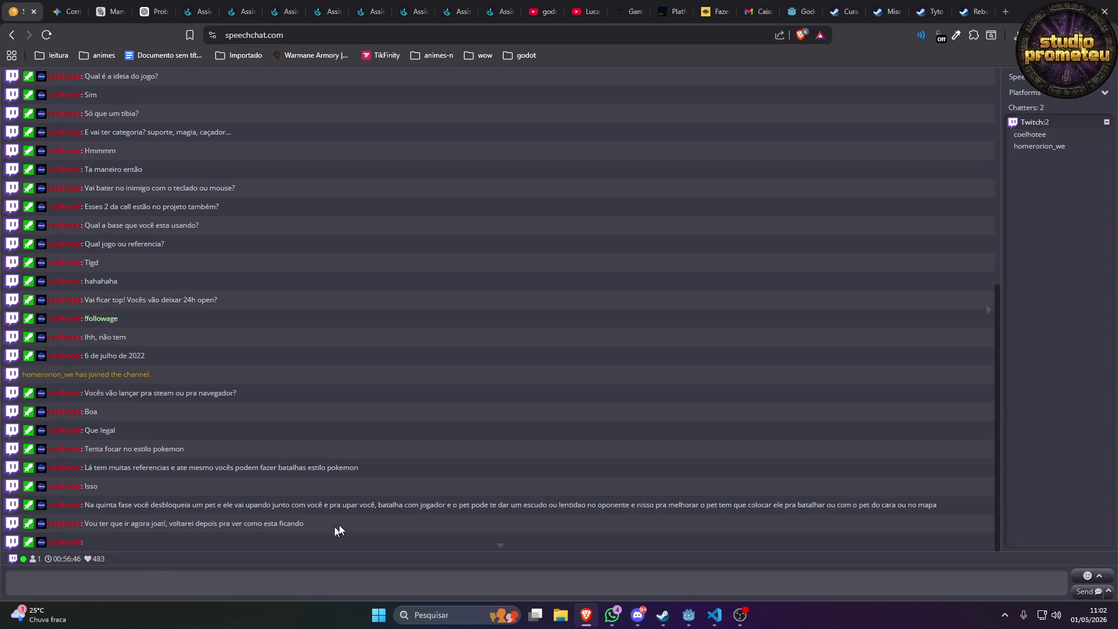
Minimize the SpeechChat browser window to return to the Godot editor.
left_click(1048, 7)
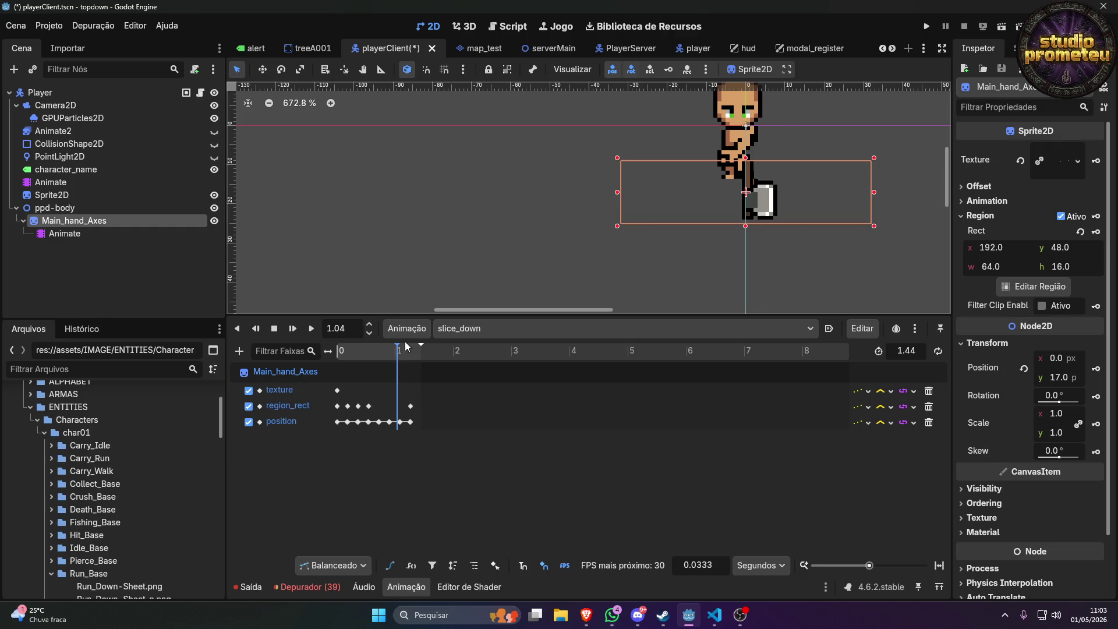
mouse_move(405, 346)
left_mouse_down()
mouse_move(326, 365)
mouse_move(395, 366)
left_mouse_up()
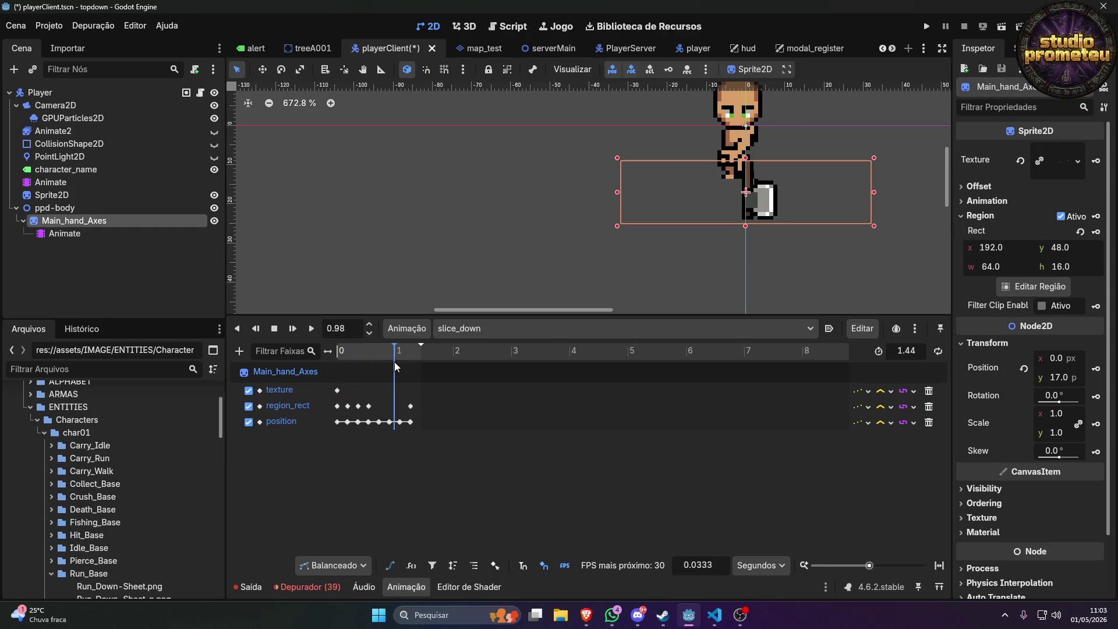
scroll(669, 219, "down", 2)
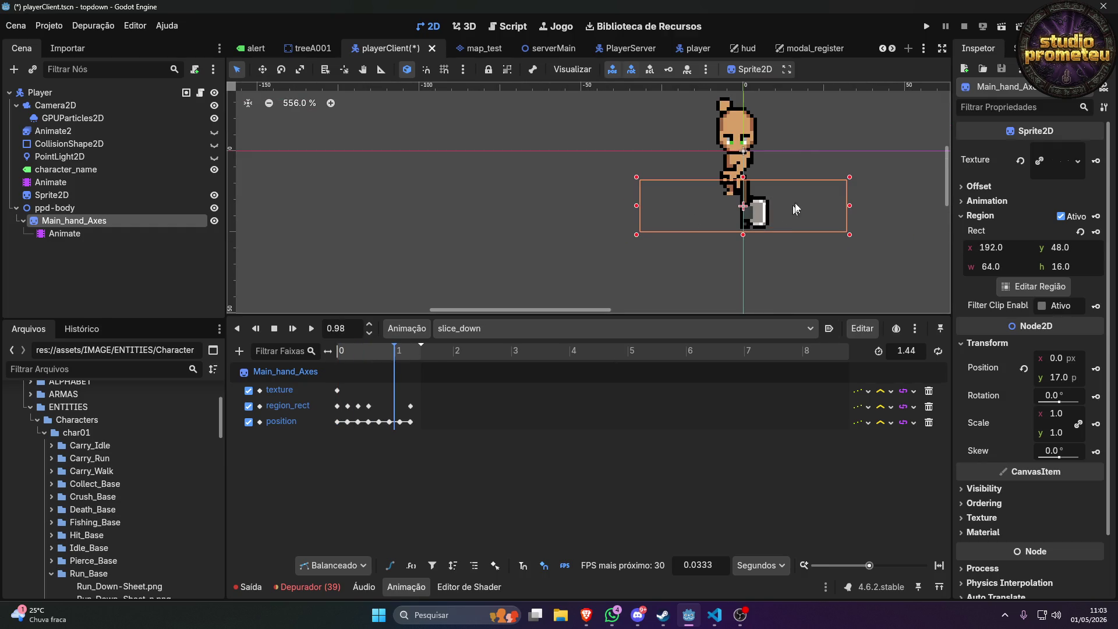
left_click_drag(803, 178, 778, 238)
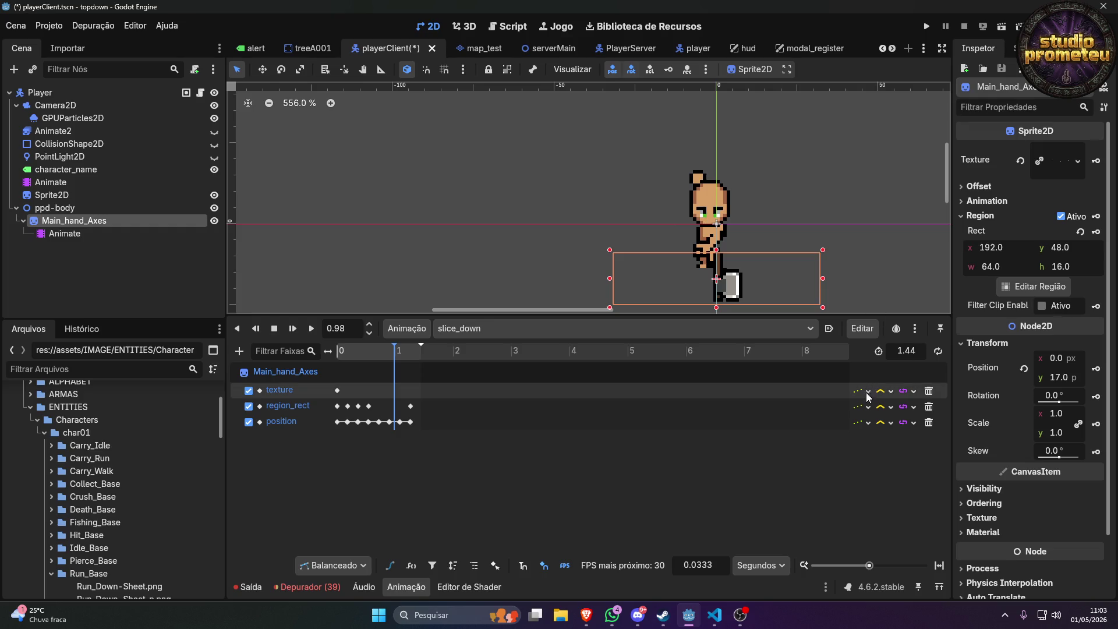
left_click(867, 423)
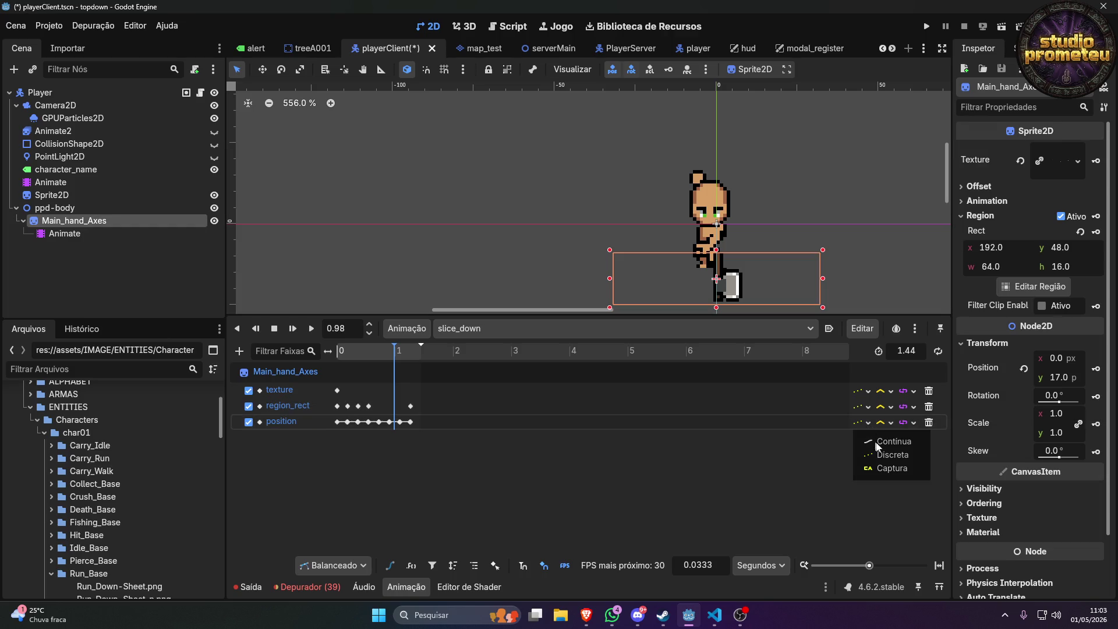
left_click(878, 443)
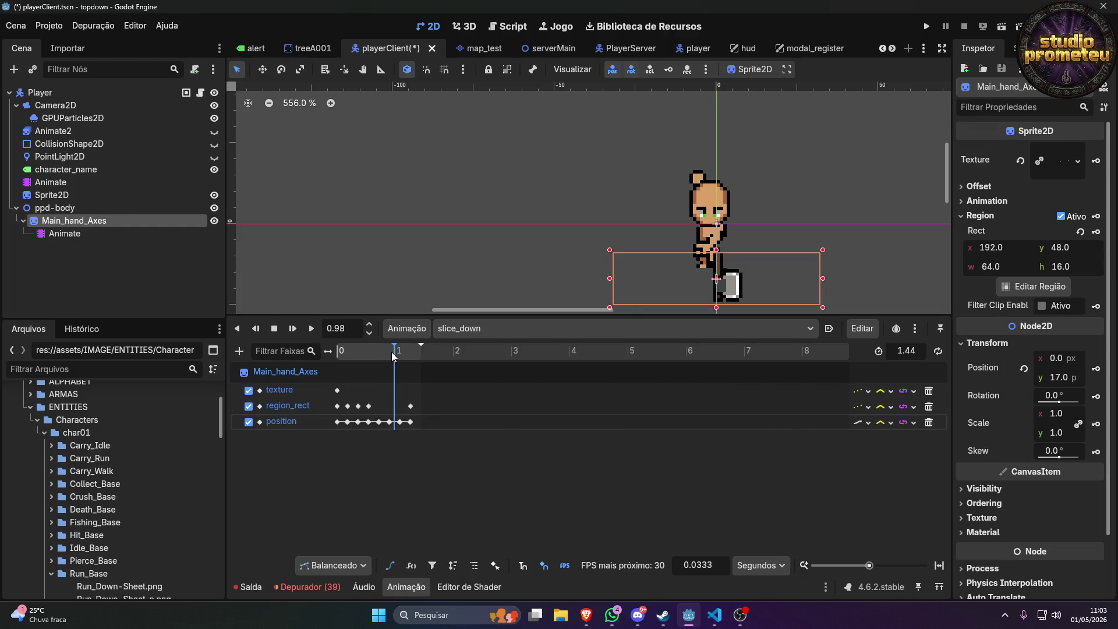
mouse_move(393, 357)
left_mouse_down()
mouse_move(338, 358)
mouse_move(427, 358)
mouse_move(339, 358)
mouse_move(351, 358)
left_mouse_up()
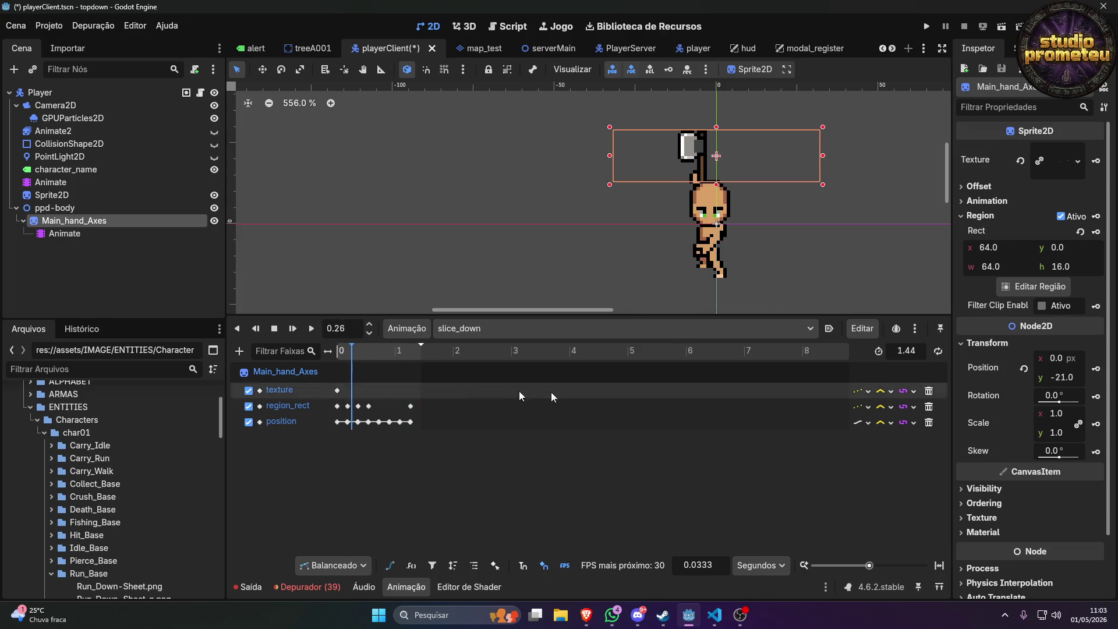
left_click(868, 423)
left_click(890, 455)
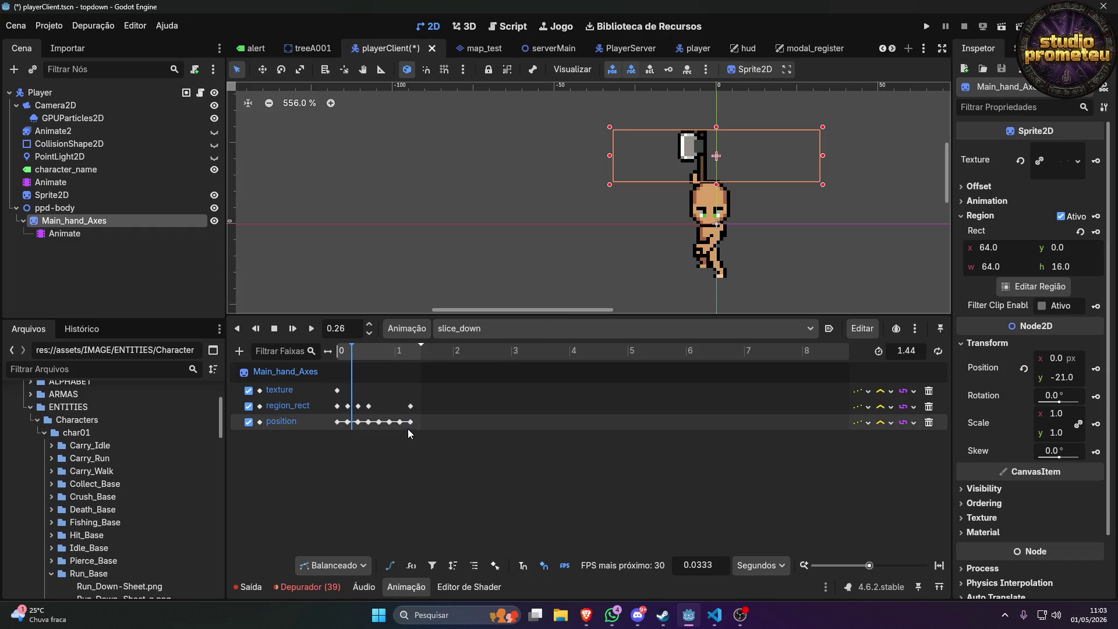
Scrub the slice_down timeline from about 0.28 to 0.69 to check the axe frames.
scroll(322, 428, "up", 5)
scroll(396, 442, "up", 2)
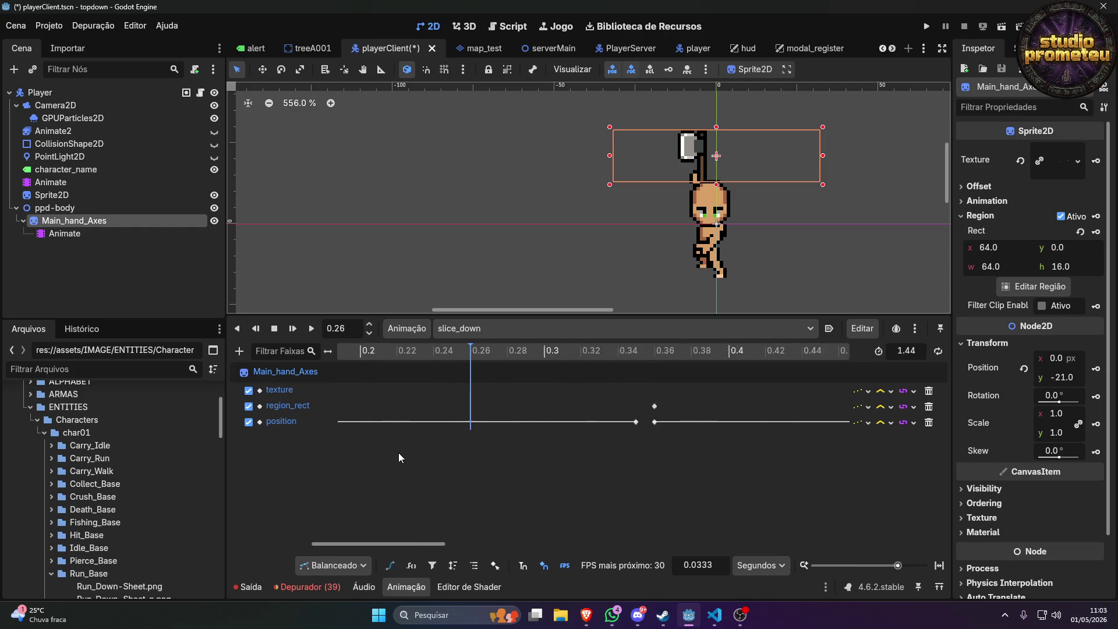
left_click_drag(451, 352, 483, 354)
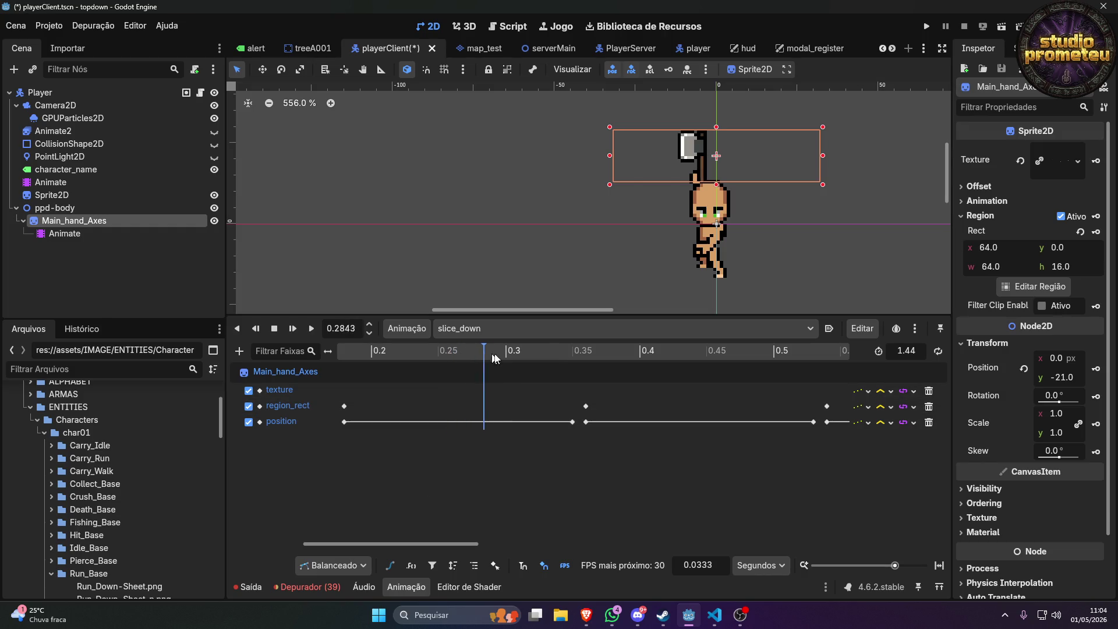
left_click_drag(578, 357, 692, 365)
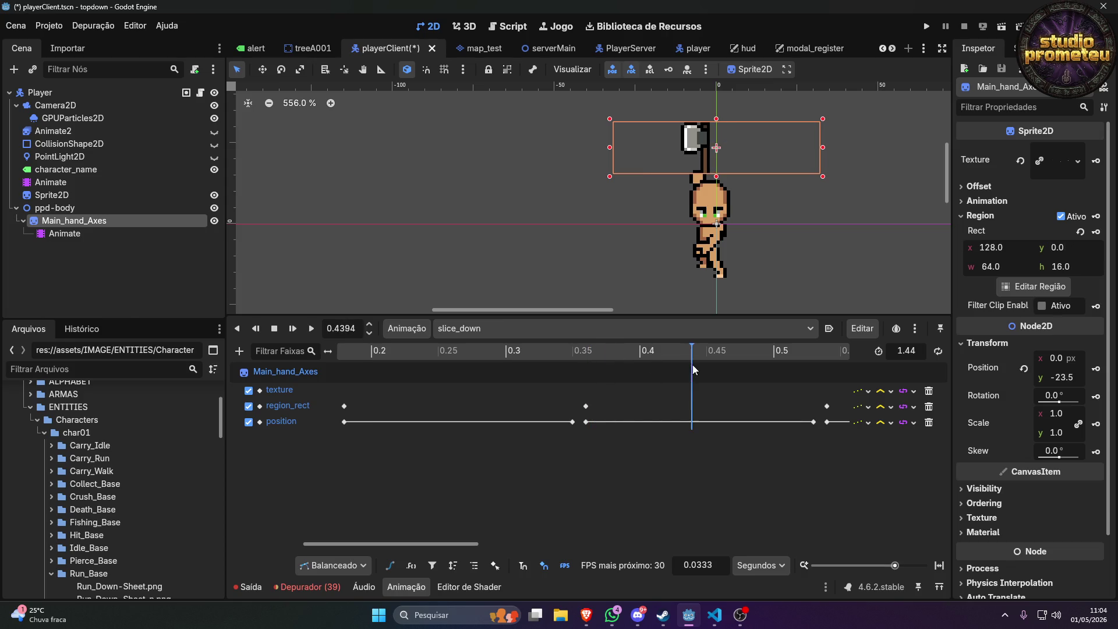
mouse_move(445, 543)
left_mouse_down()
mouse_move(850, 548)
mouse_move(646, 567)
mouse_move(609, 548)
left_mouse_up()
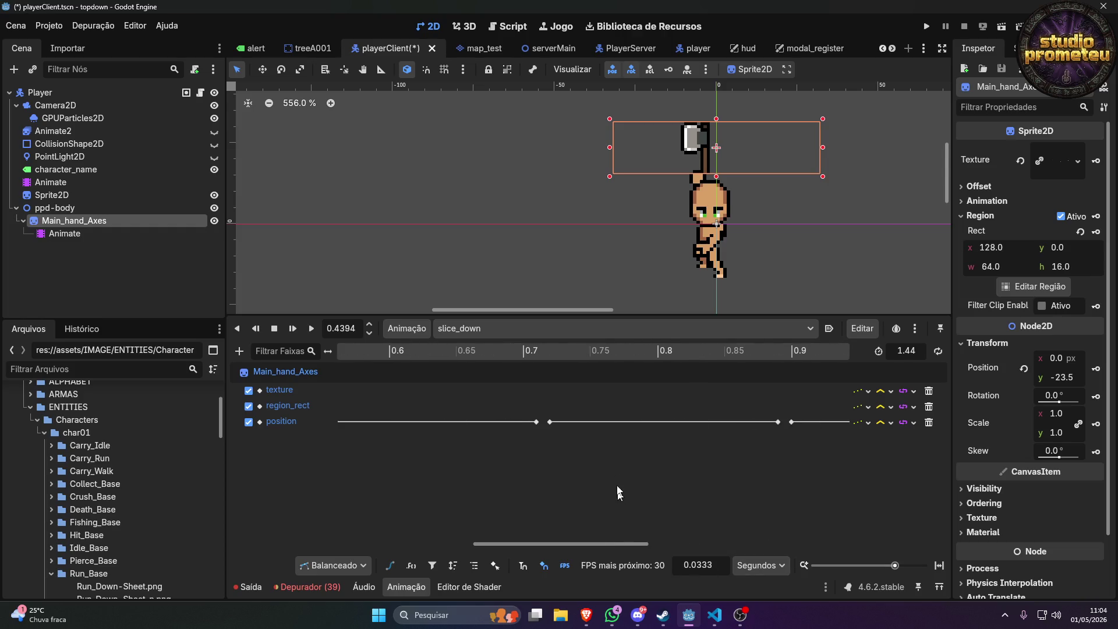
left_click(507, 352)
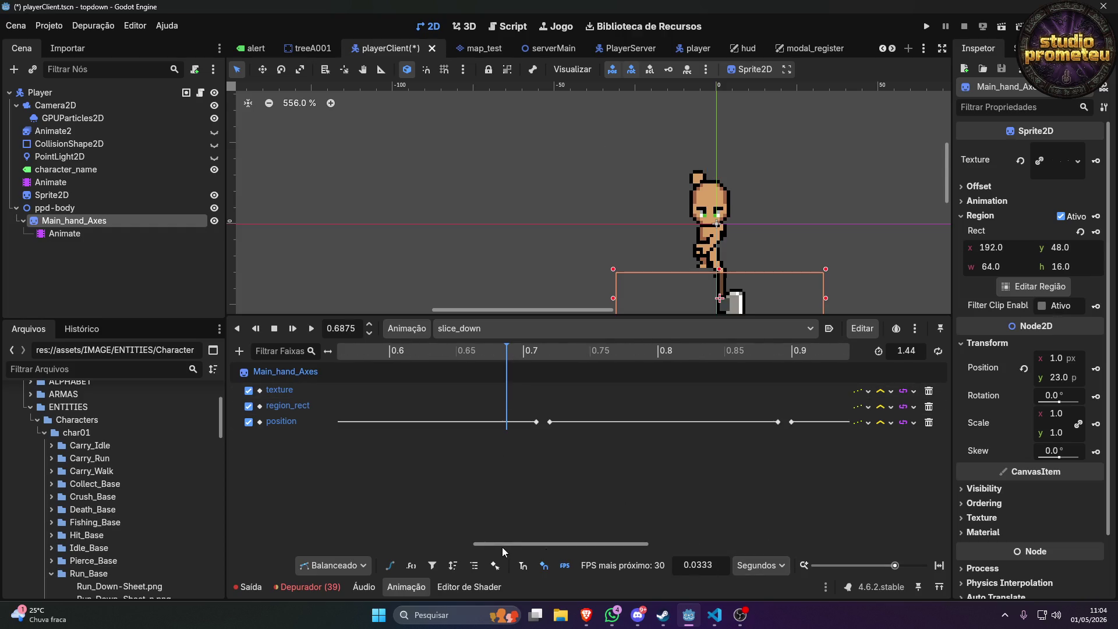
Preview the axe swing between 0.5 and 0.6, then save the scene and run the project.
left_click_drag(508, 543, 445, 544)
left_click(430, 351)
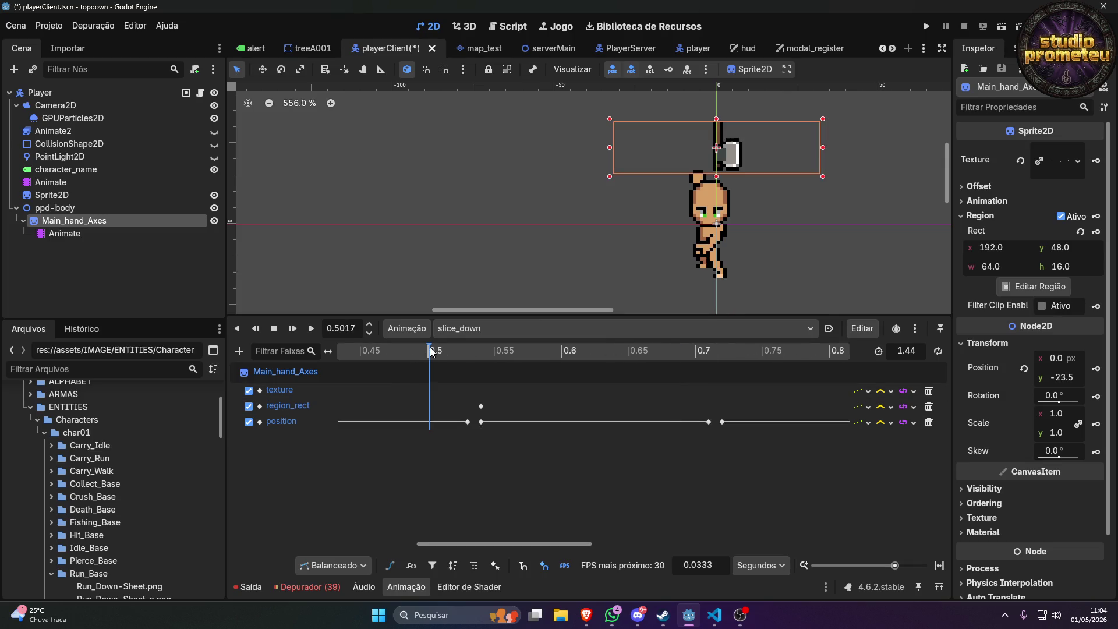
mouse_move(353, 361)
left_mouse_down()
mouse_move(549, 364)
mouse_move(455, 367)
left_mouse_up()
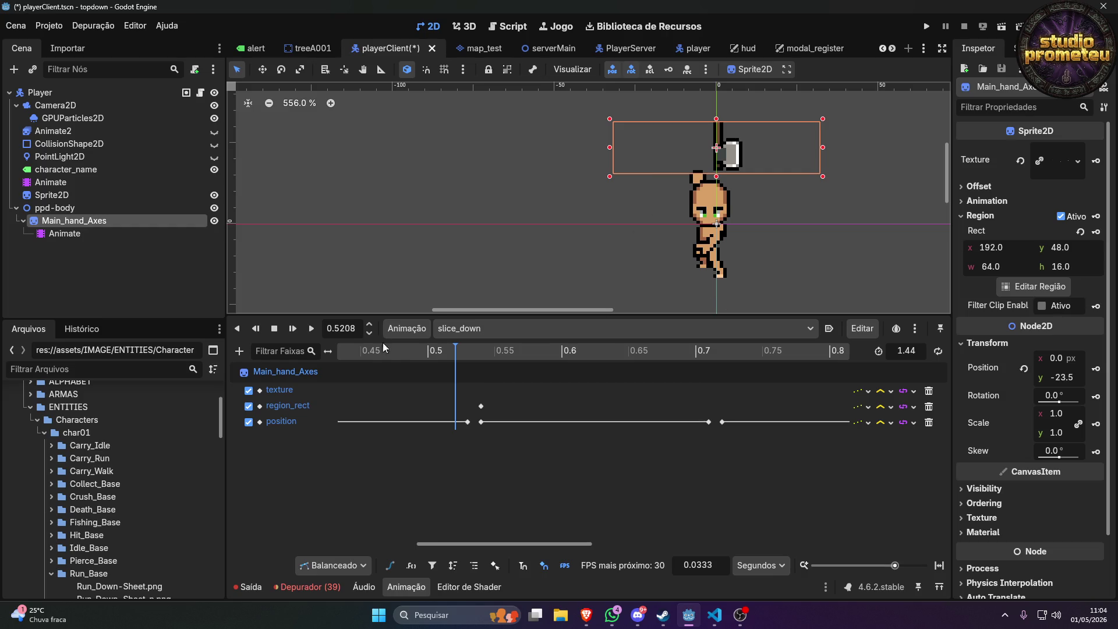
mouse_move(453, 347)
left_mouse_down()
mouse_move(498, 350)
mouse_move(427, 358)
mouse_move(569, 362)
mouse_move(491, 362)
mouse_move(482, 381)
mouse_move(515, 381)
mouse_move(469, 378)
mouse_move(547, 383)
left_mouse_up()
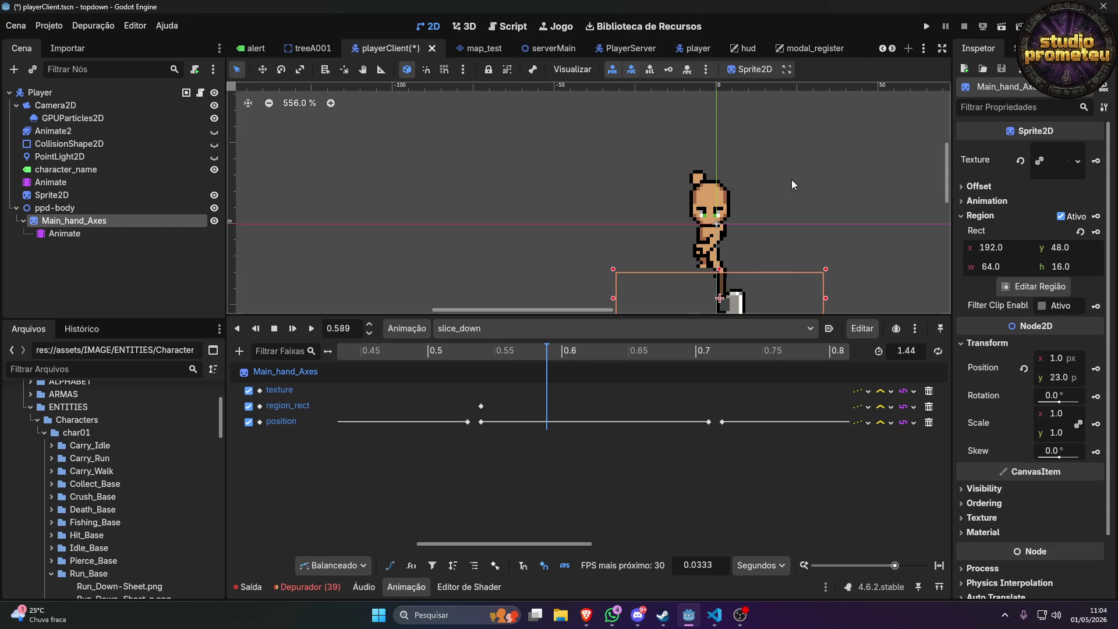
left_click(926, 27)
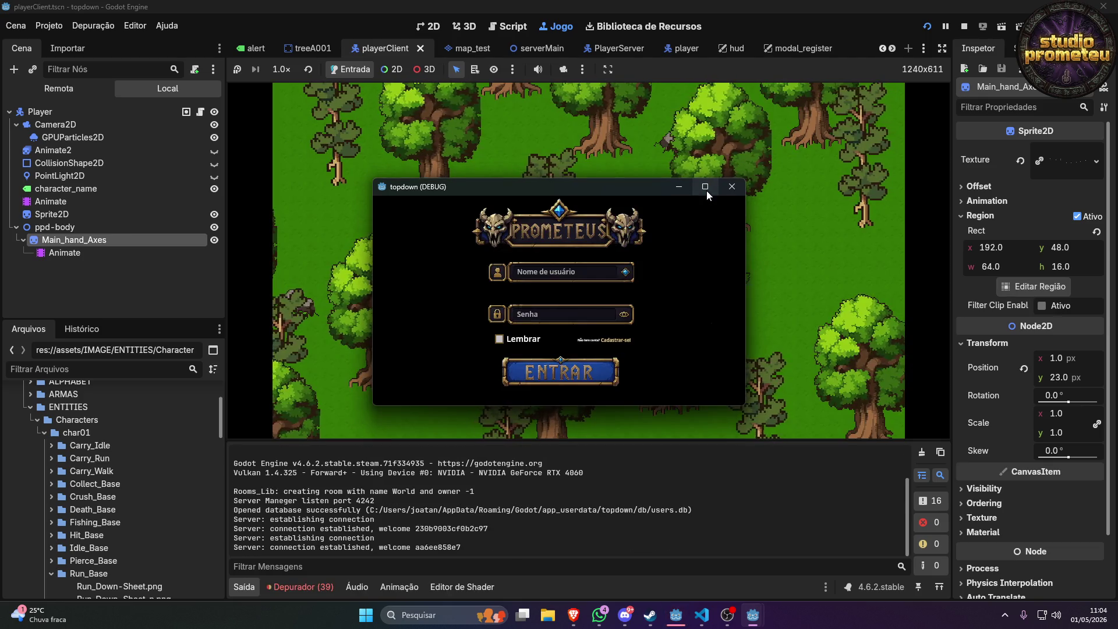
Maximize the game window and log in with the username and password.
left_click(705, 190)
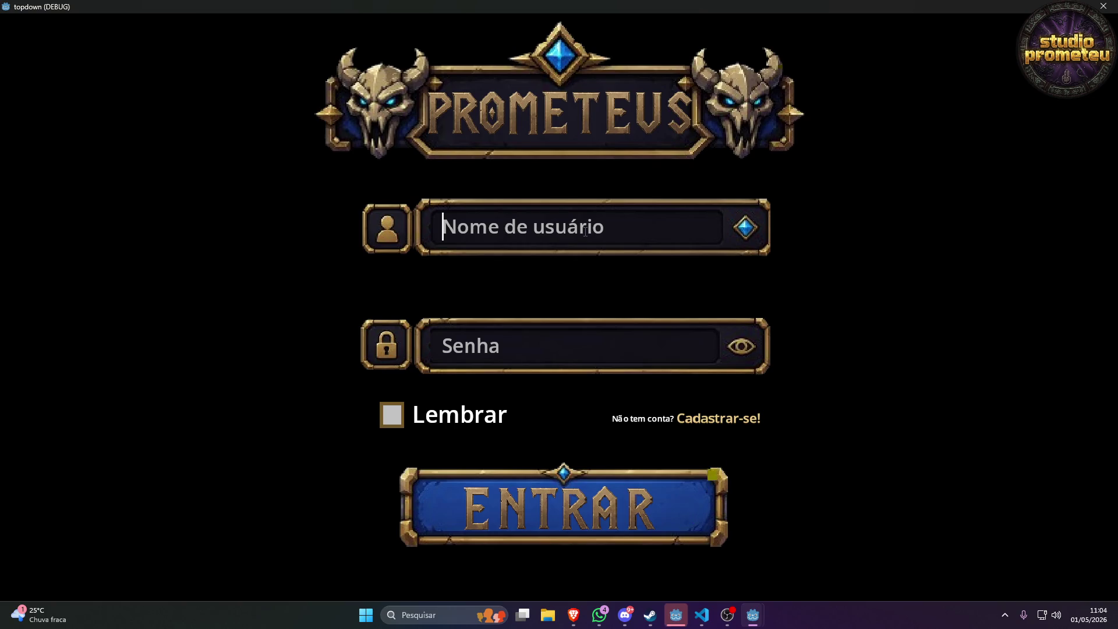
type("joatan")
left_click(514, 347)
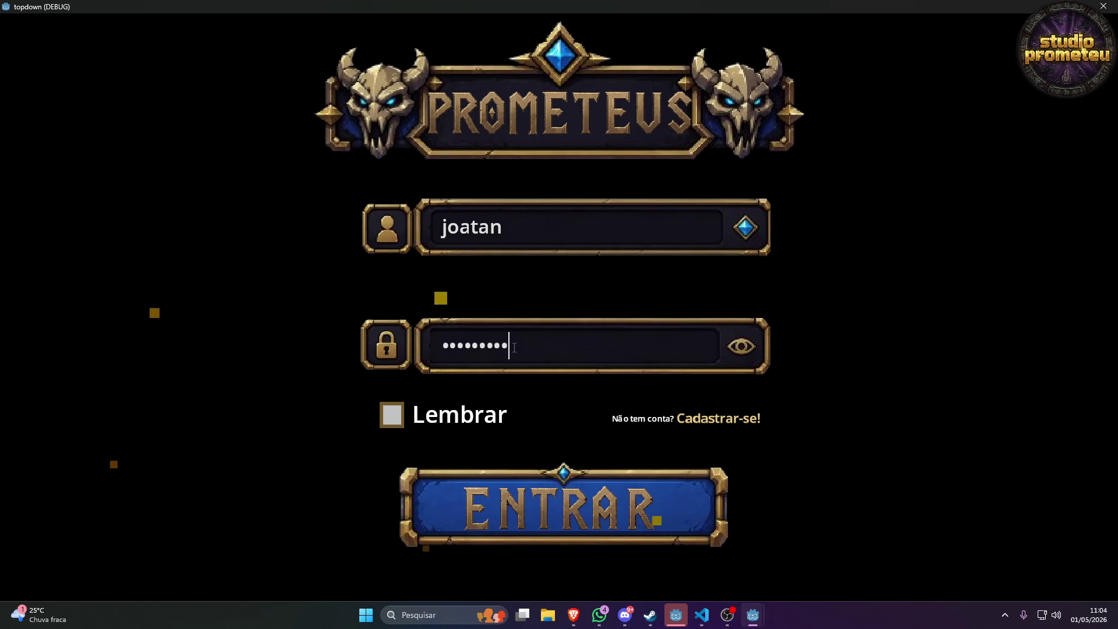
left_click(553, 512)
Choose the first avatar, enter the forest world and swing the axe.
left_click(559, 190)
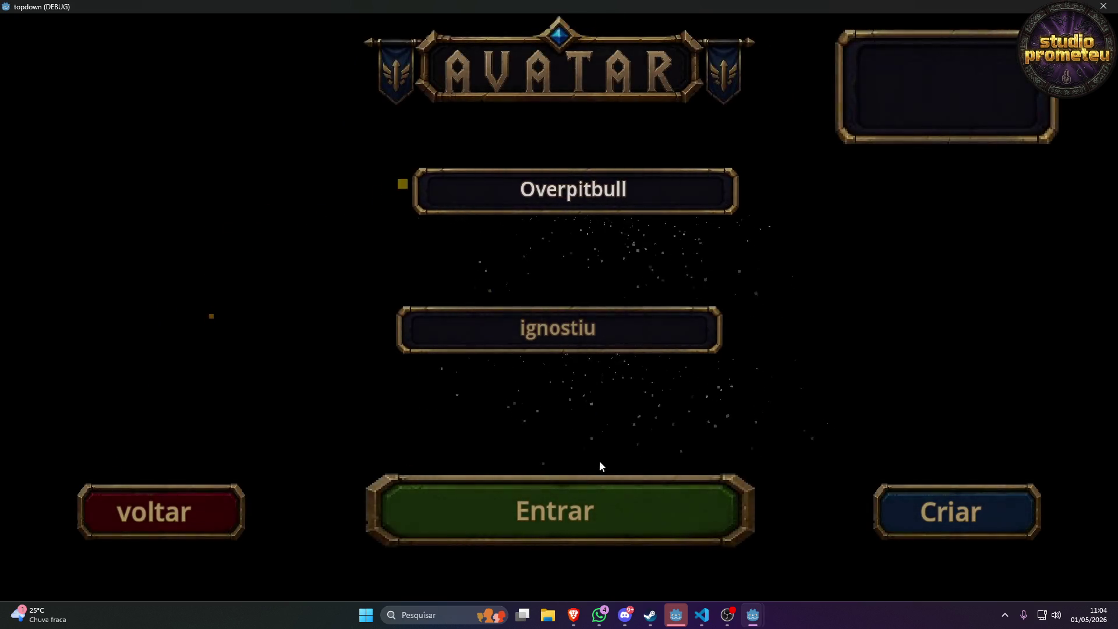
left_click(589, 505)
left_click(559, 388)
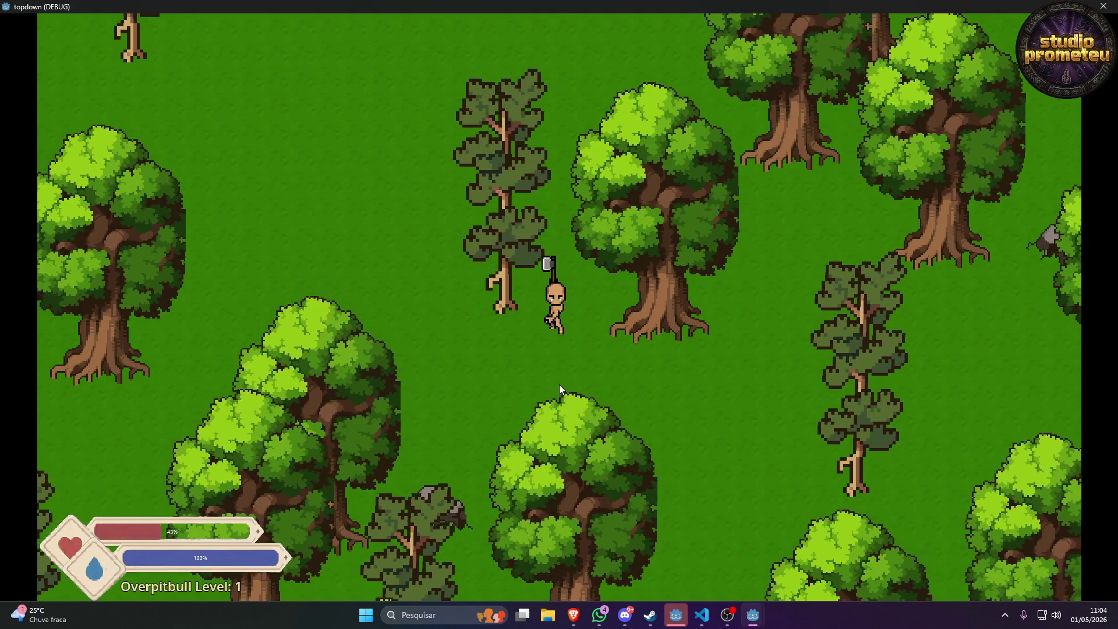
Swing the axe repeatedly near the start point, stepping down once in between.
left_click(559, 385)
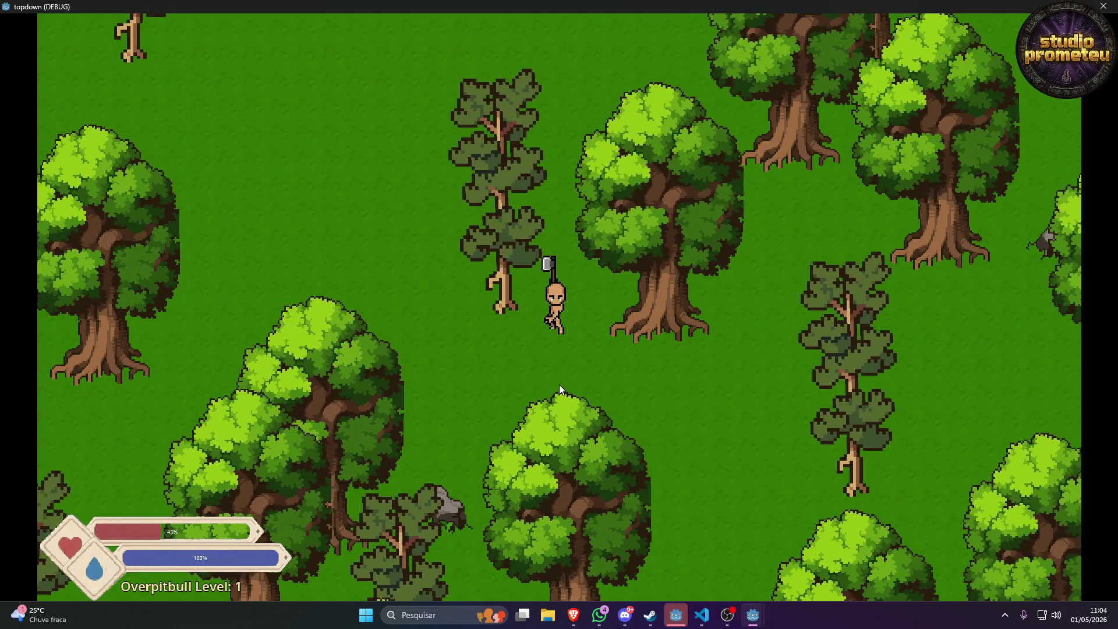
left_click(560, 385)
left_click(559, 385)
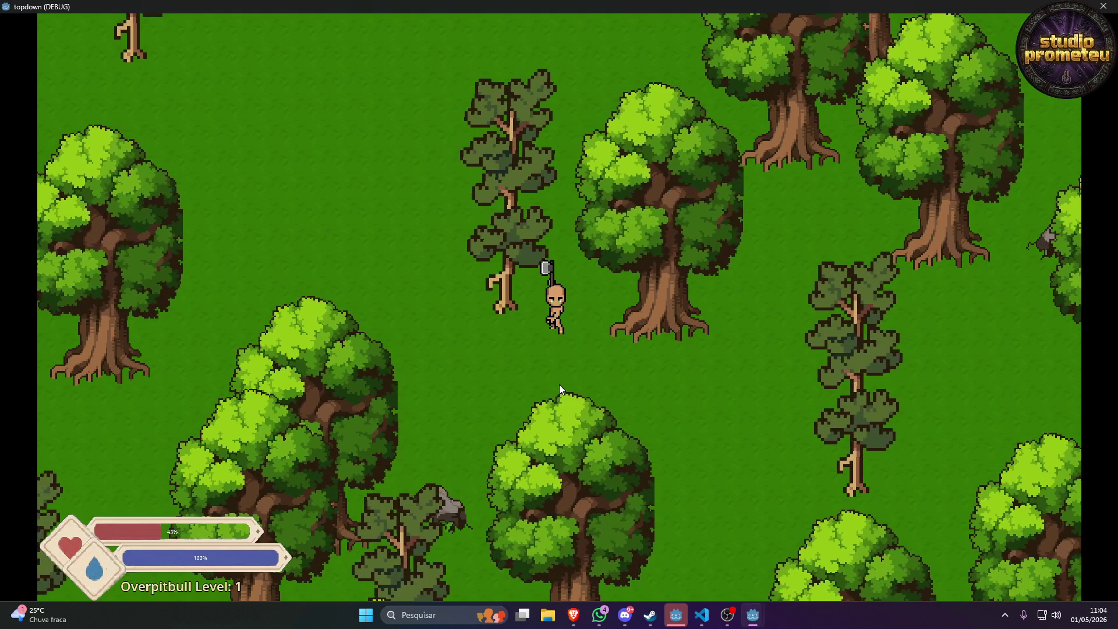
key("s")
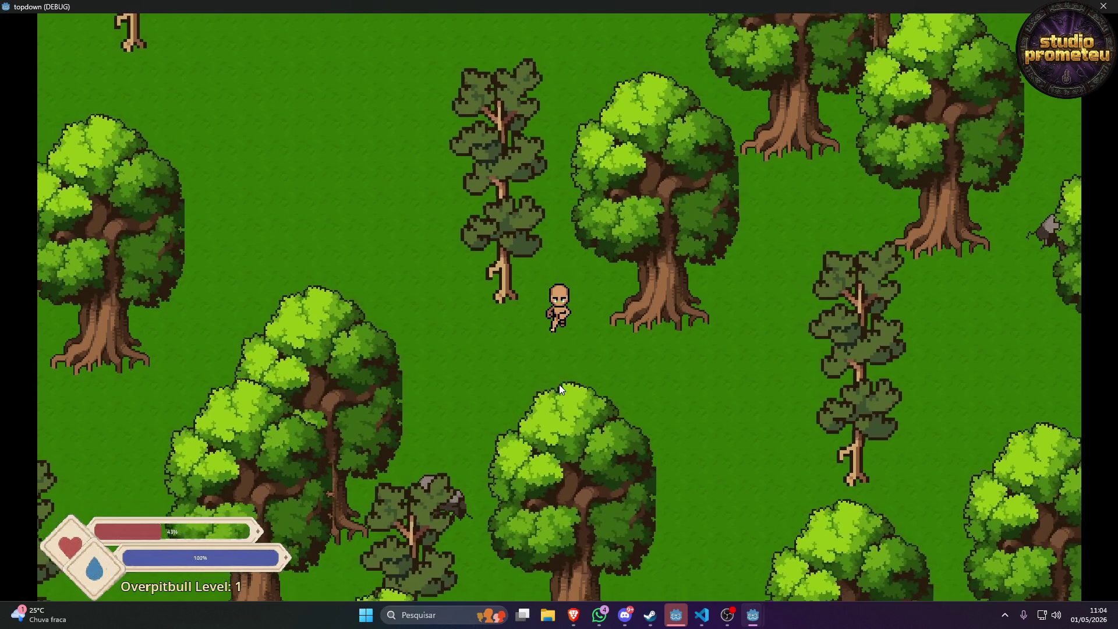
left_click(559, 384)
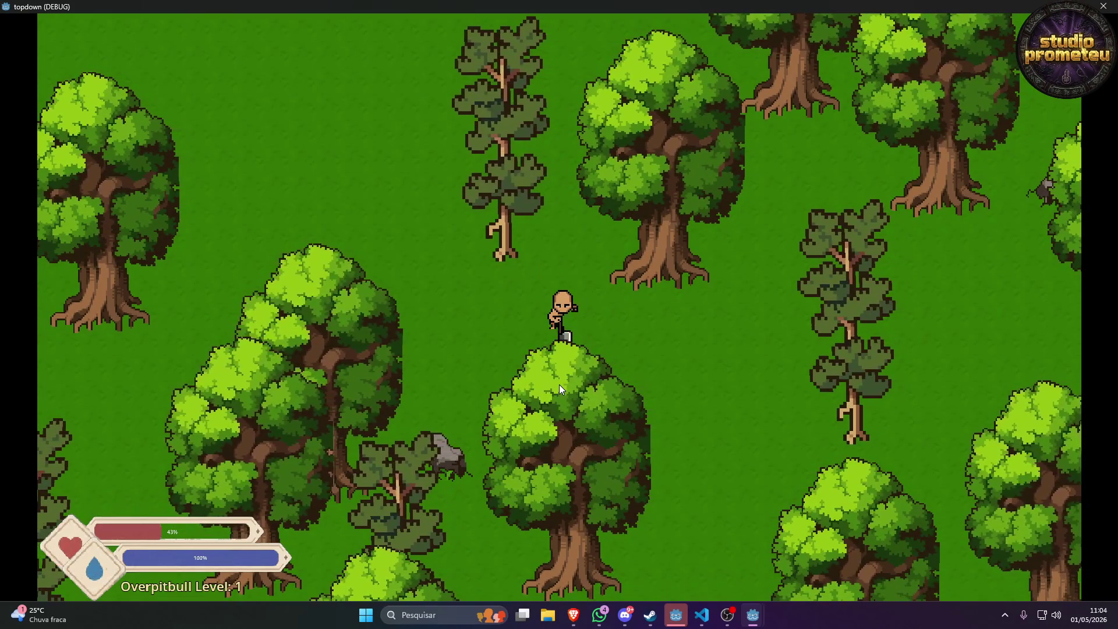
left_click(558, 385)
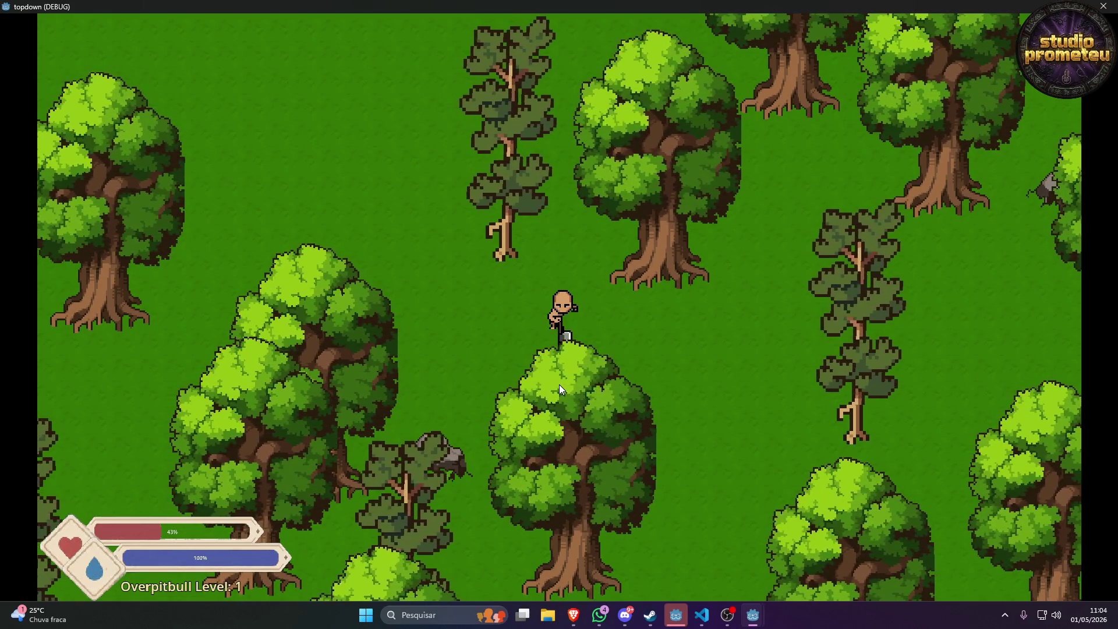
left_click(559, 384)
left_click(559, 384)
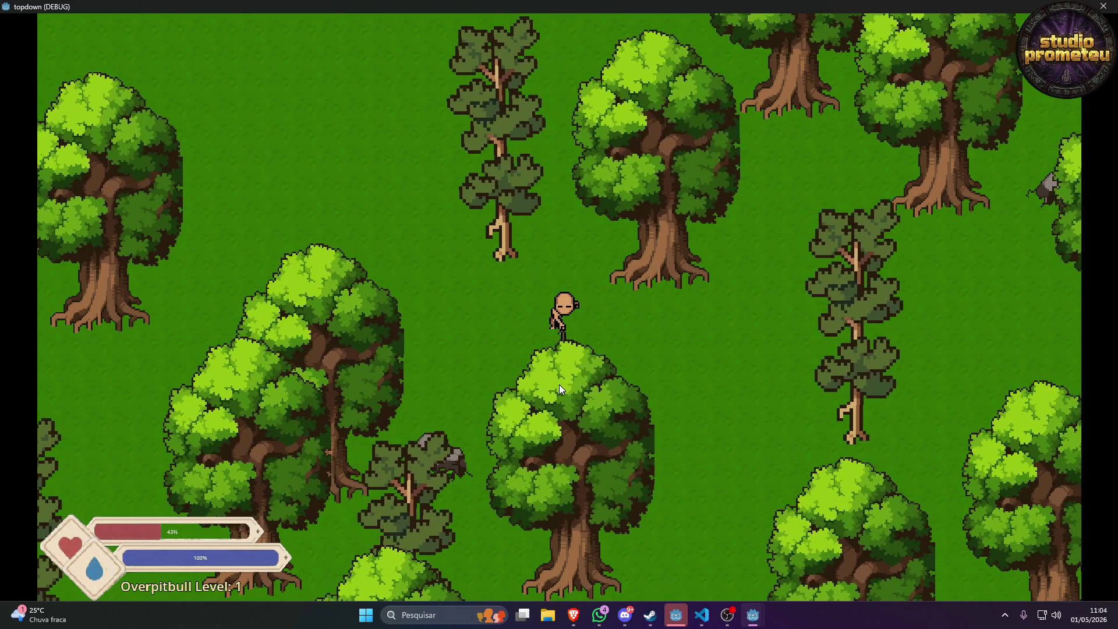
left_click(559, 384)
left_click(559, 384)
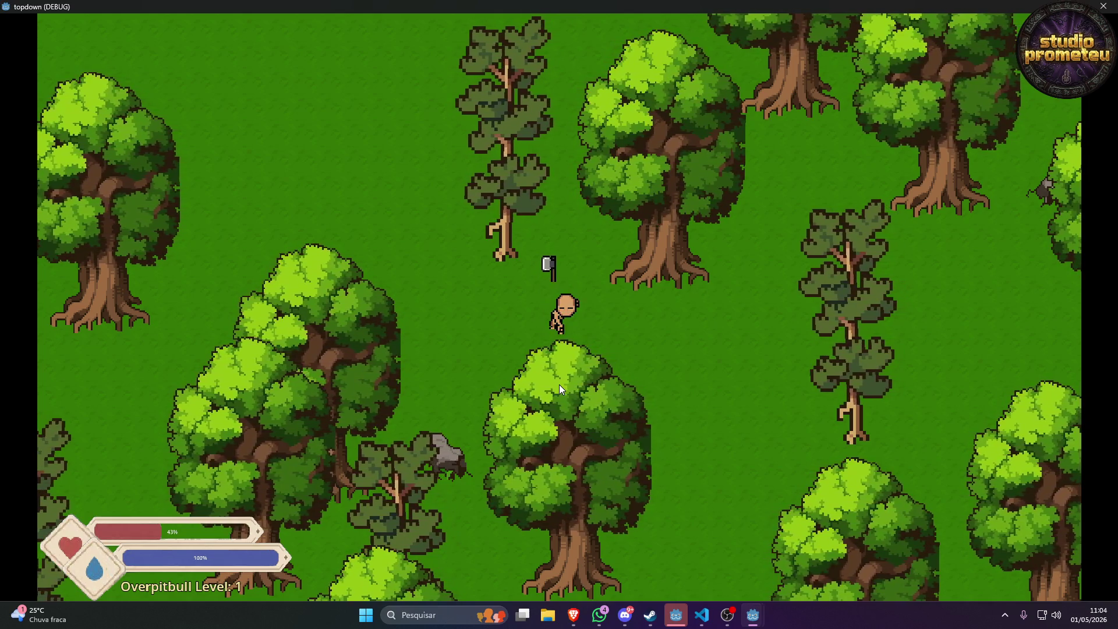
left_click(558, 384)
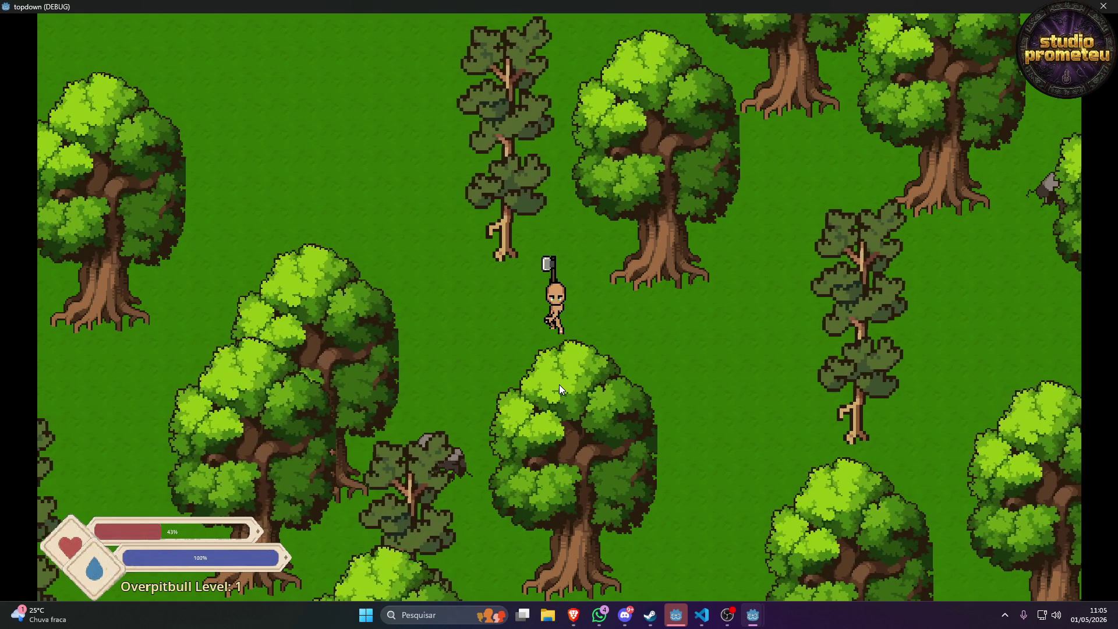
left_click(559, 384)
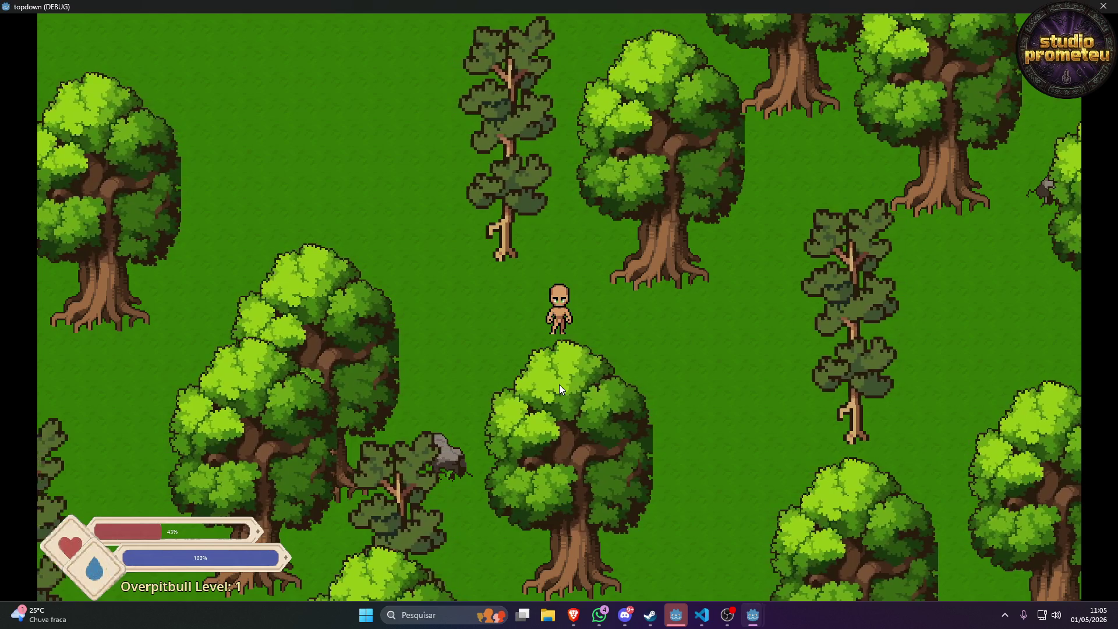
left_click(559, 384)
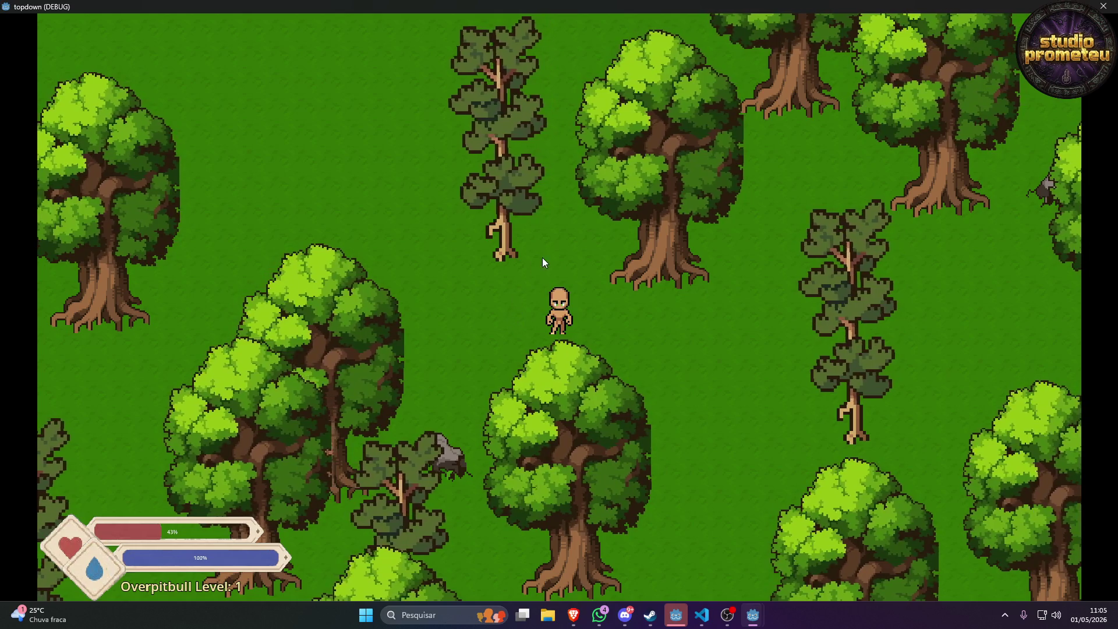
left_click(547, 331)
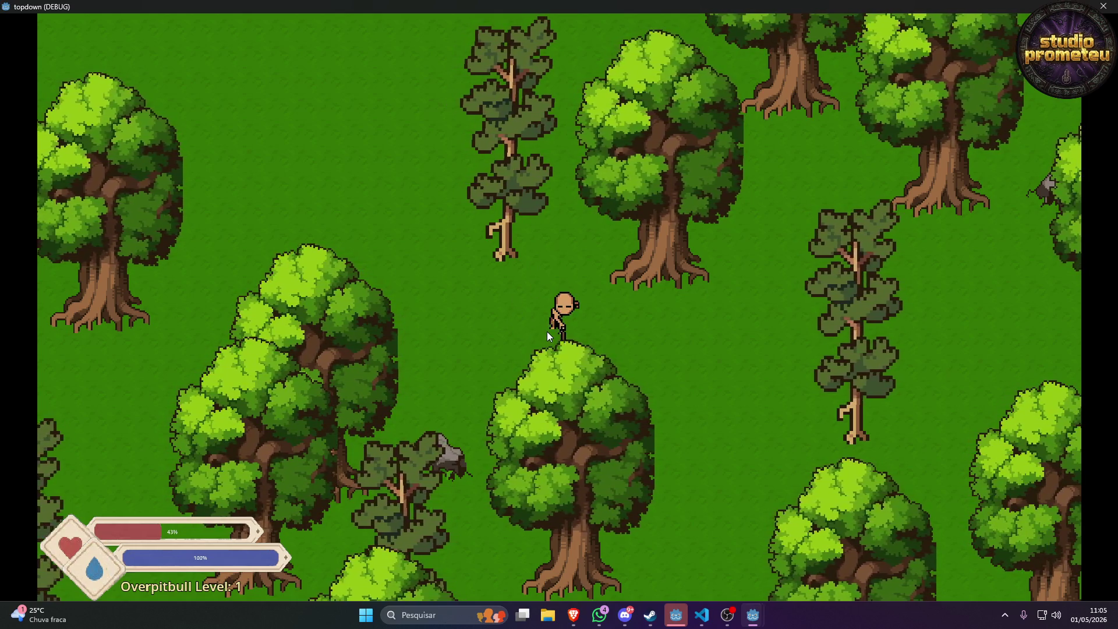
left_click(547, 330)
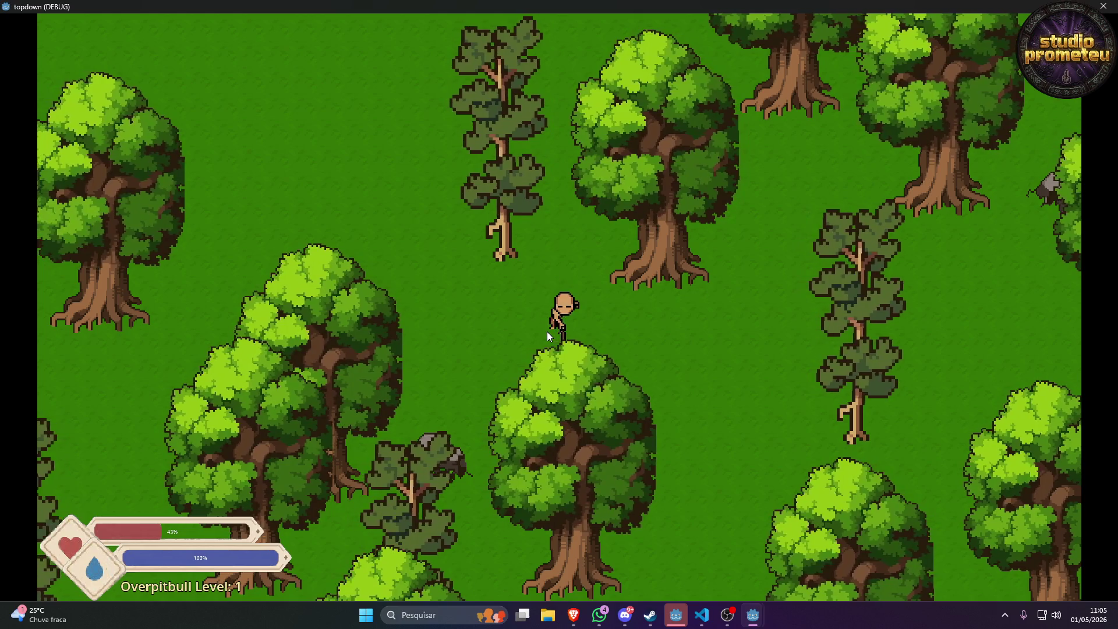
left_click(547, 329)
Walk the character north, south-east, north-west, then north through the forest.
key("w")
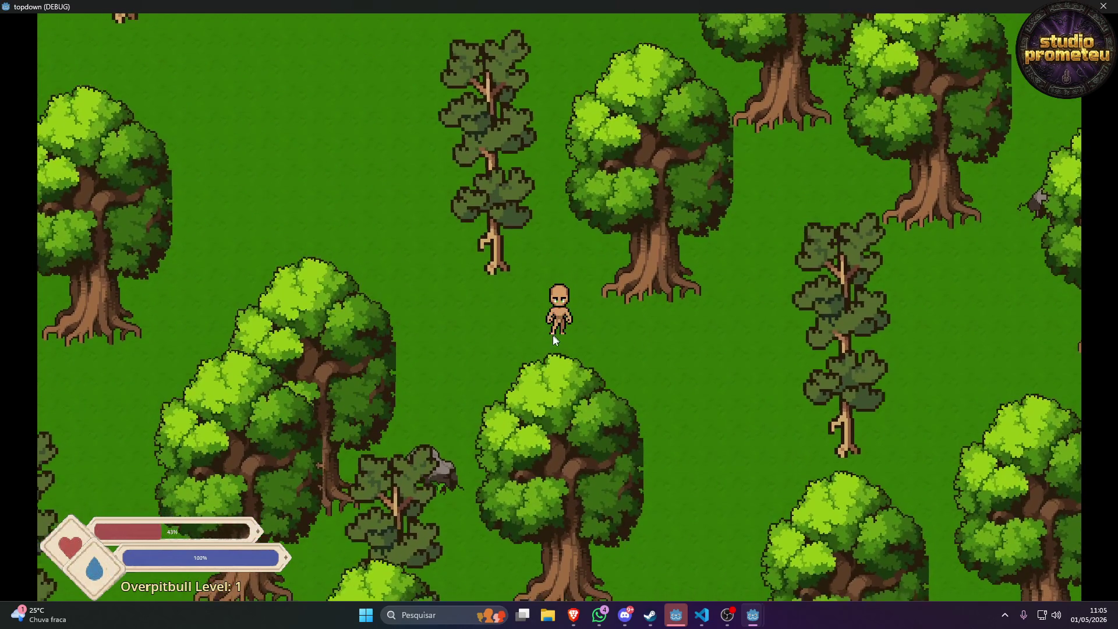
left_click(552, 336)
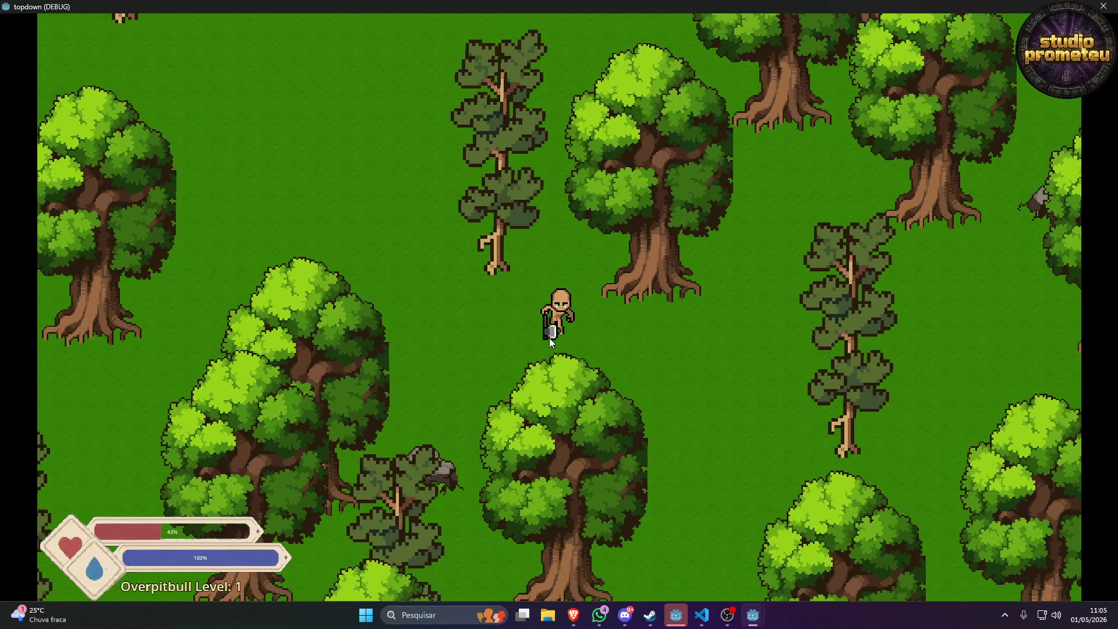
key("s+d")
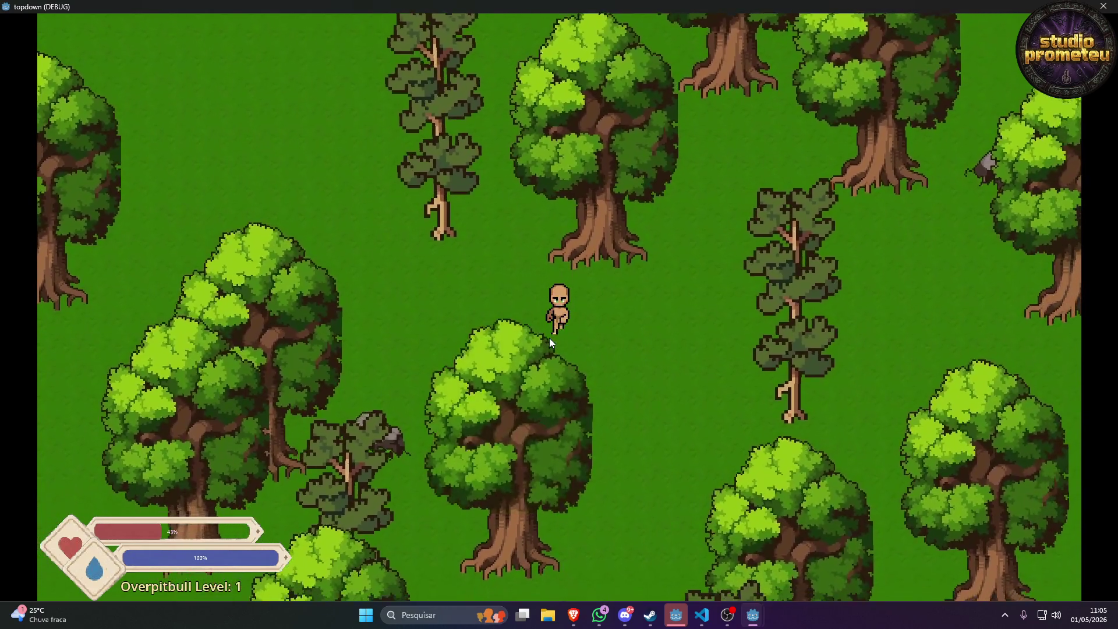
key("s+d")
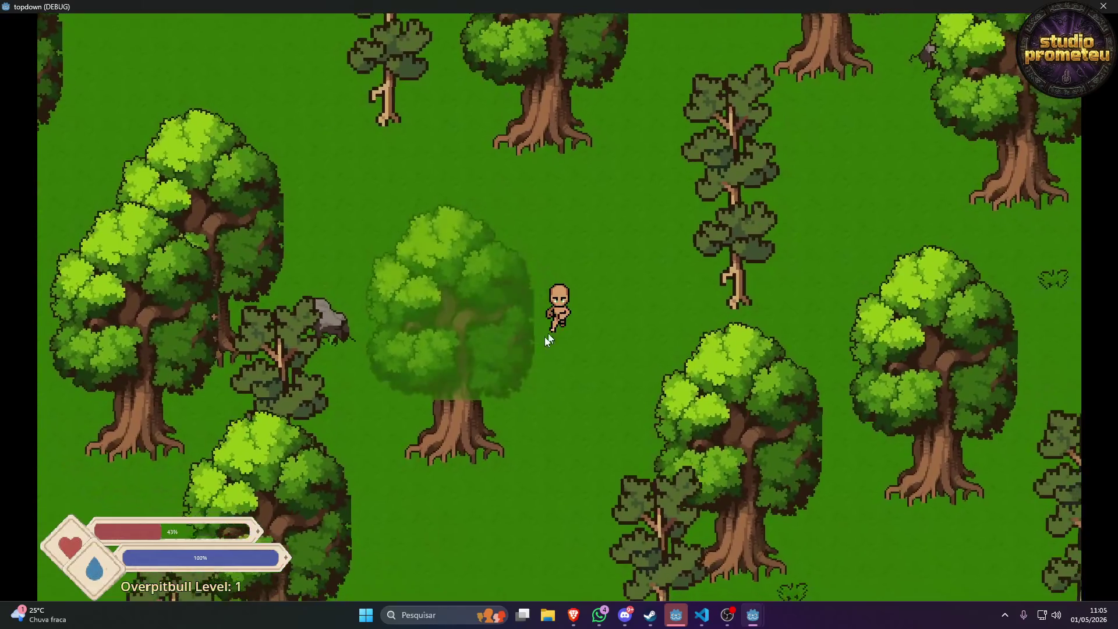
key("w+a")
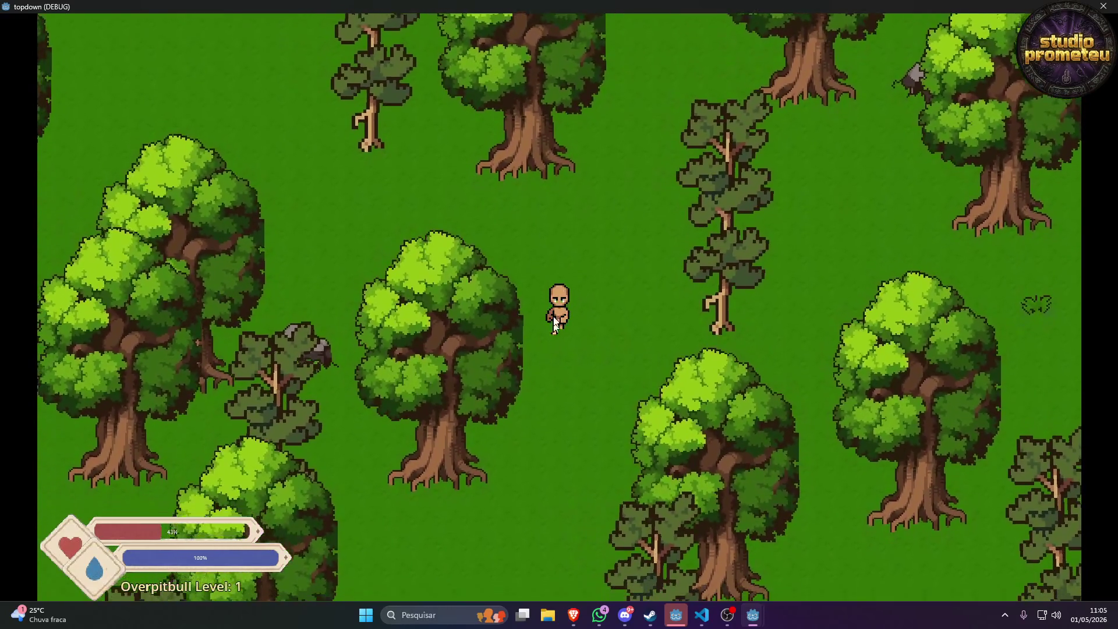
key("s")
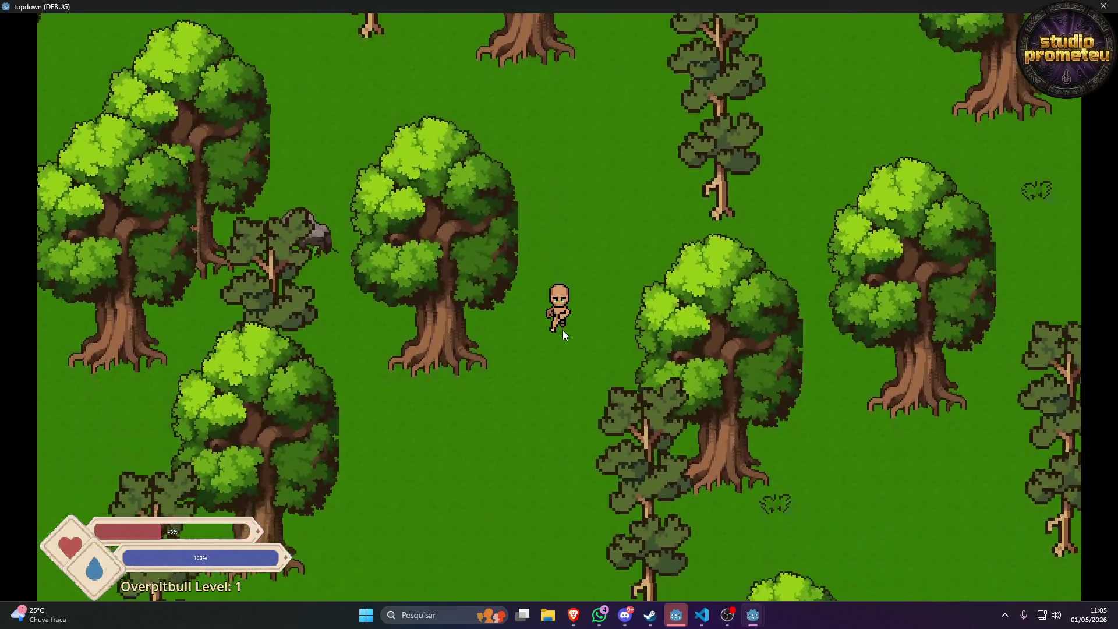
key("w")
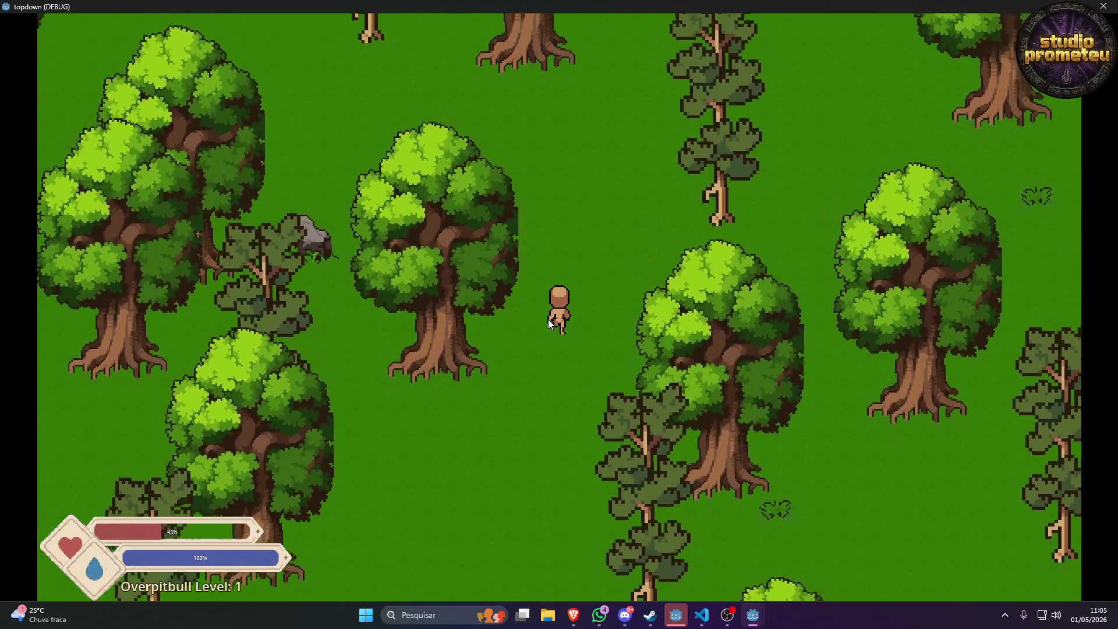
key("w")
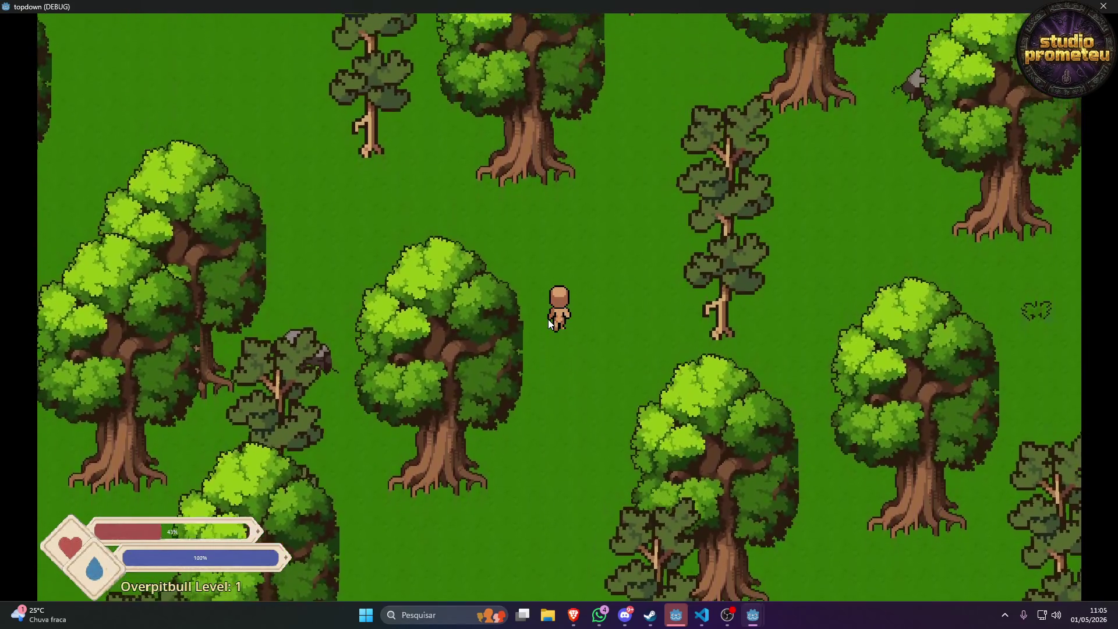
key("w")
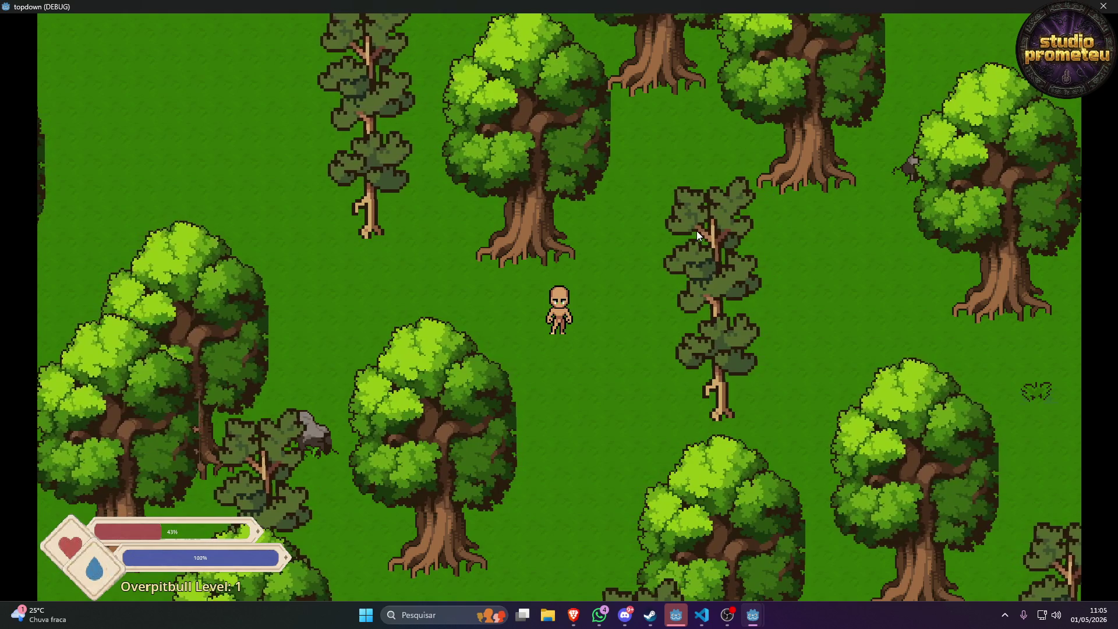
Walk around in all directions, swinging the axe toward the upper left and lower right.
key("w")
key("s")
key("a")
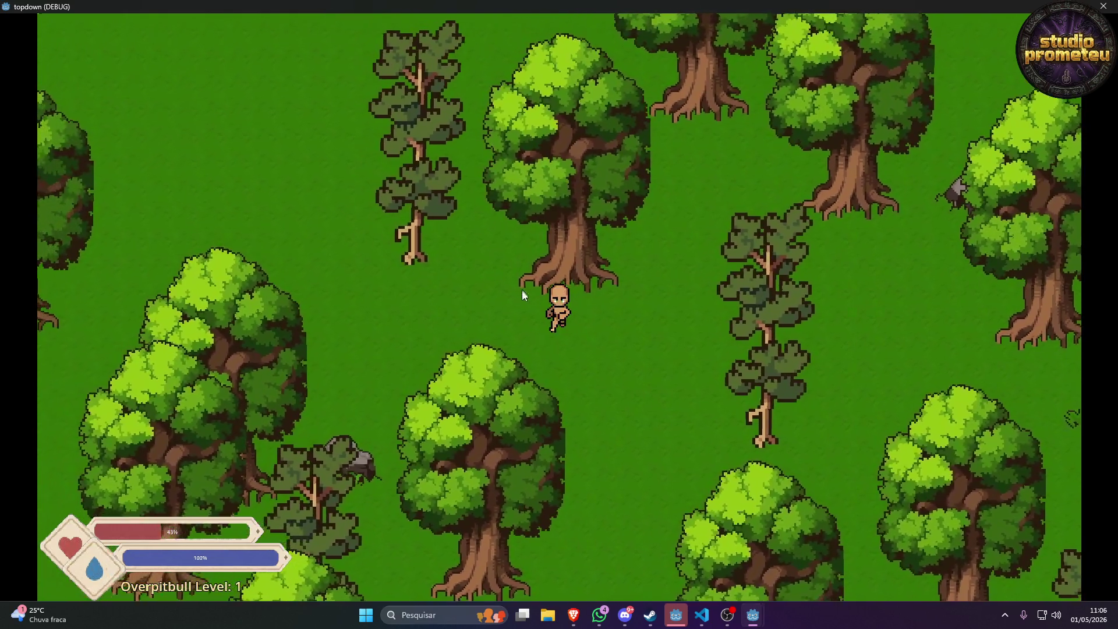
key("d")
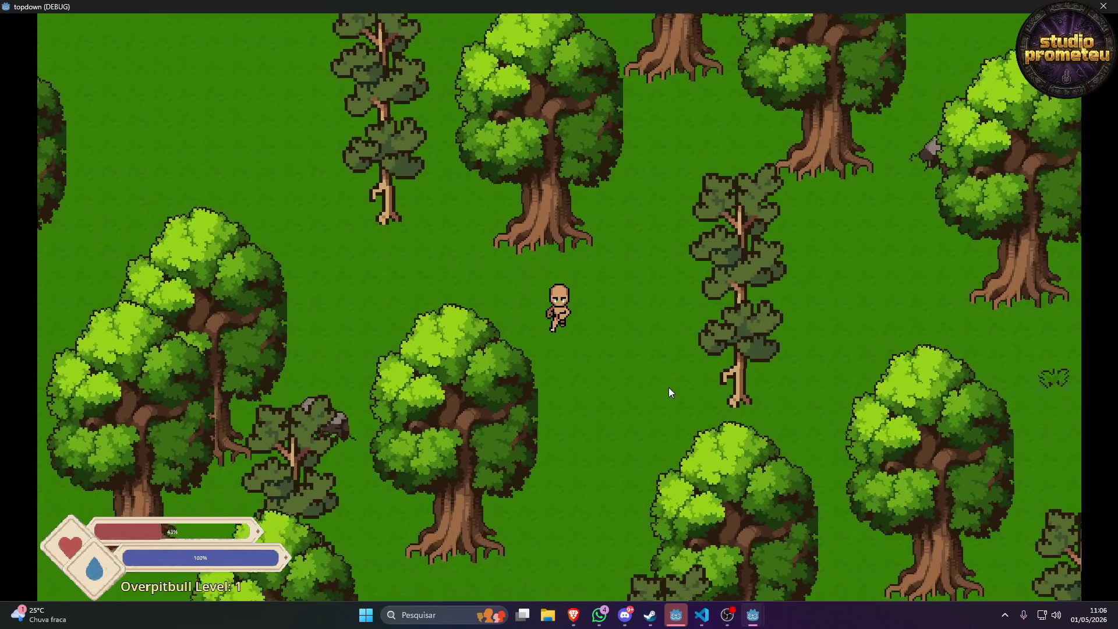
left_click(533, 324)
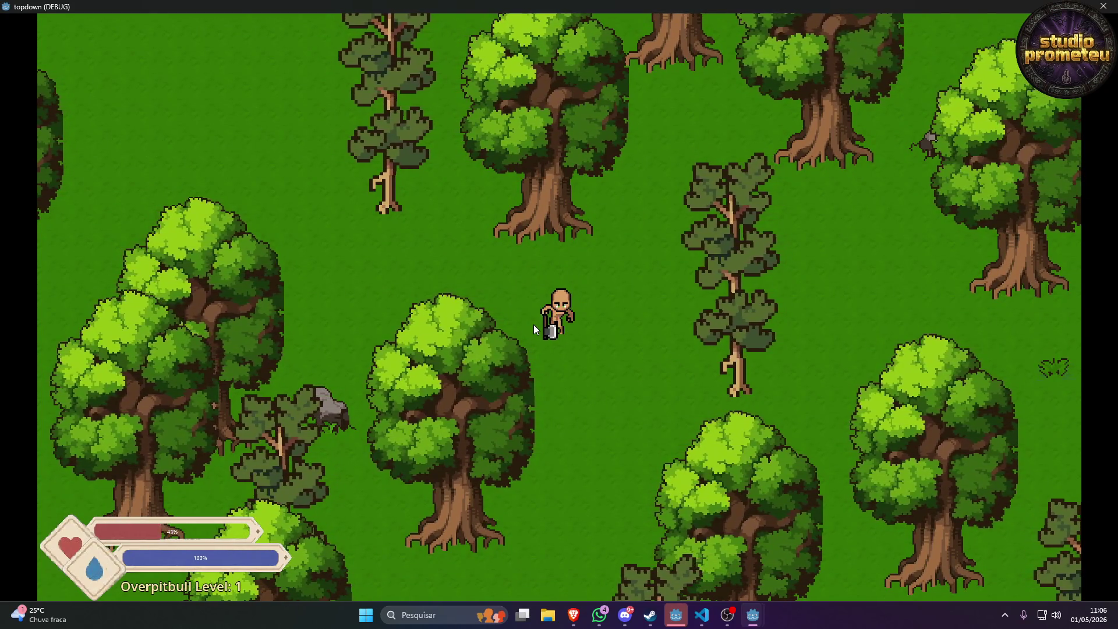
key("s")
key("d")
key("d")
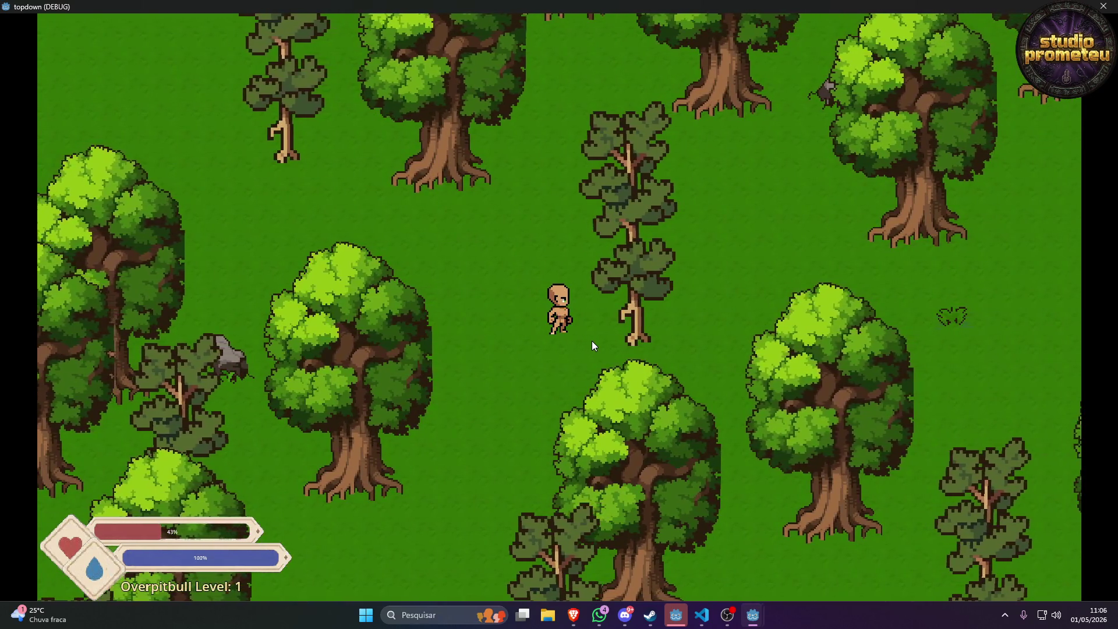
left_click(592, 340)
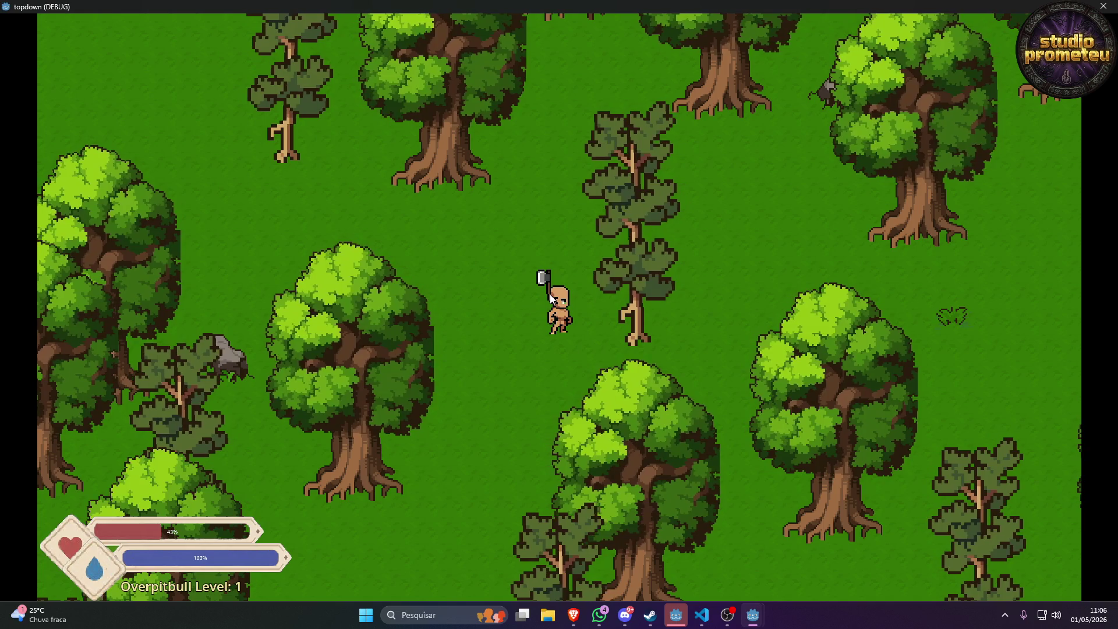
key("s")
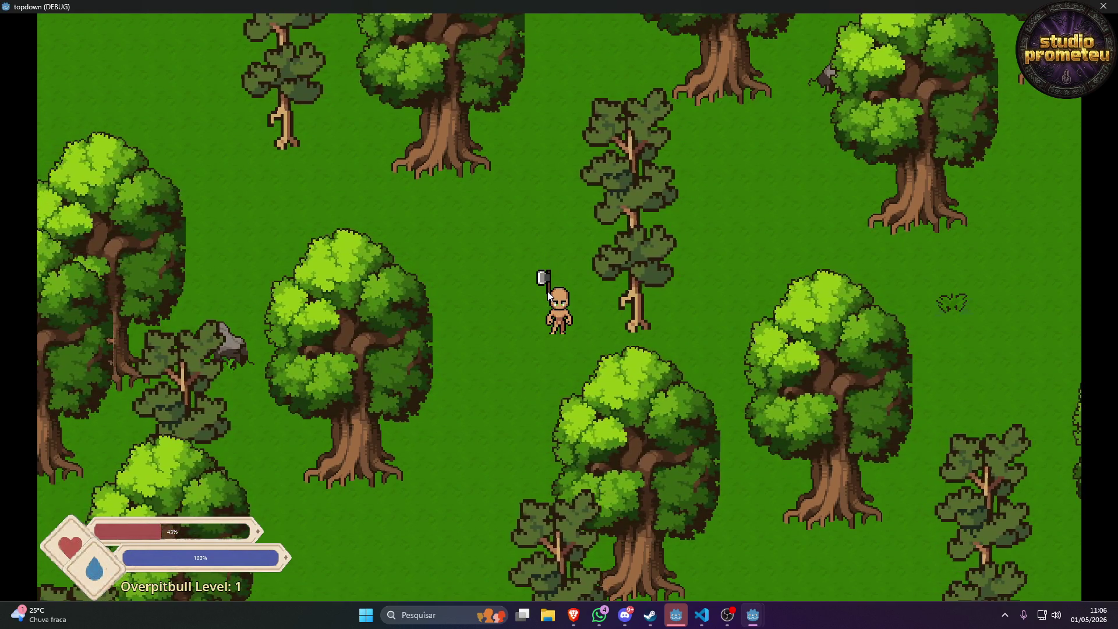
left_click(732, 326)
key("d")
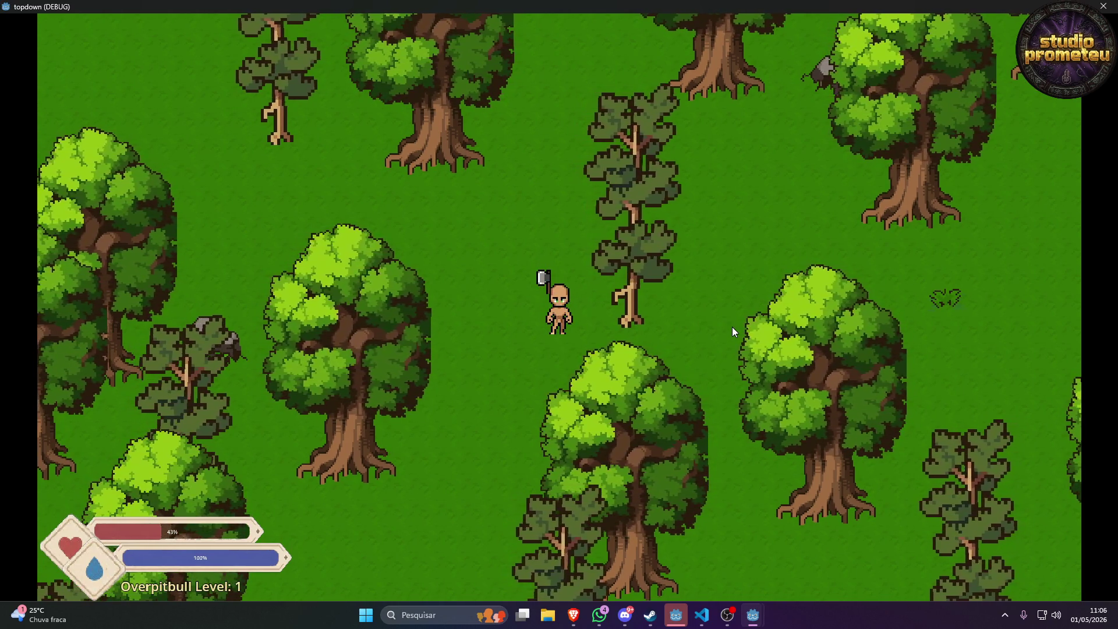
left_click(732, 327)
left_click(732, 326)
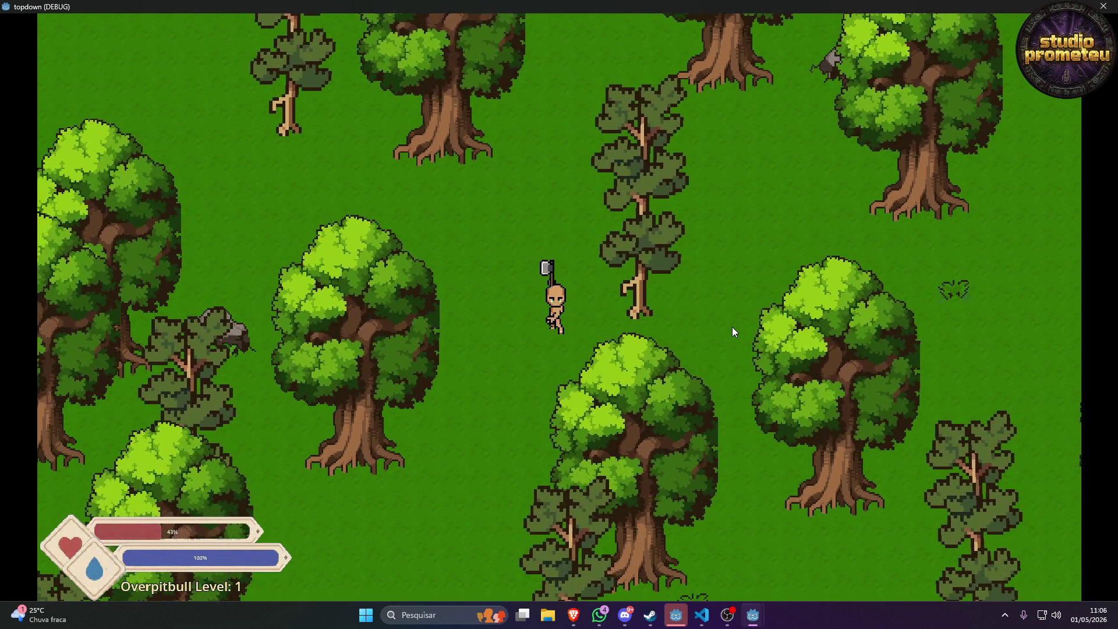
key("a")
key("w")
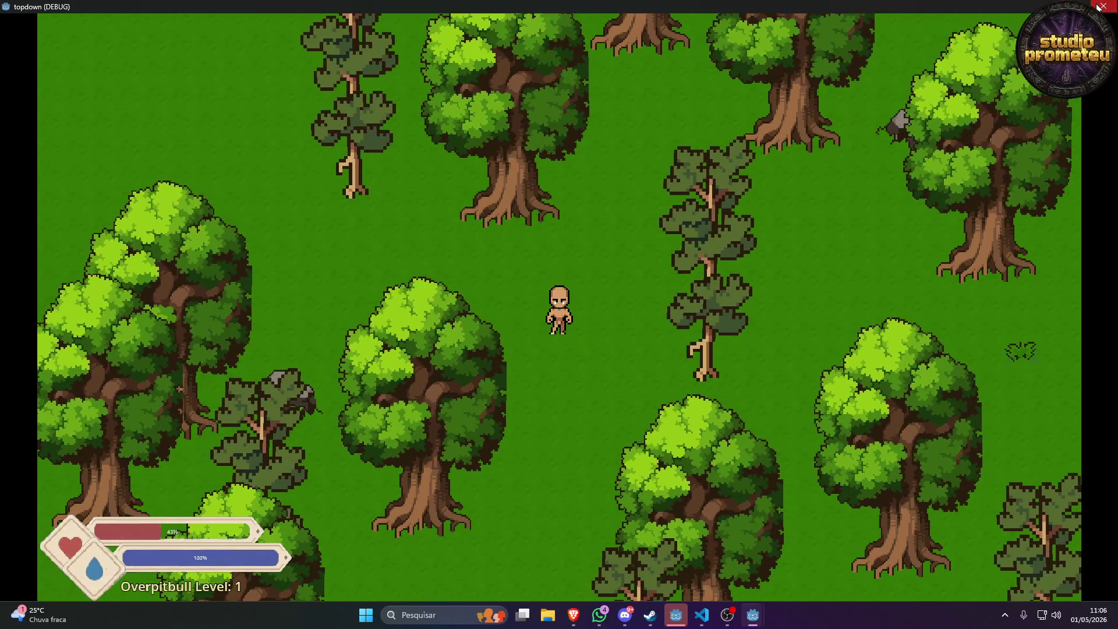
Leave fullscreen and stop the running game.
left_click(1098, 6)
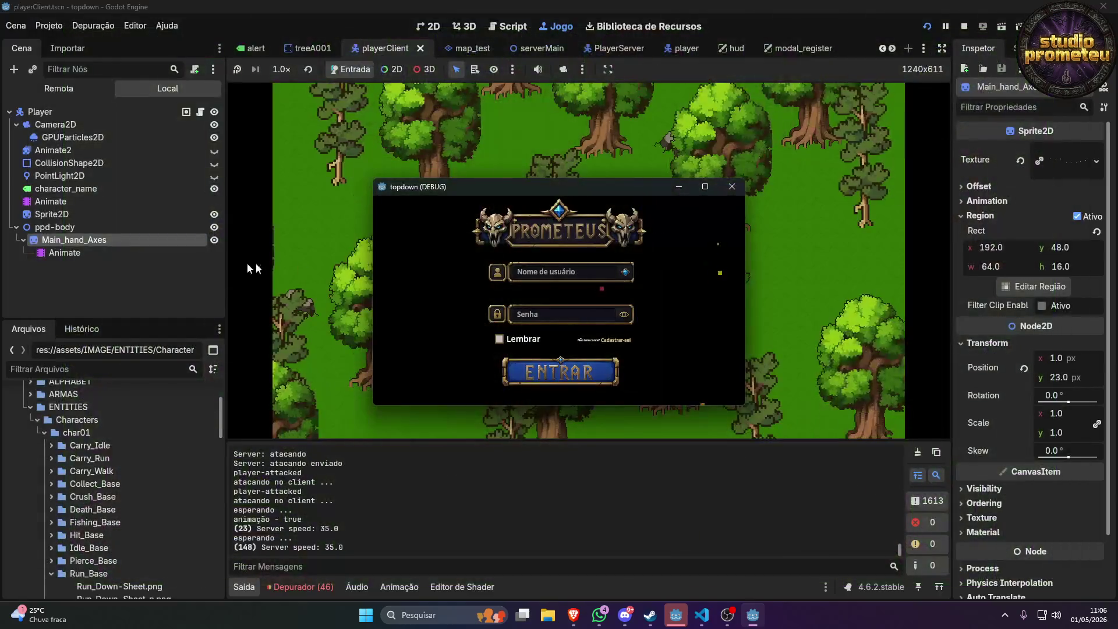
left_click(731, 186)
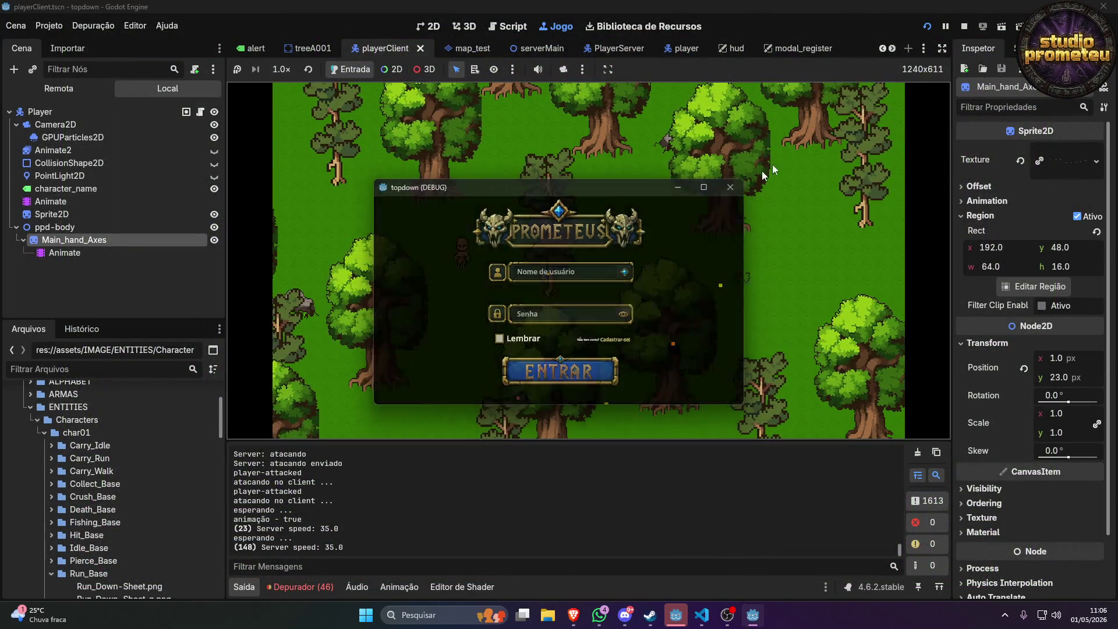
left_click(964, 26)
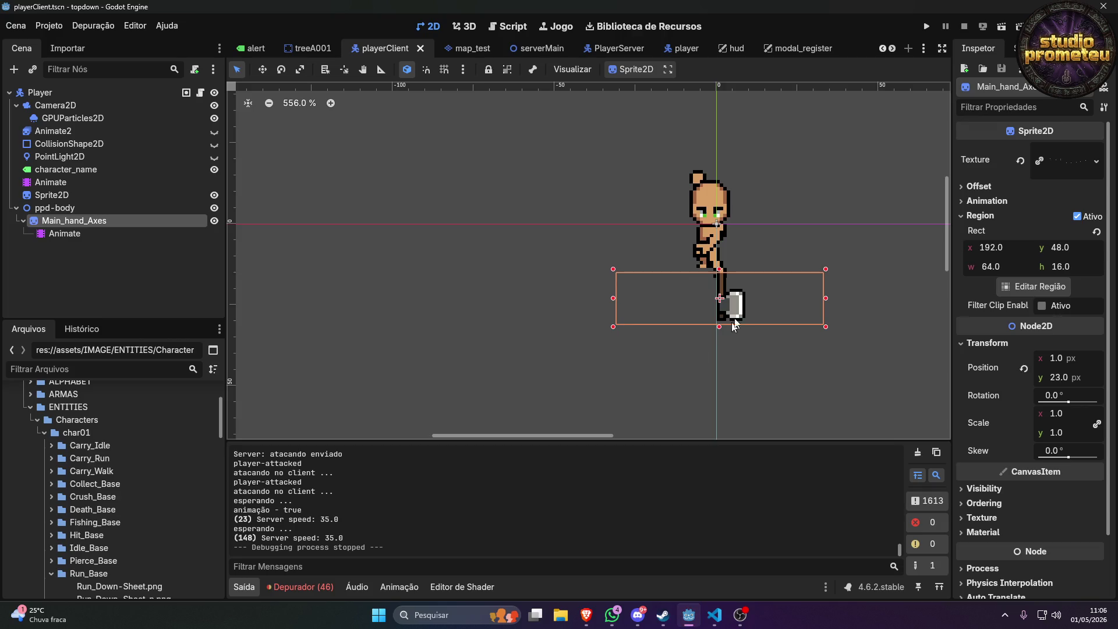
Zoom the 2D canvas in on the character's Main_hand_Axes sprite.
scroll(740, 309, "up", 3)
scroll(722, 310, "down", 1)
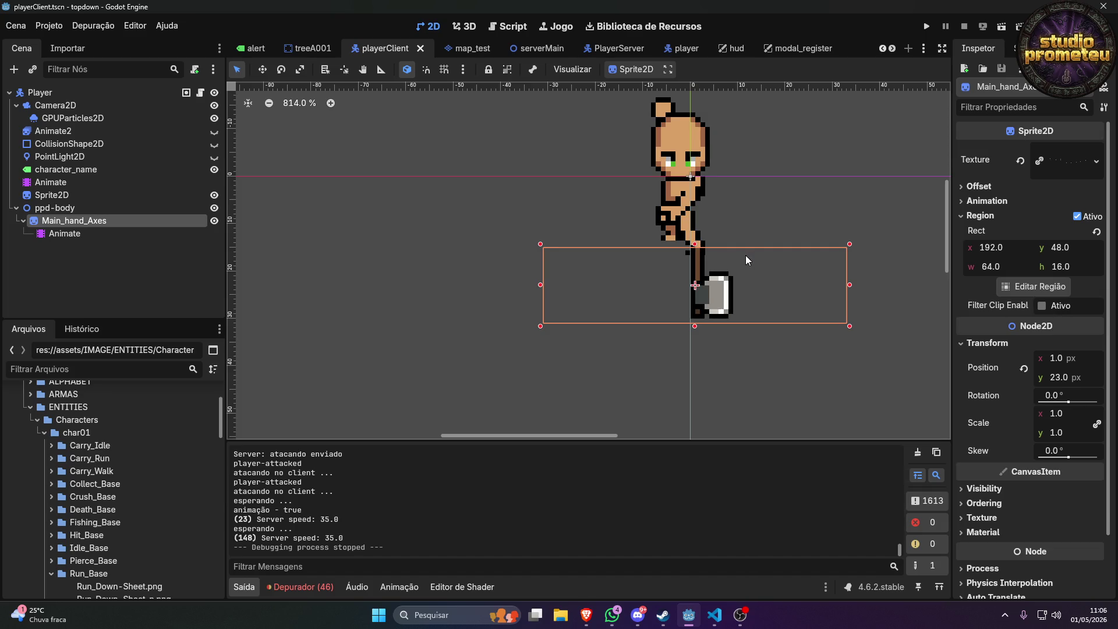
scroll(662, 210, "up", 2)
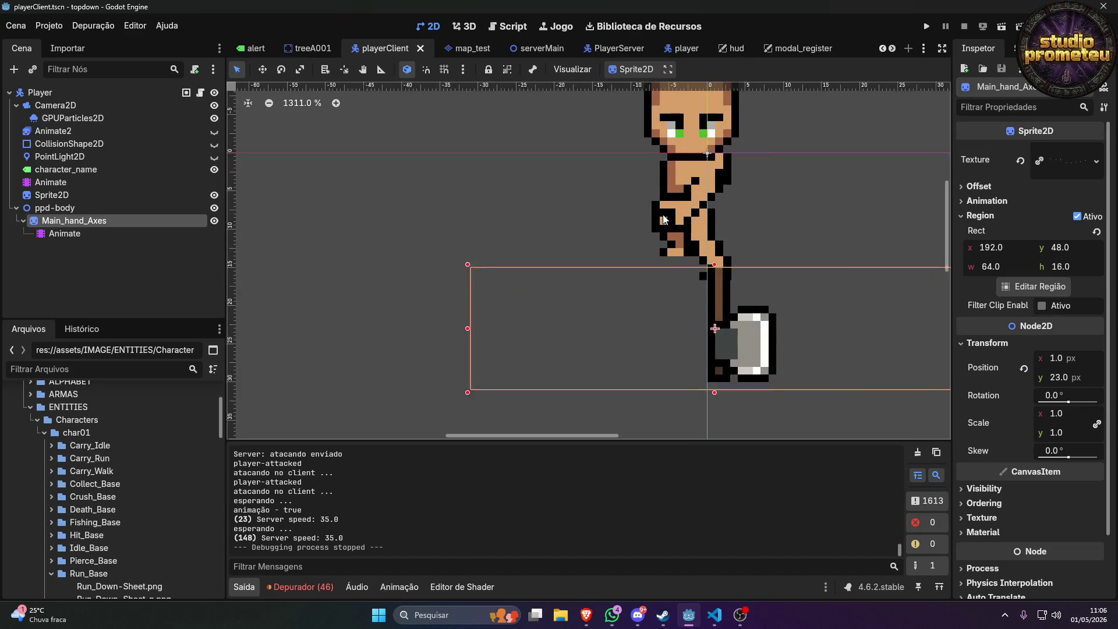
scroll(715, 310, "up", 2)
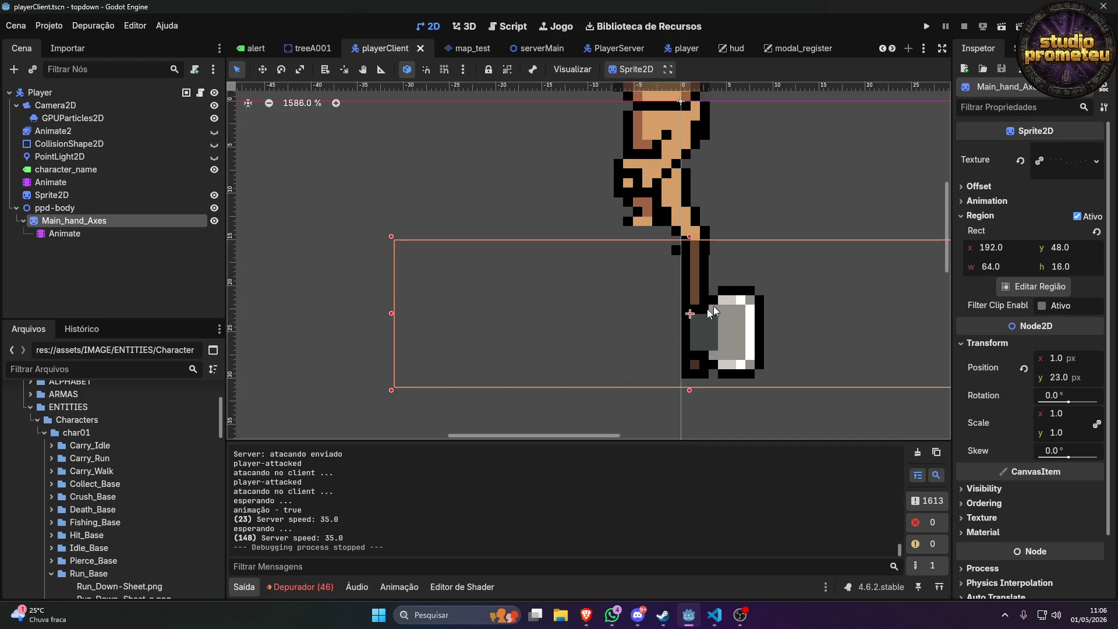
scroll(596, 347, "down", 2)
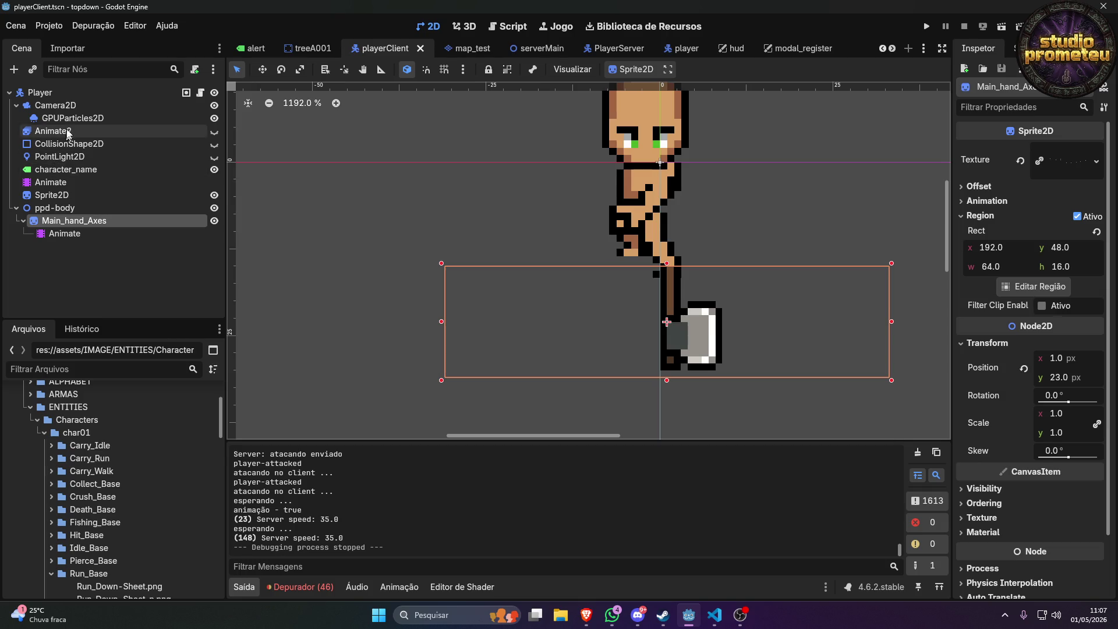
Set the Camera2D zoom to 1.3 and relaunch the project with F5.
left_click(55, 105)
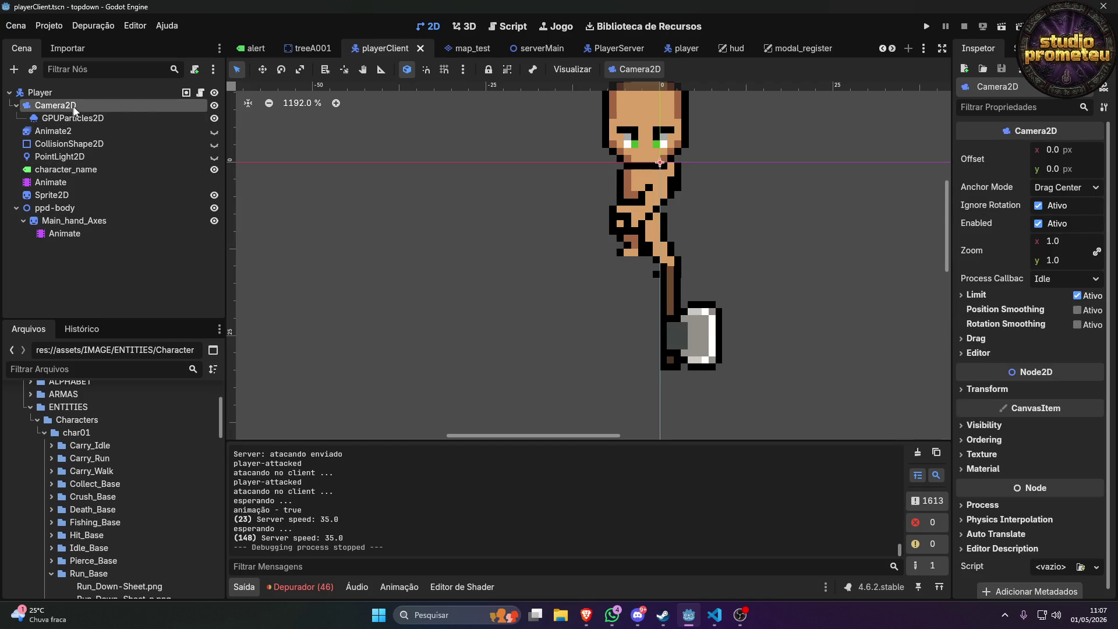
left_click(1060, 241)
type("1.3")
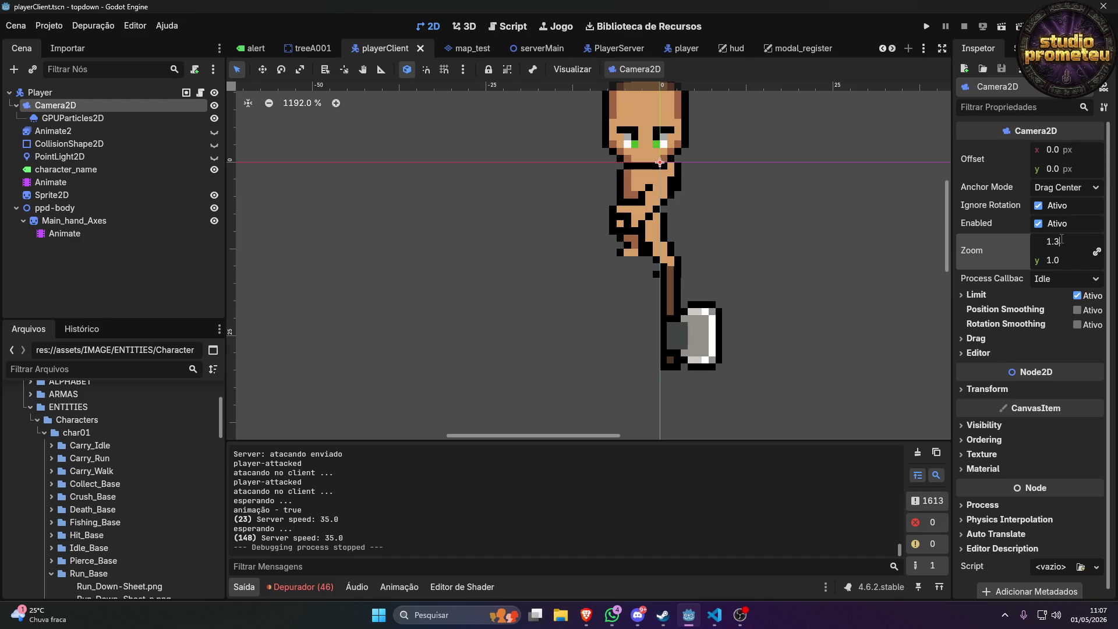
key("Return")
left_click(927, 27)
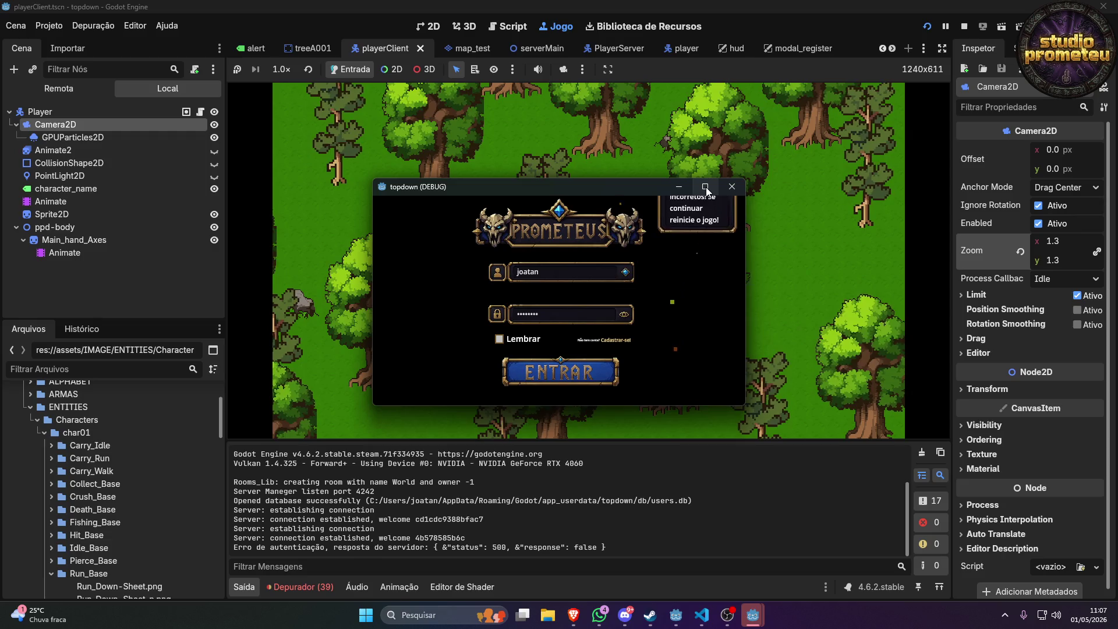
Log in, enter with the Overpitbull avatar and make the game window fullscreen.
mouse_move(705, 187)
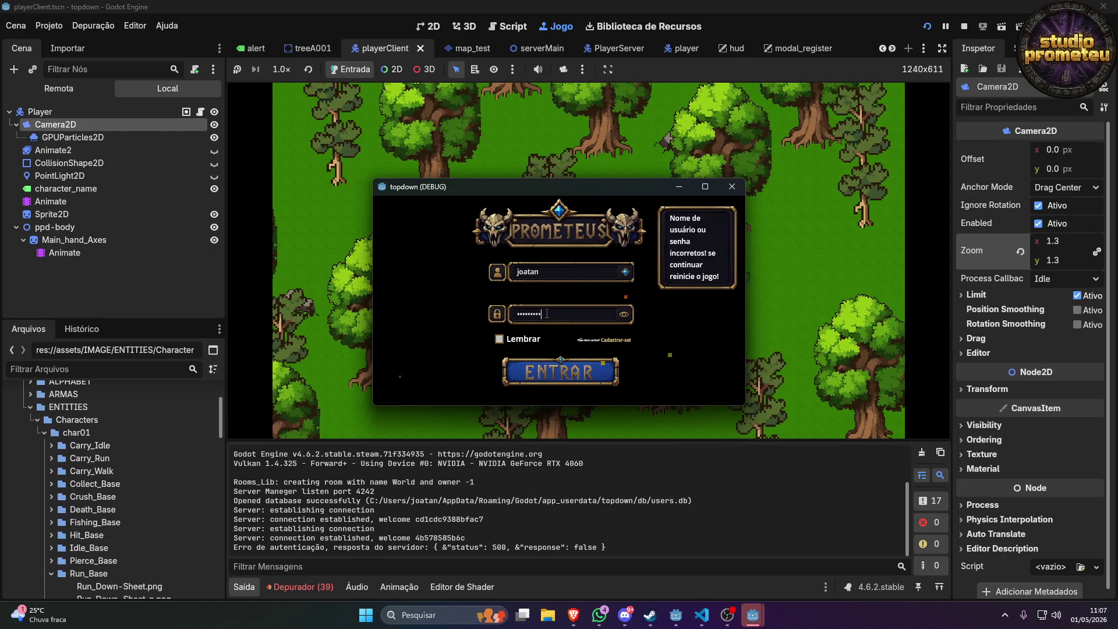
left_click(579, 378)
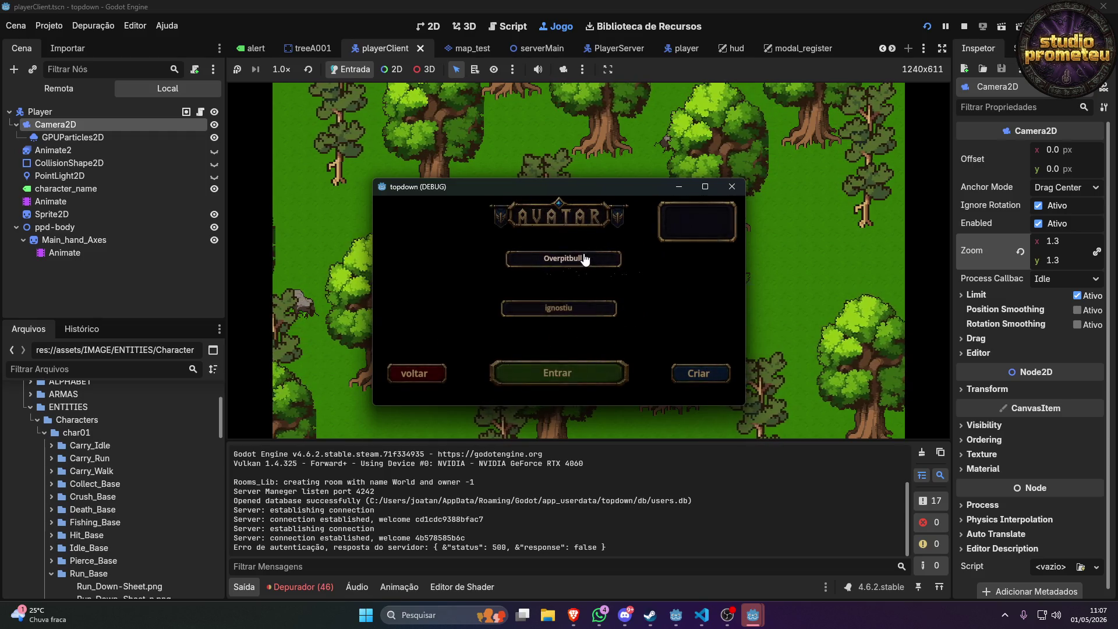
left_click(569, 381)
left_click(706, 187)
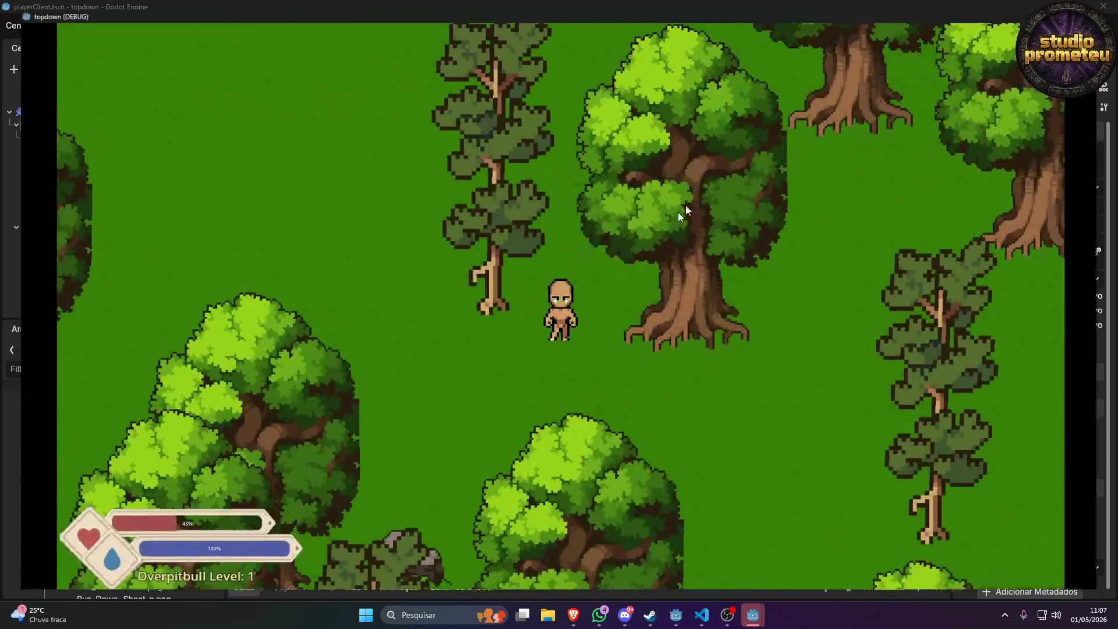
Walk the character up and to the right toward the sign panel.
key("w")
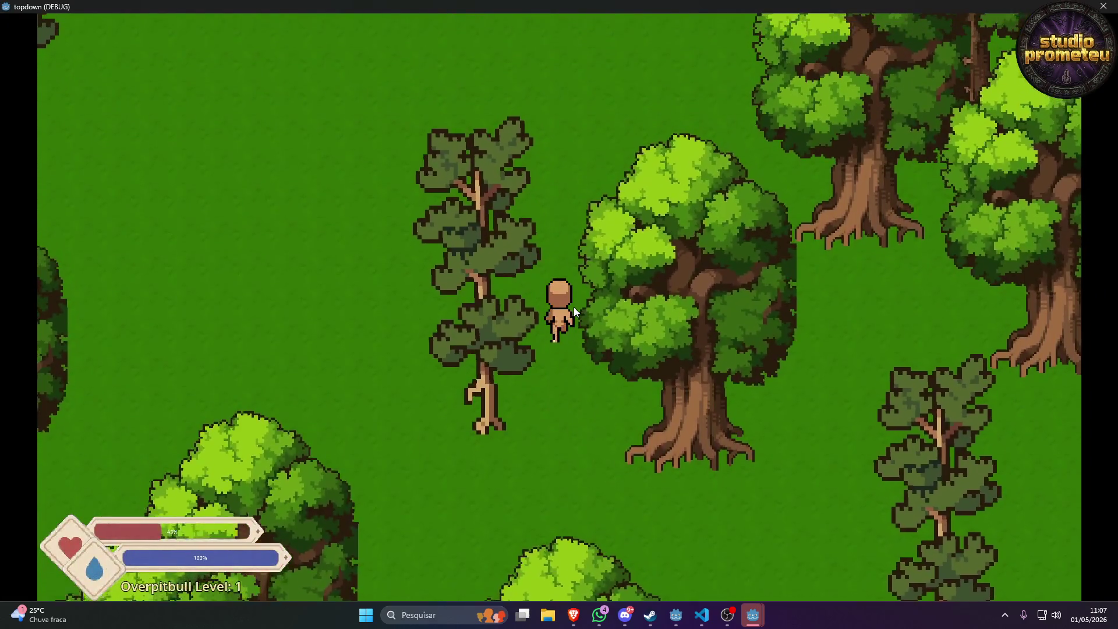
key("d")
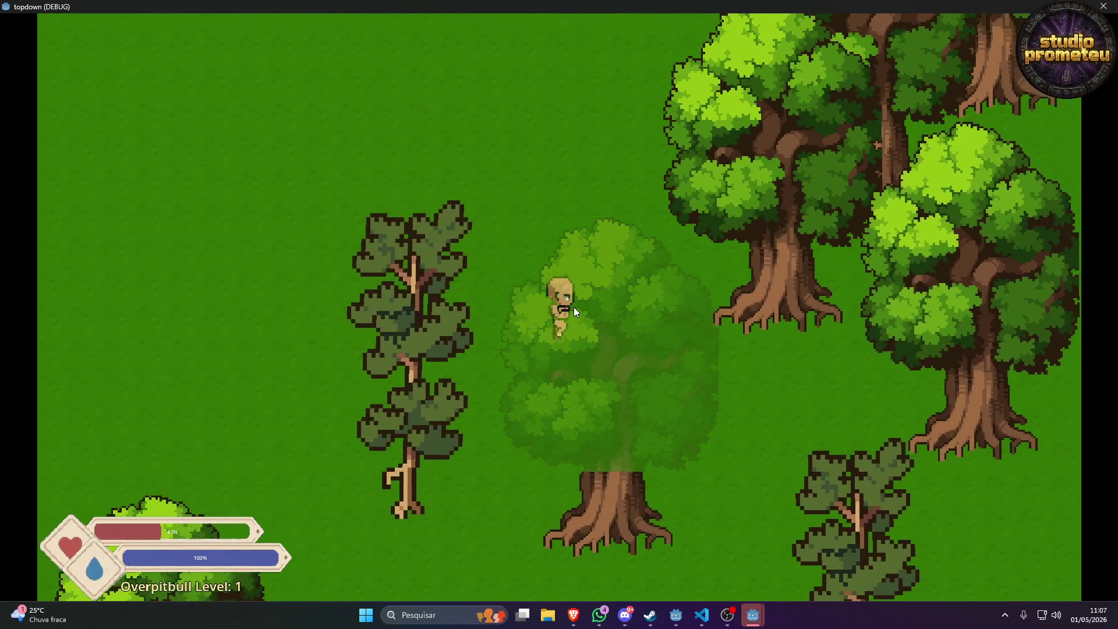
key("w")
key("d")
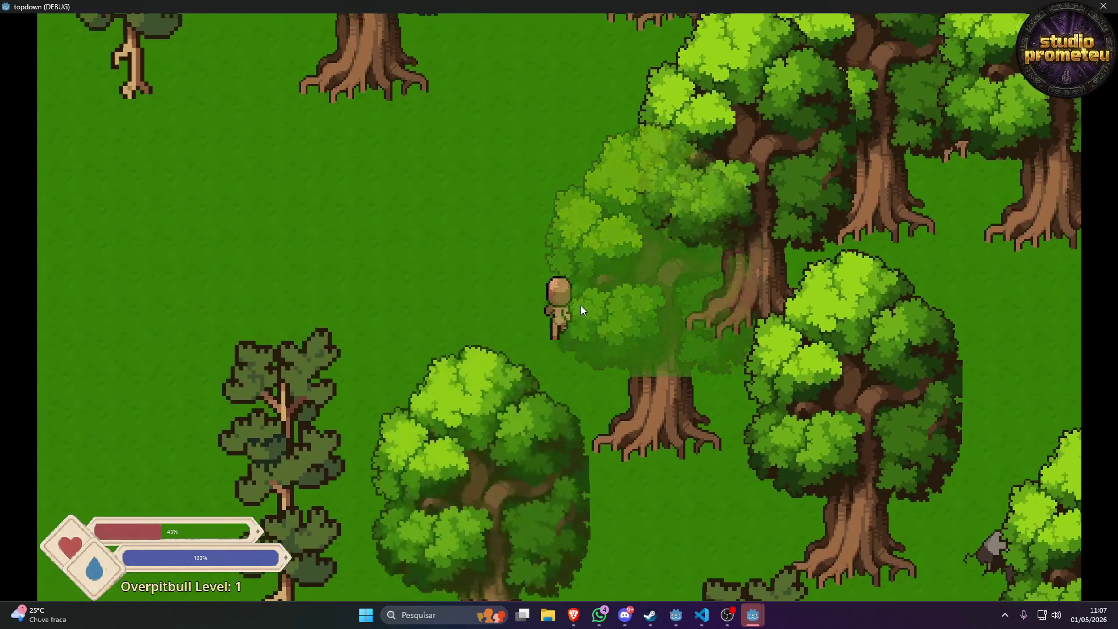
key("w")
key("d")
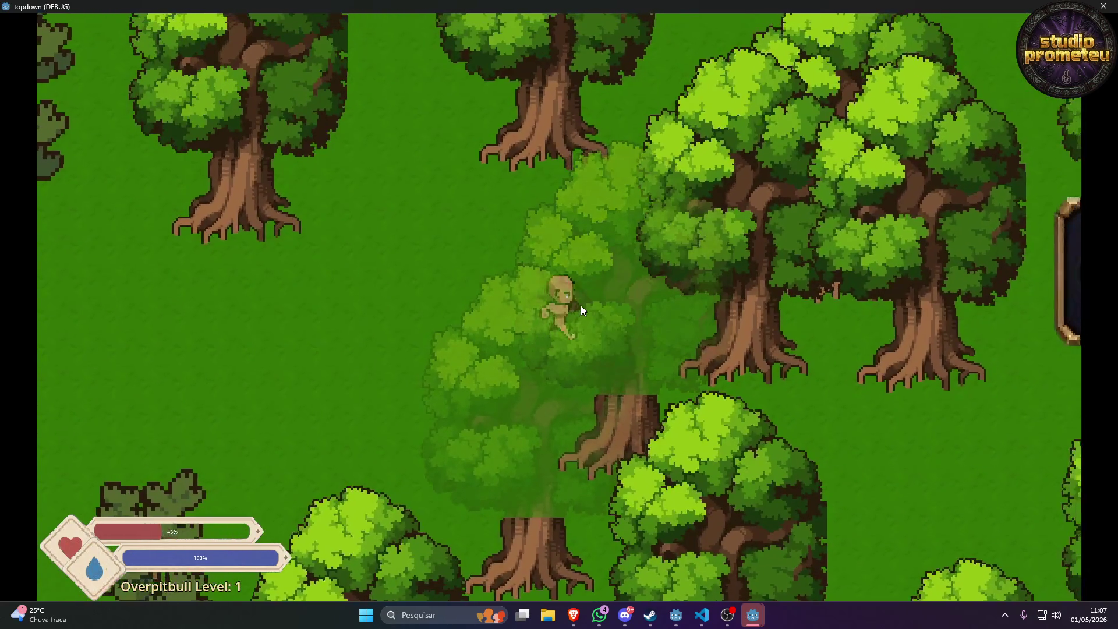
key("w")
key("d")
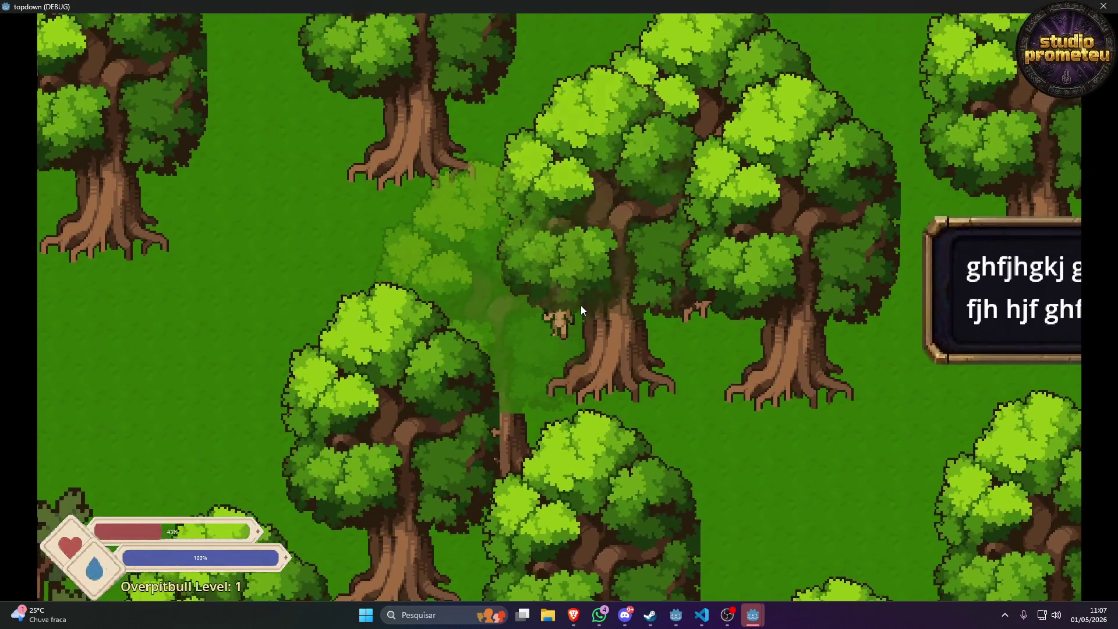
key("w")
key("d")
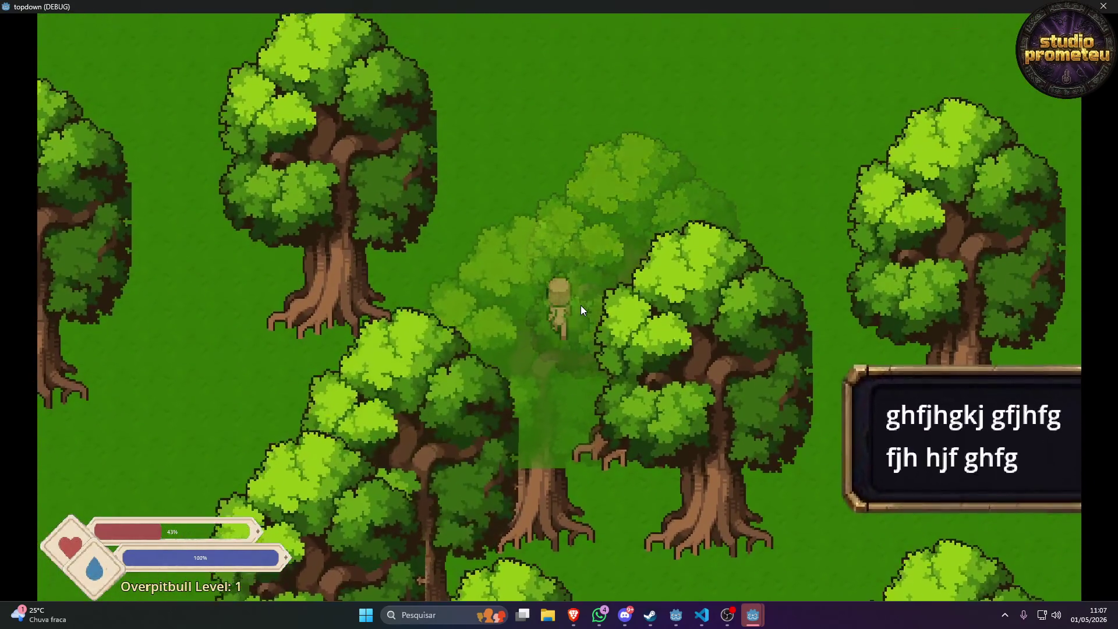
Walk the character up-left, then down-left and down, and close the fullscreen game.
key("w")
key("a")
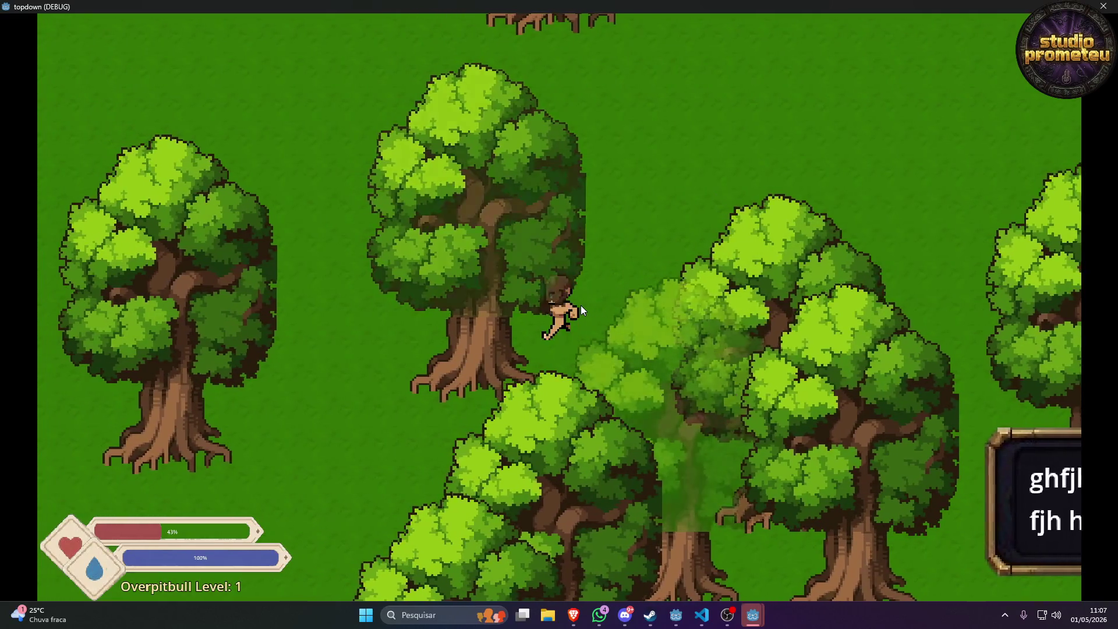
key("w")
key("a")
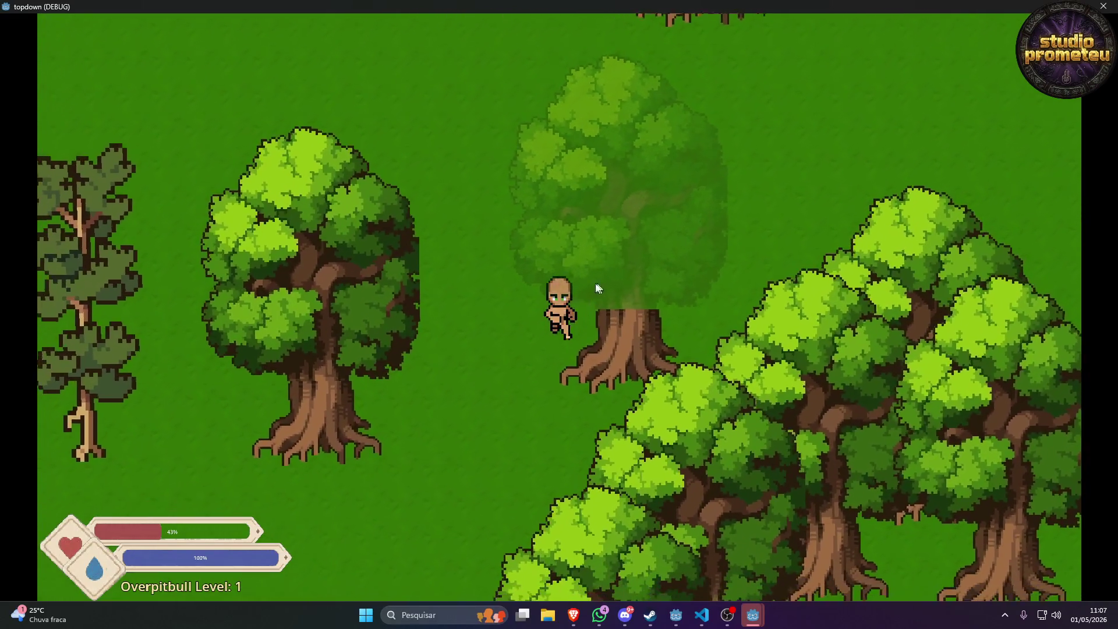
key("w")
key("a")
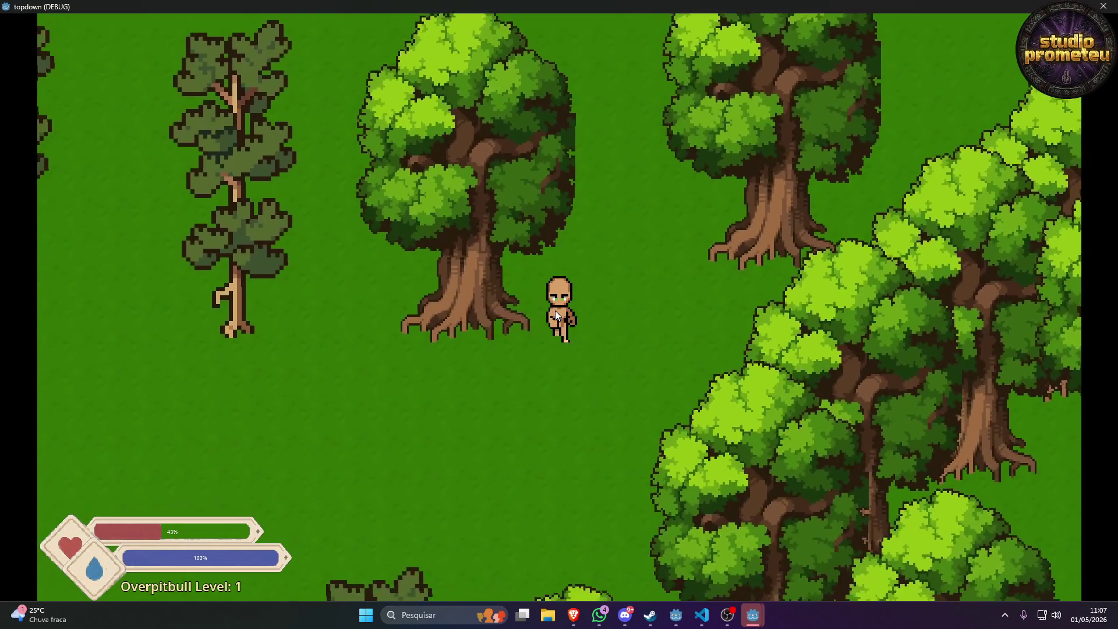
key("s")
key("a")
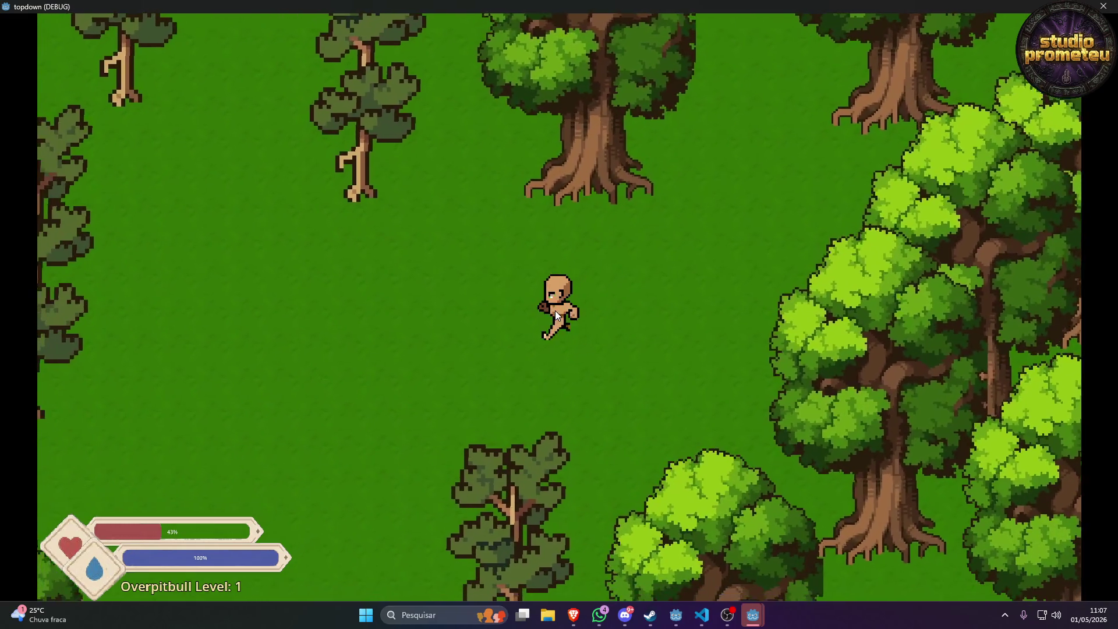
key("s")
key("a")
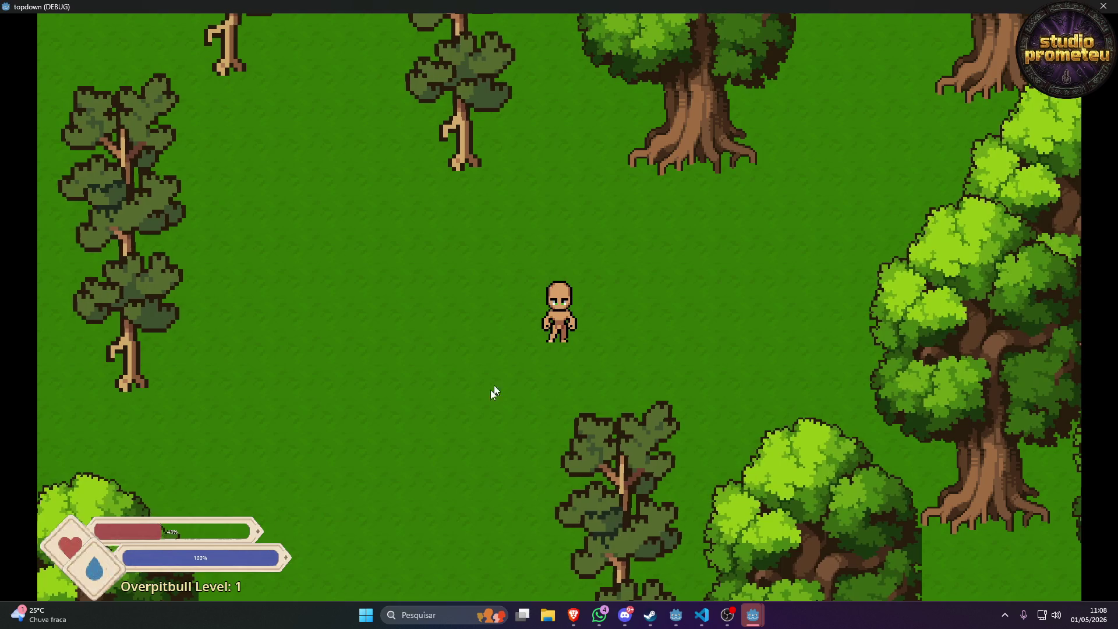
key("s")
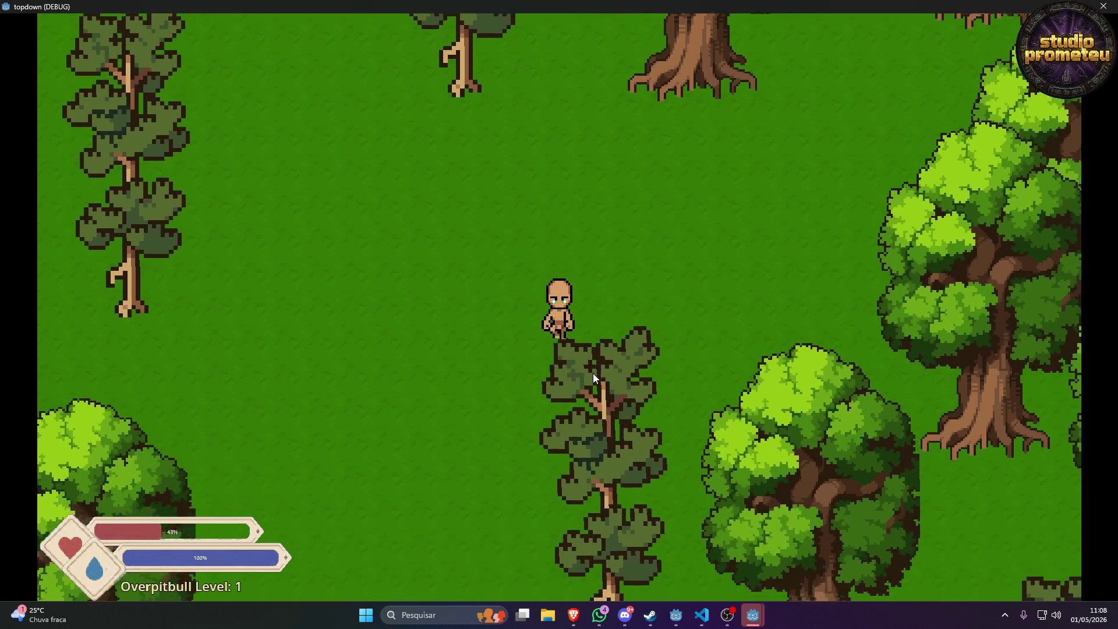
left_click(1103, 7)
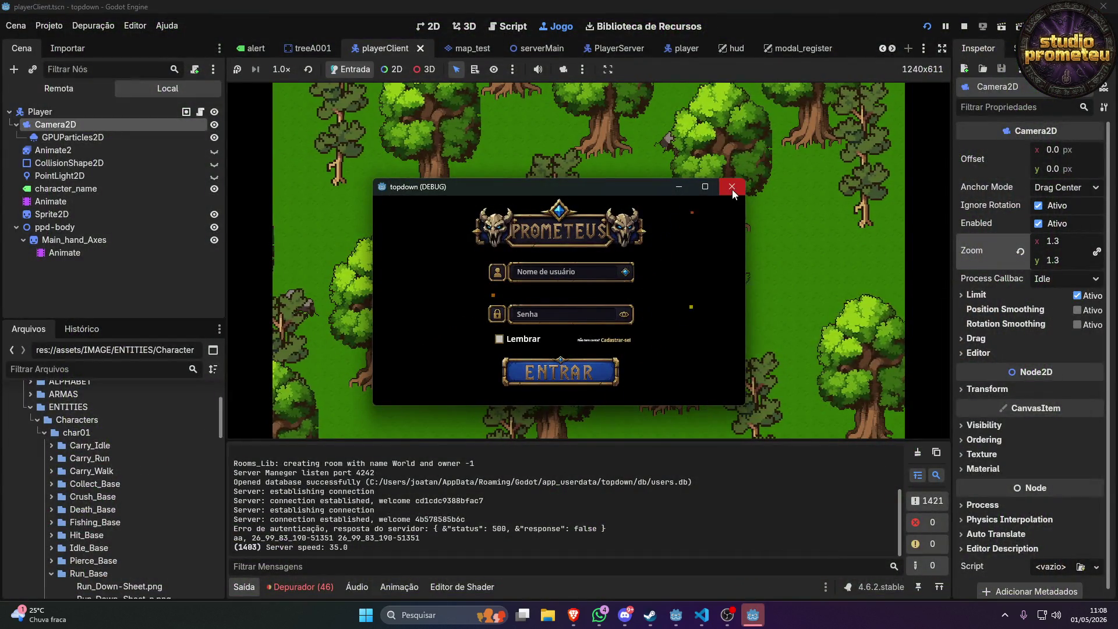
left_click(732, 188)
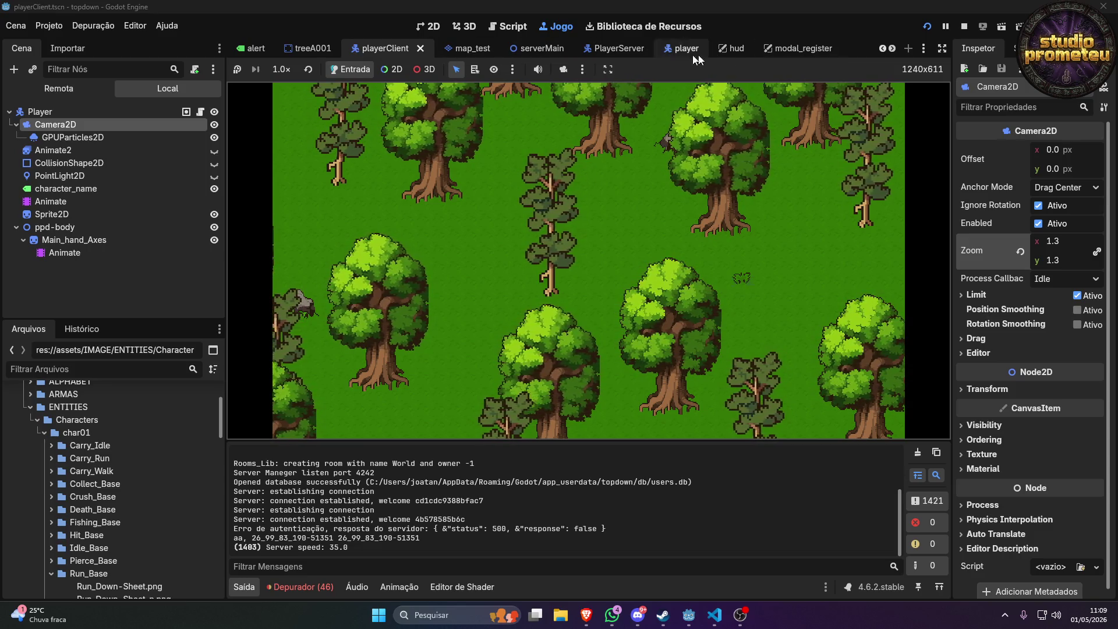
scroll(410, 51, "up", 3)
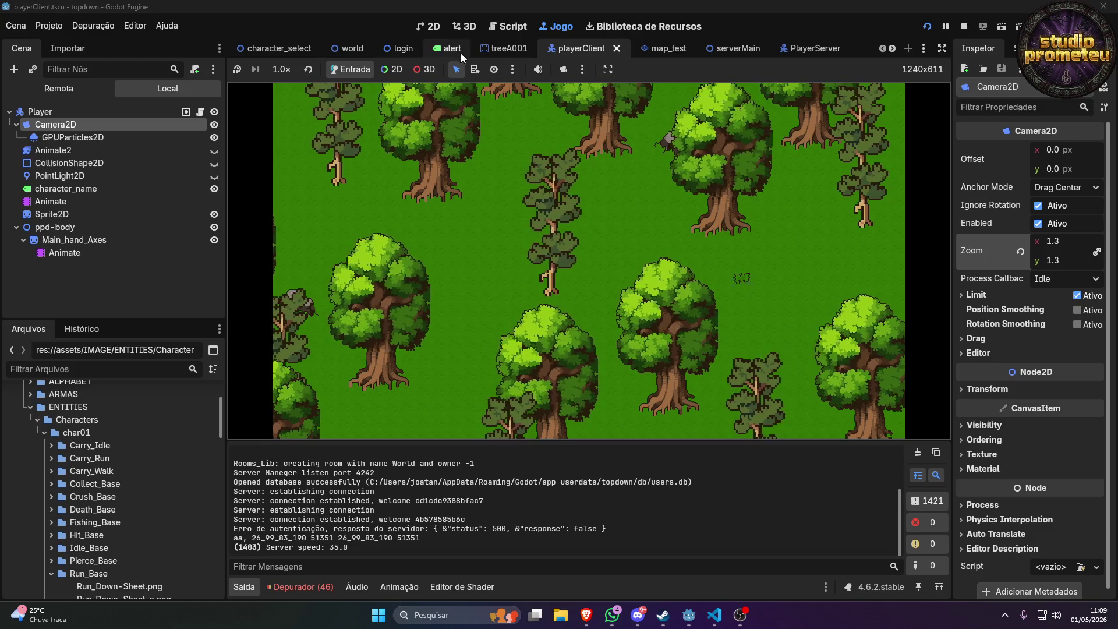
Switch to the login scene, stop the game with F8 and show the CanvasLayer.
left_click(393, 48)
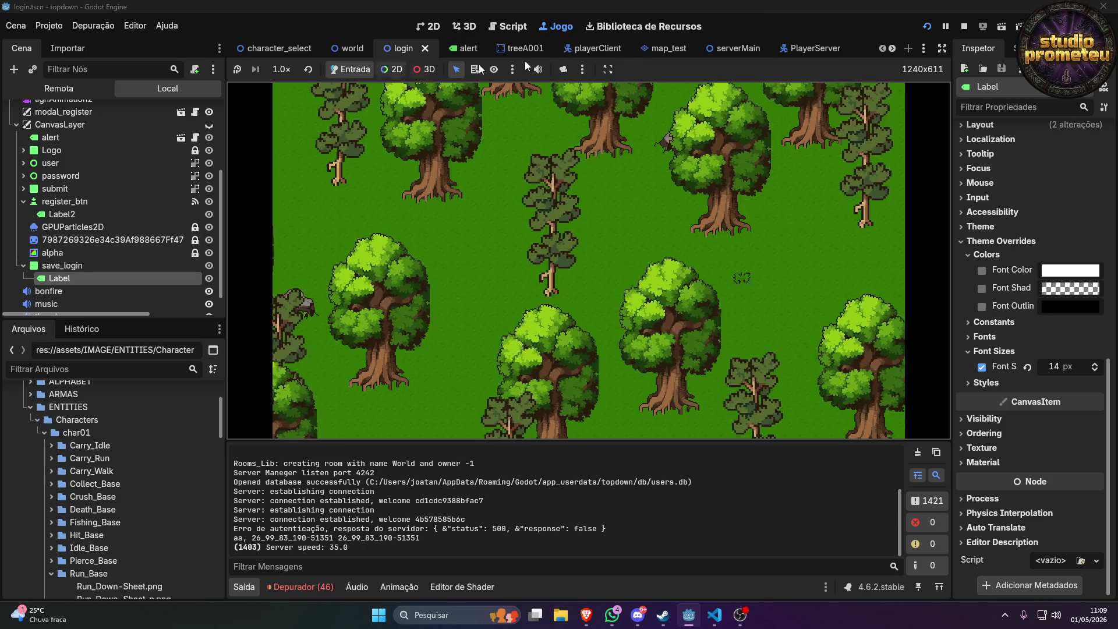
key("F8")
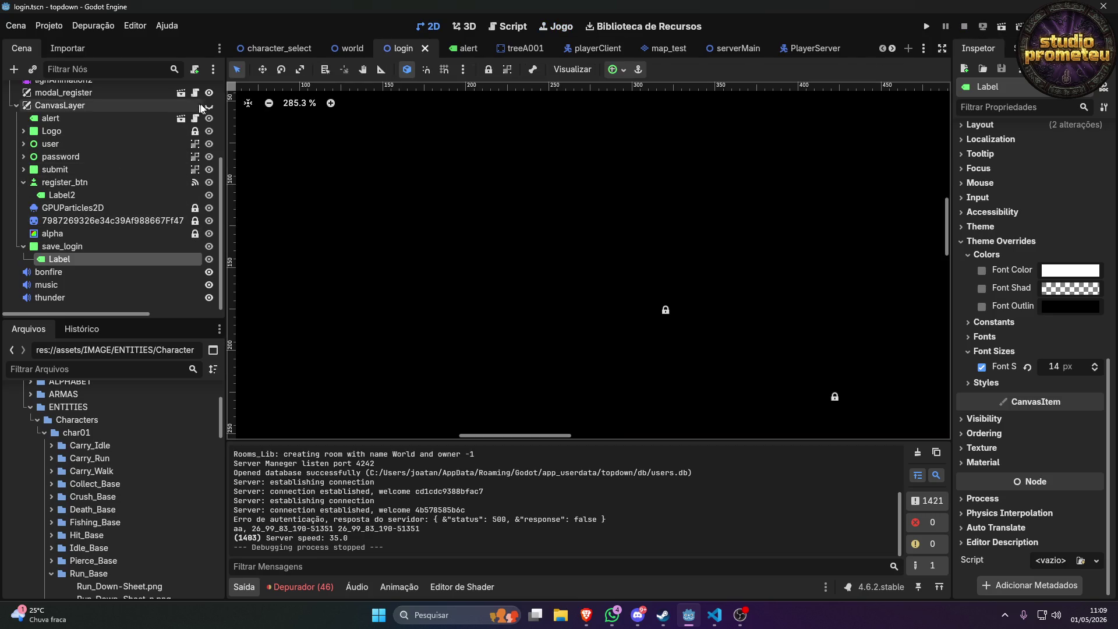
left_click(209, 105)
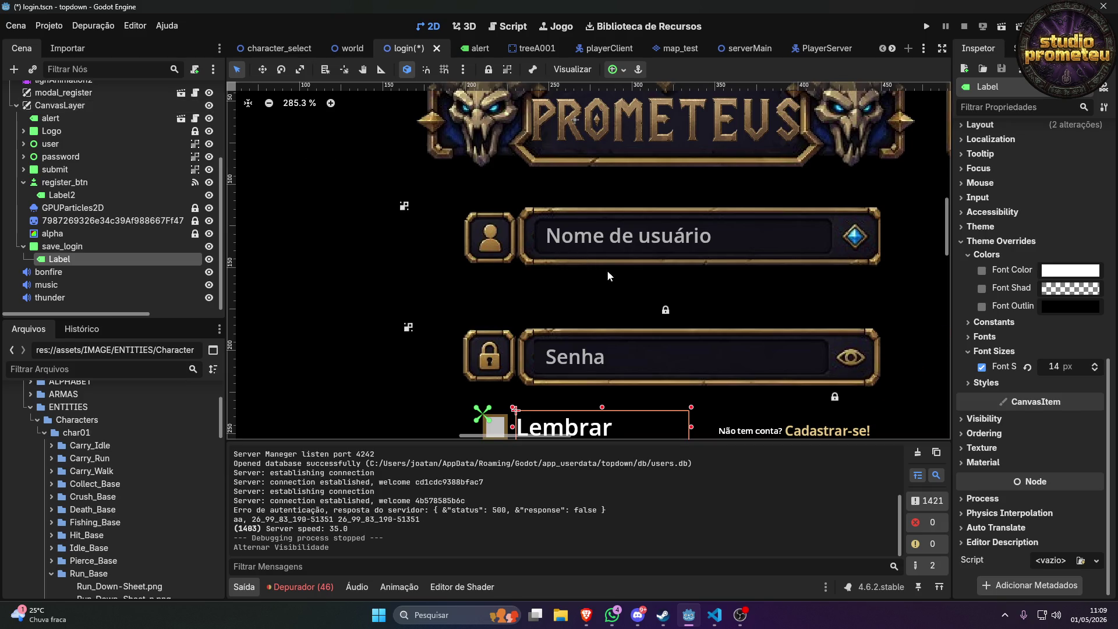
Zoom in on the Lembrar checkbox and select the save_login node.
scroll(576, 380, "up", 8)
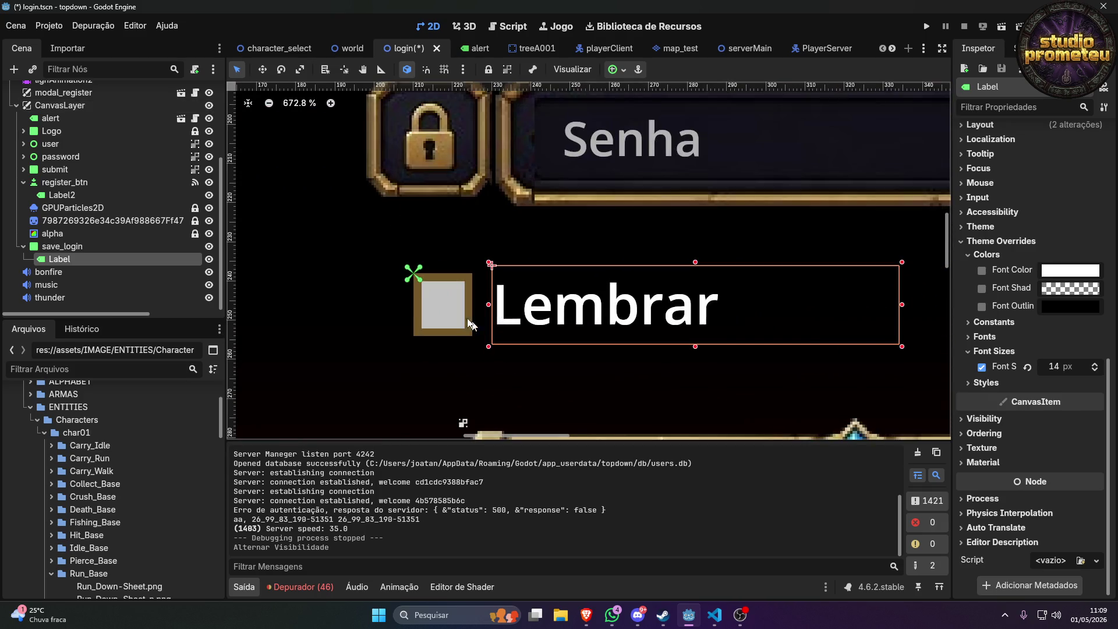
left_click(452, 313)
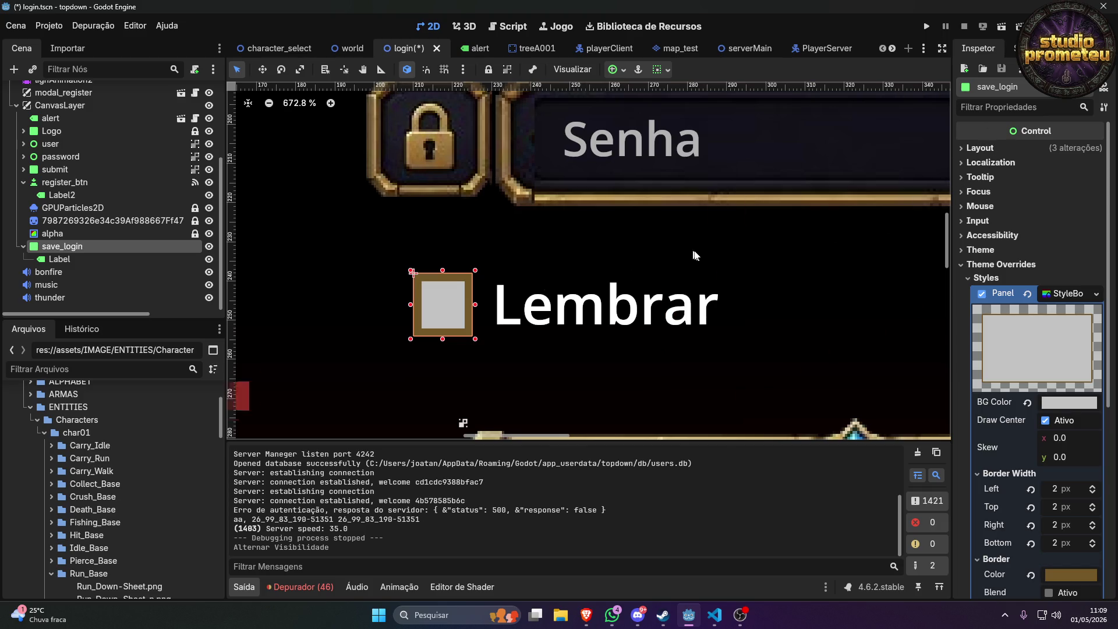
scroll(76, 247, "up", 1)
right_click(75, 247)
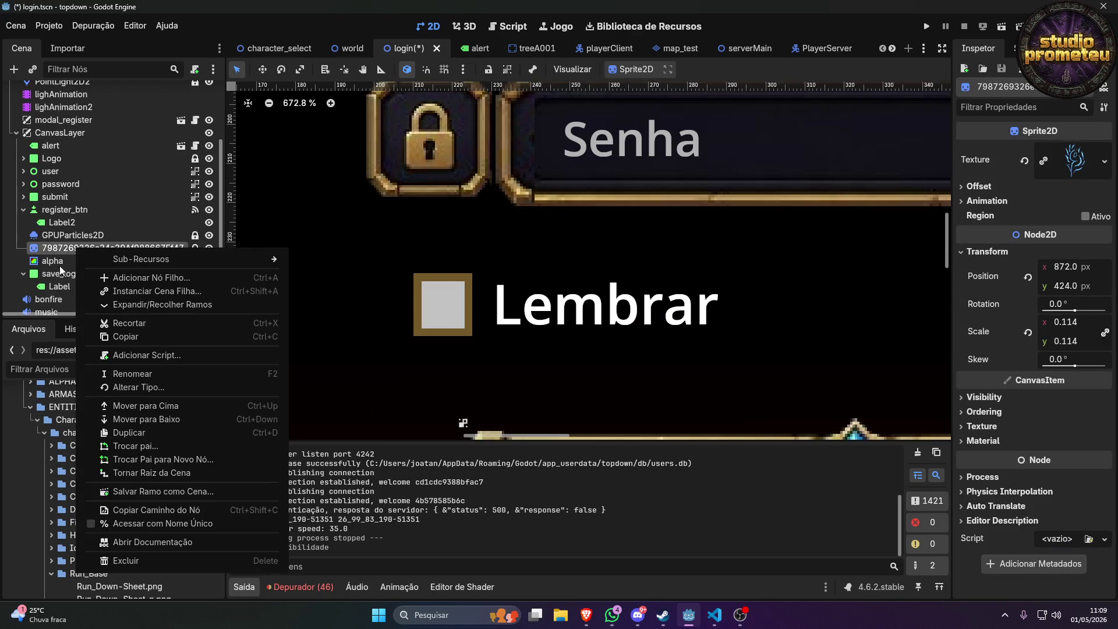
left_click(61, 271)
left_click(61, 271)
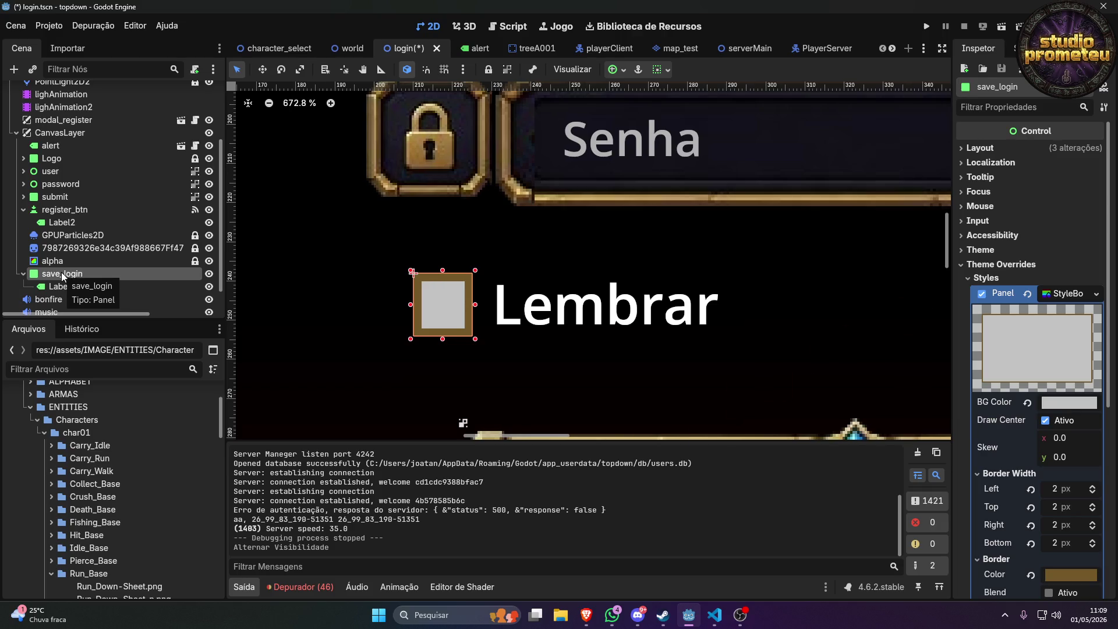
Save the save_login branch as a scene, creating an 'inputs' folder in client/scenes/miscs.
right_click(62, 272)
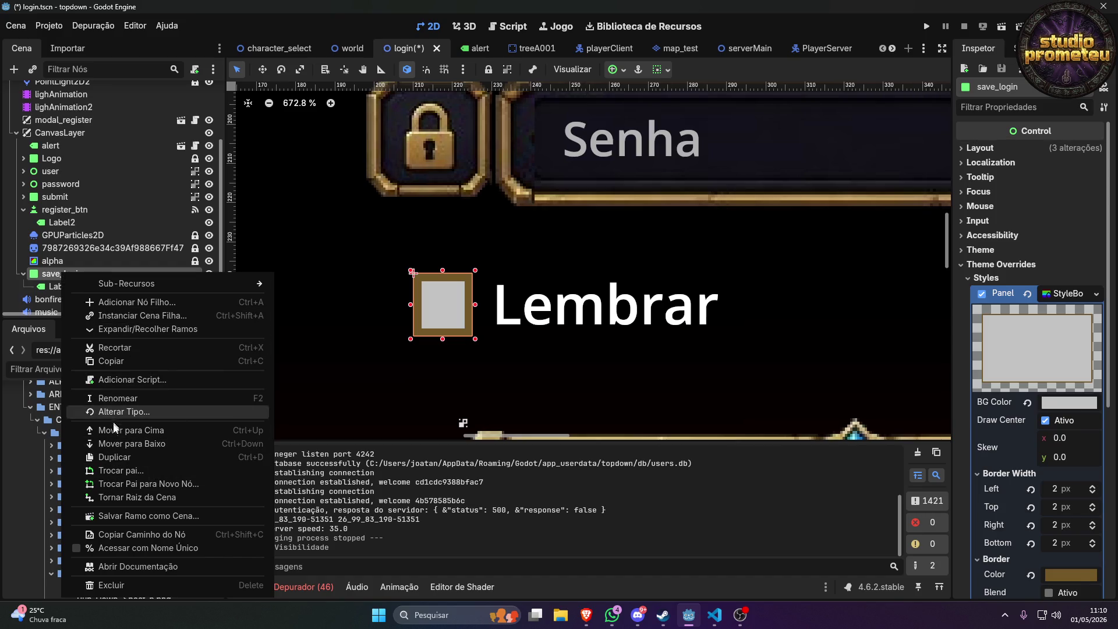
left_click(148, 515)
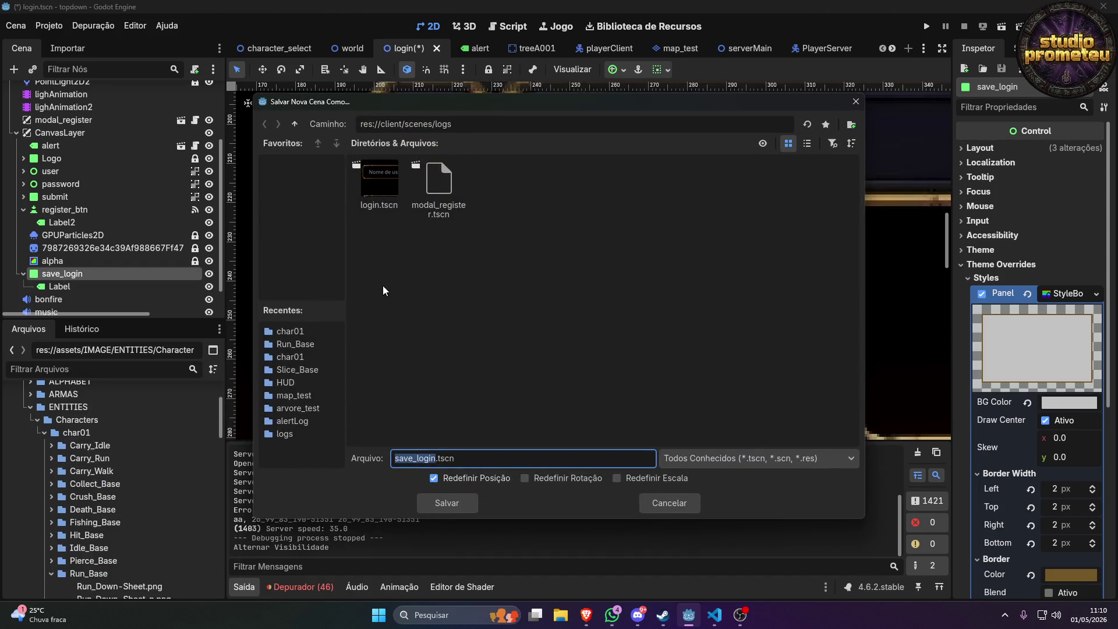
left_click(294, 122)
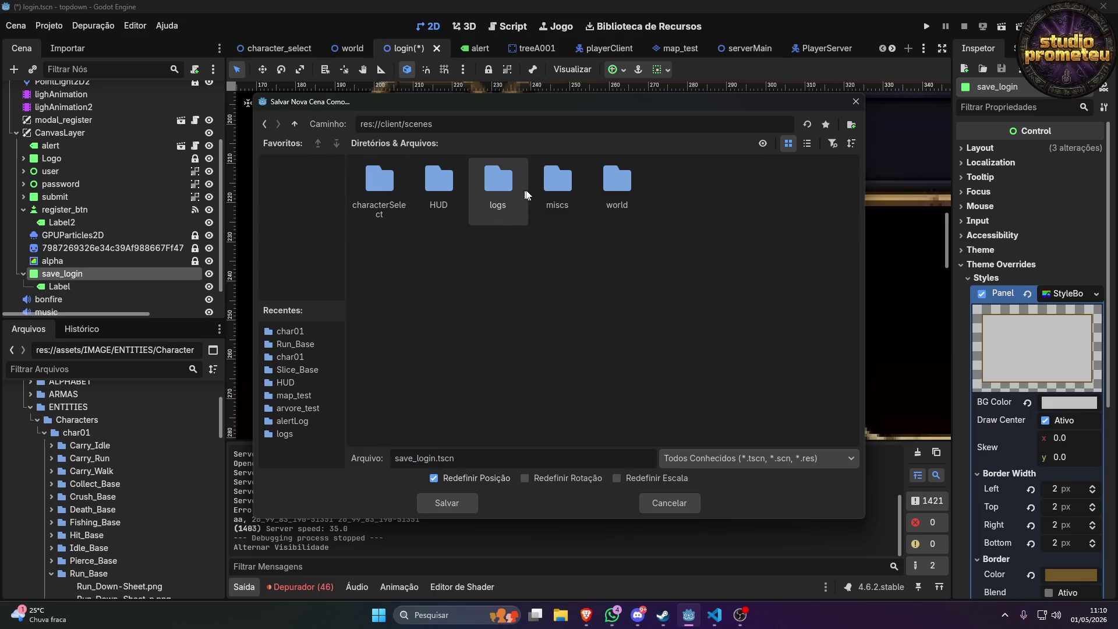
double_click(566, 190)
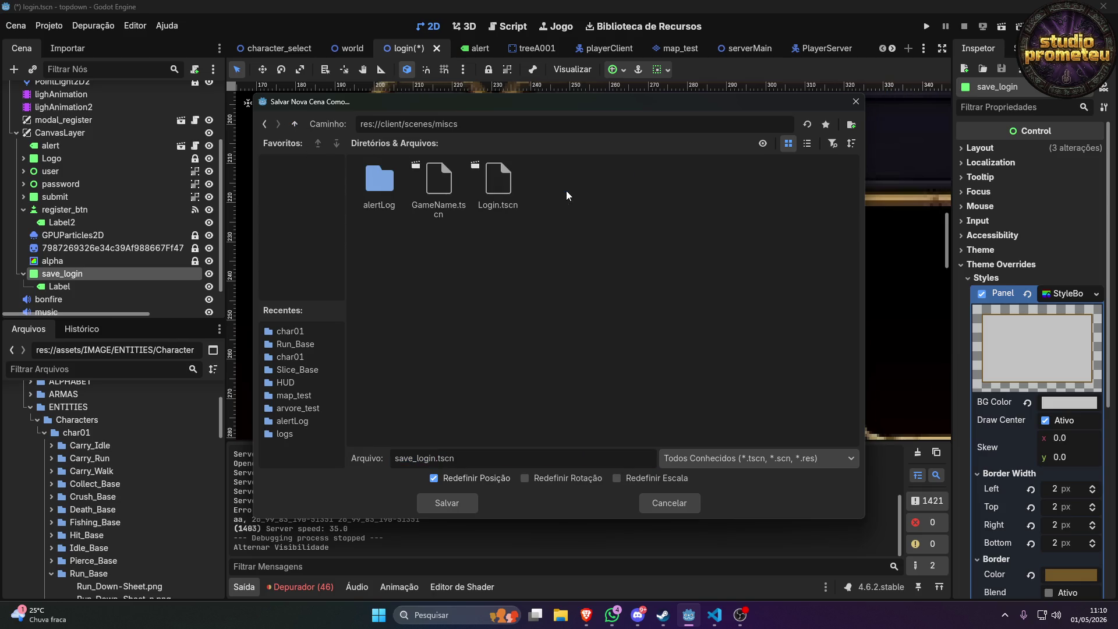
right_click(441, 273)
left_click(473, 278)
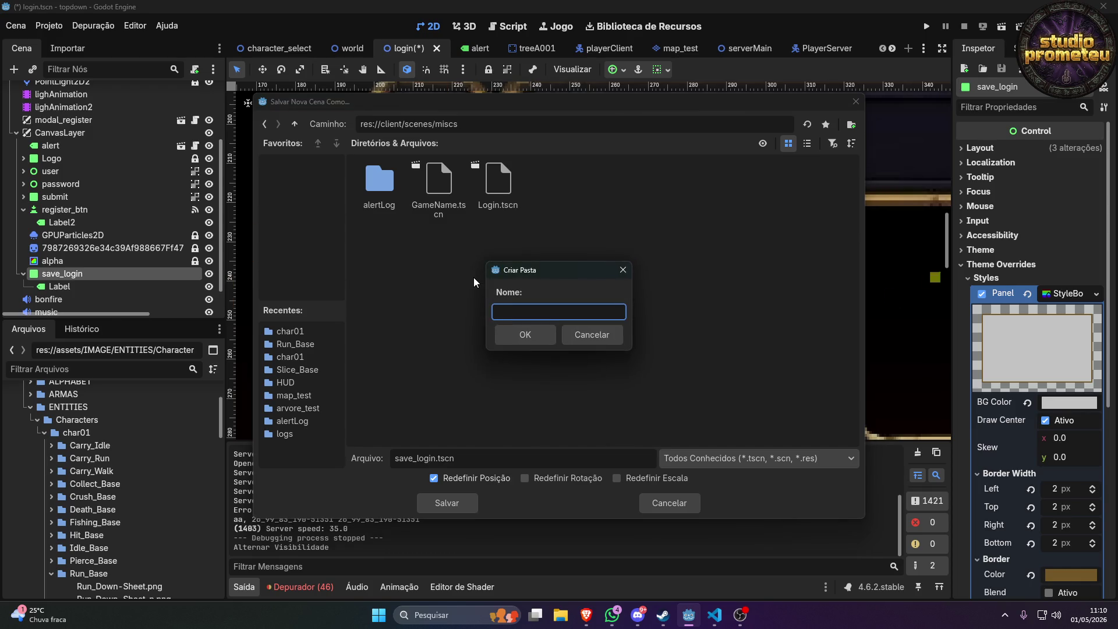
type("checkbox")
key("ctrl+a")
key("BackSpace")
type("inputs")
key("Return")
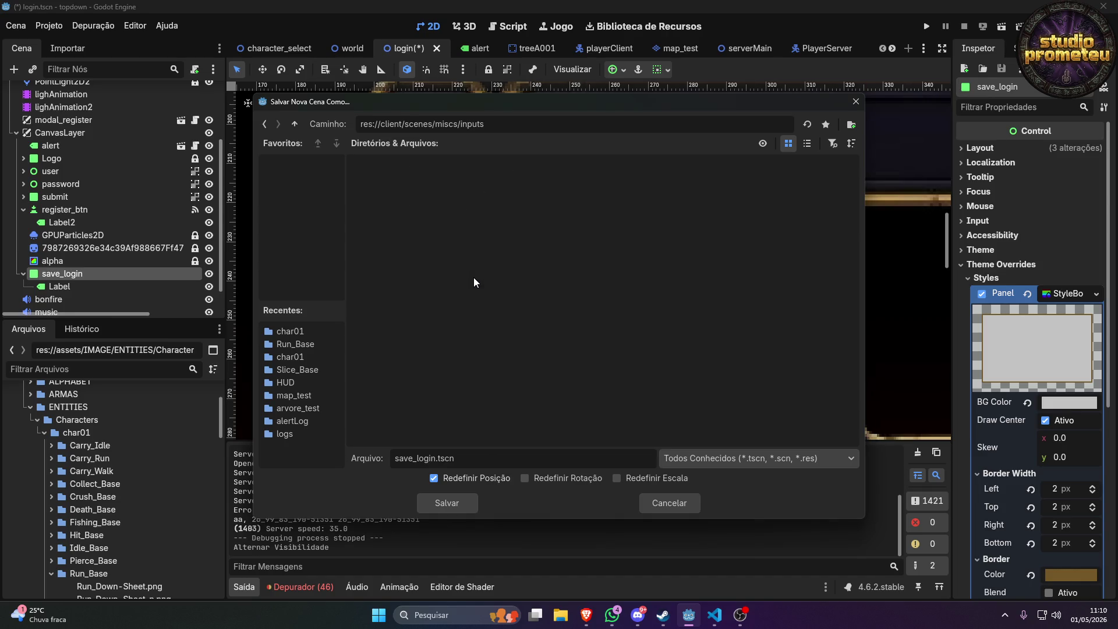
Name the branch scene checkBox.tscn and save it in the inputs folder.
right_click(474, 283)
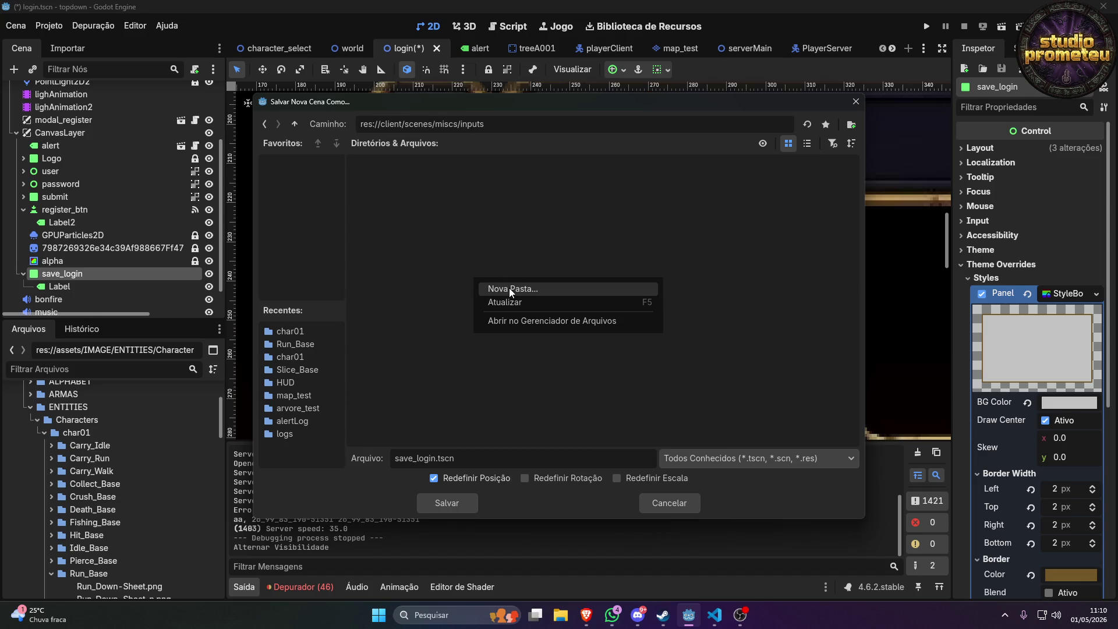
left_click(427, 304)
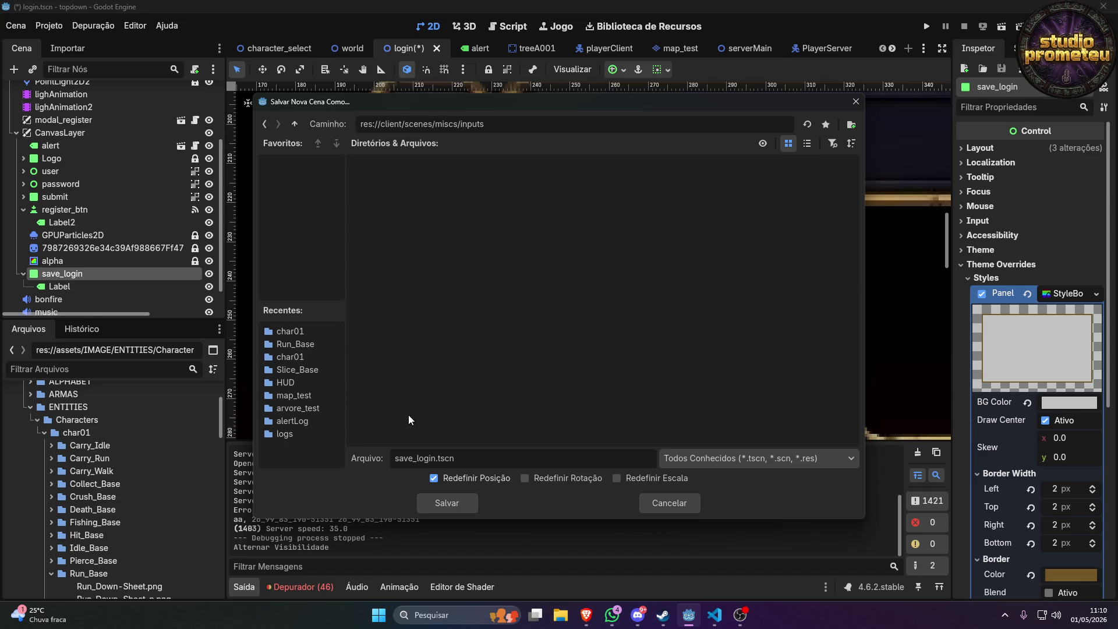
double_click(411, 459)
type("check")
type("Box")
key("Return")
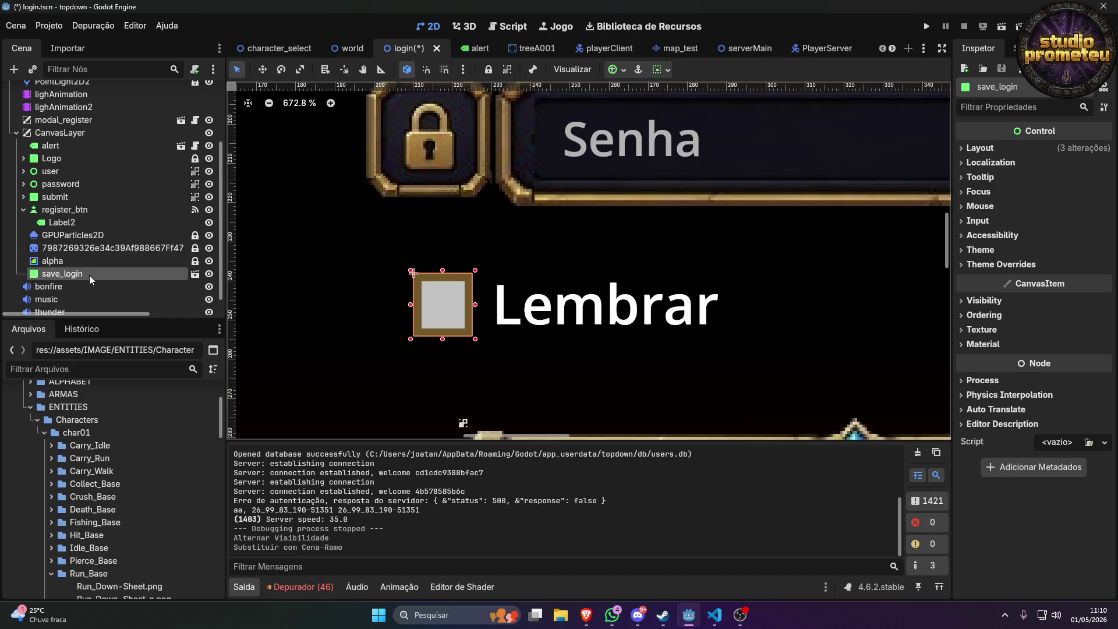
Rename the instanced node to CheckBox and save the login scene.
double_click(89, 274)
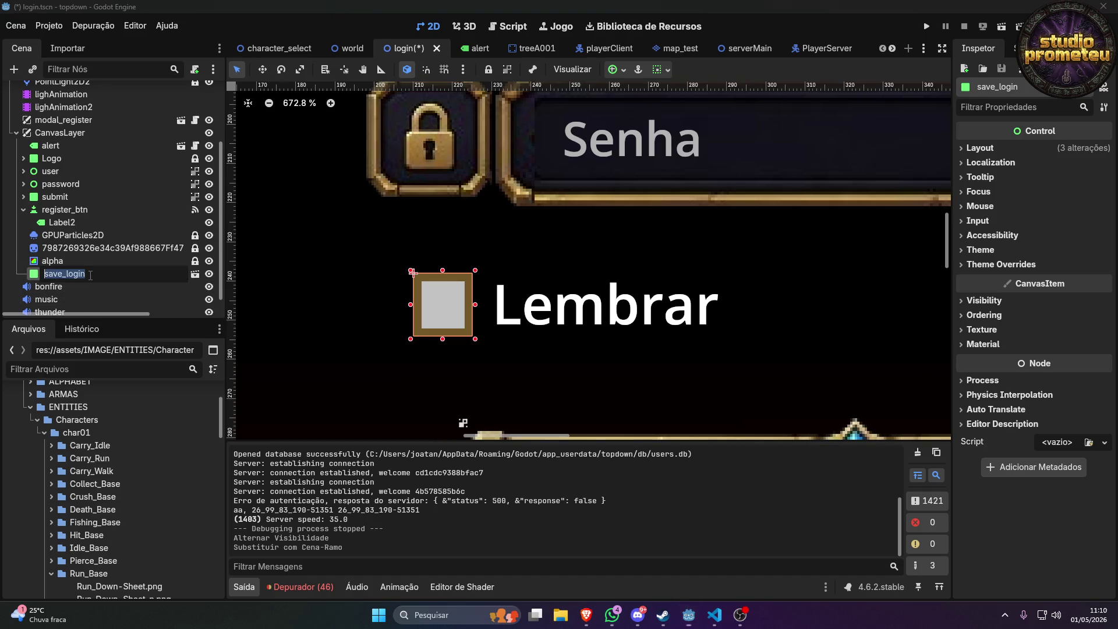
type("Chec")
type("kBox")
key("Return")
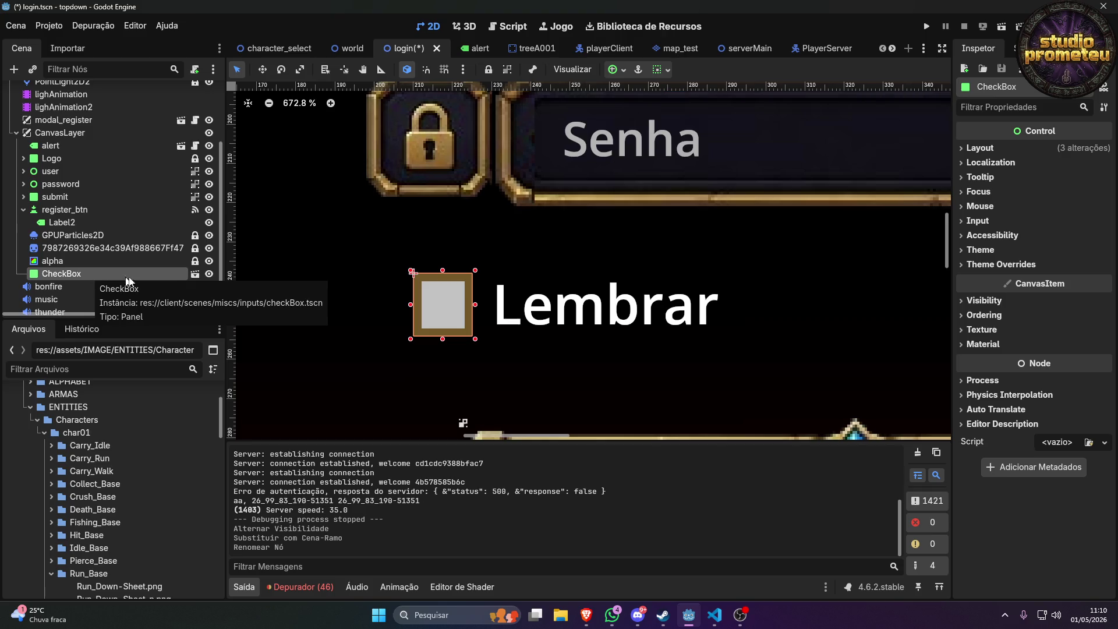
left_click(195, 273)
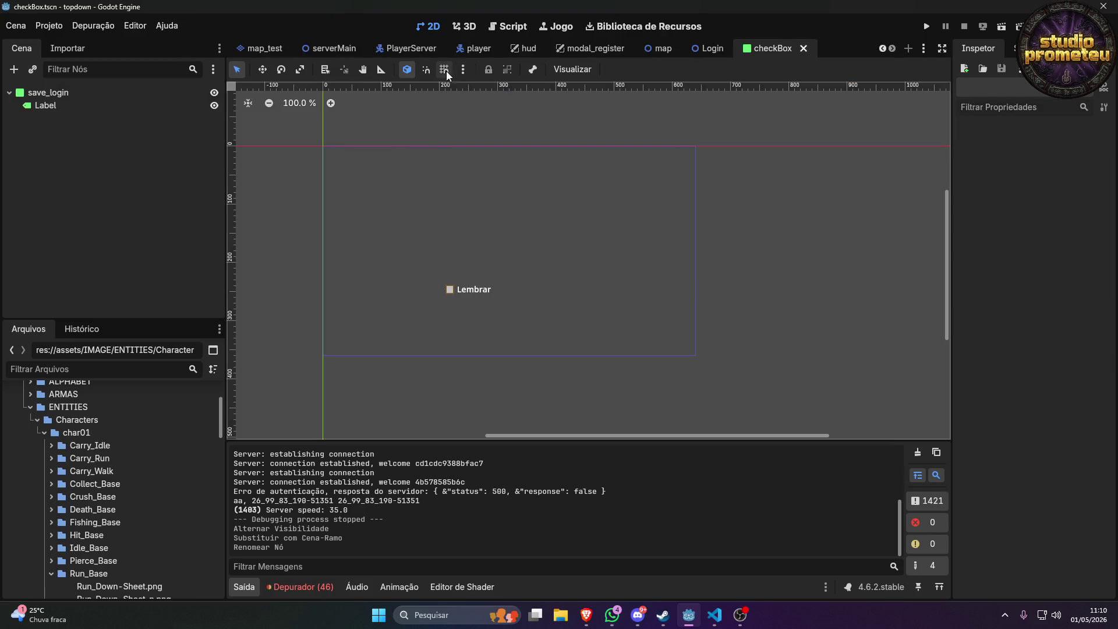
scroll(380, 57, "up", 5)
left_click(318, 48)
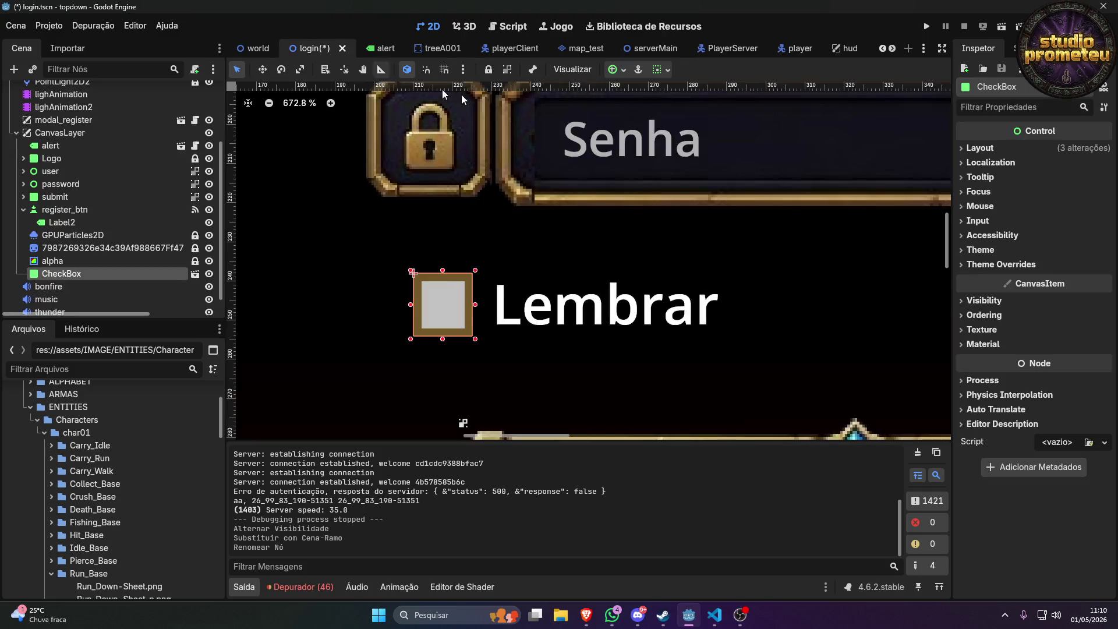
key("ctrl+s")
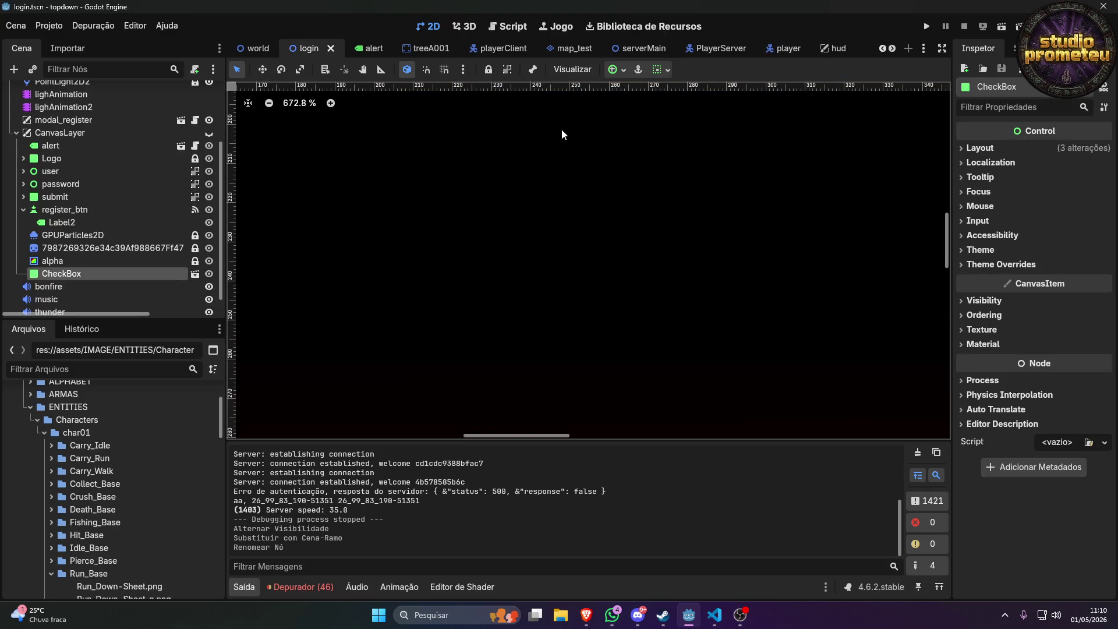
Switch to the checkBox scene and select its save_login node.
scroll(691, 52, "down", 4)
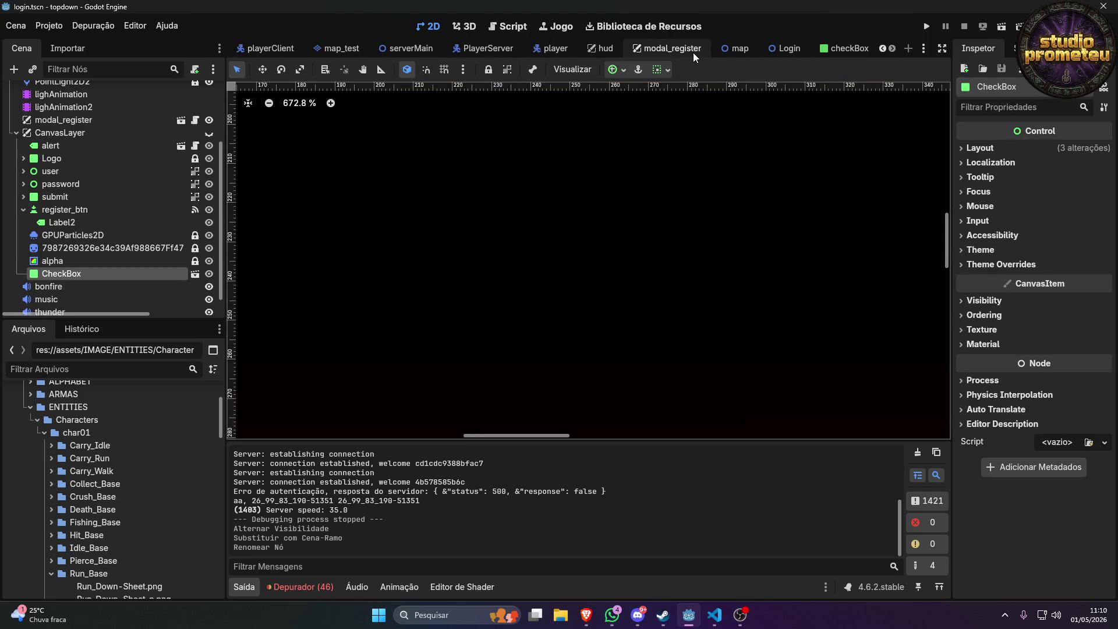
left_click(833, 47)
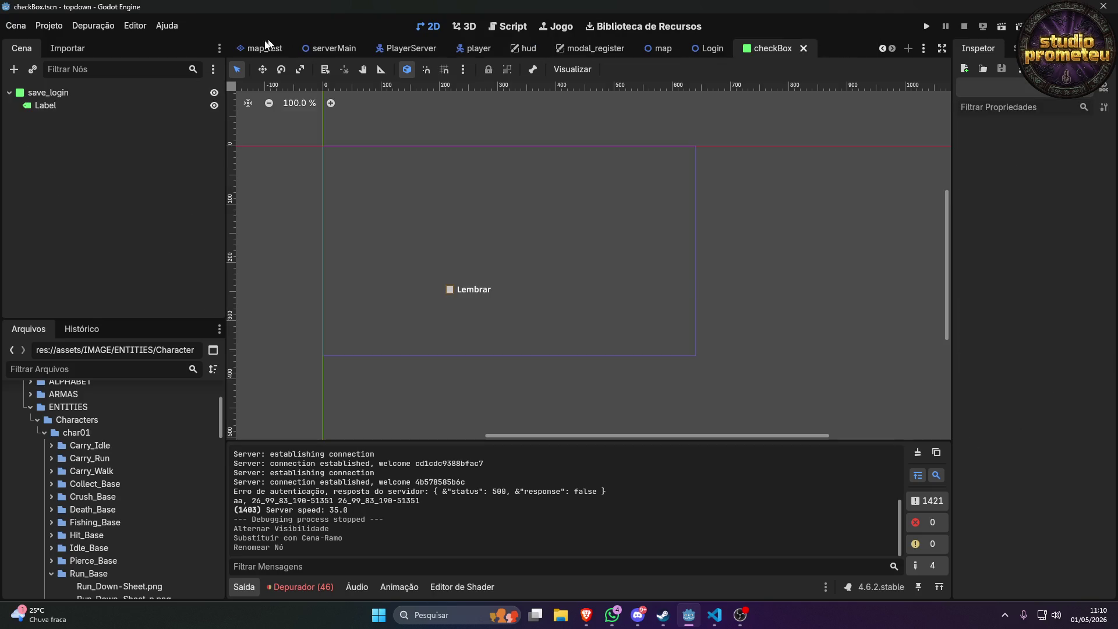
left_click(68, 91)
Attach a new check_box.gd script to save_login and add a 'toogle = false' line.
left_click(194, 70)
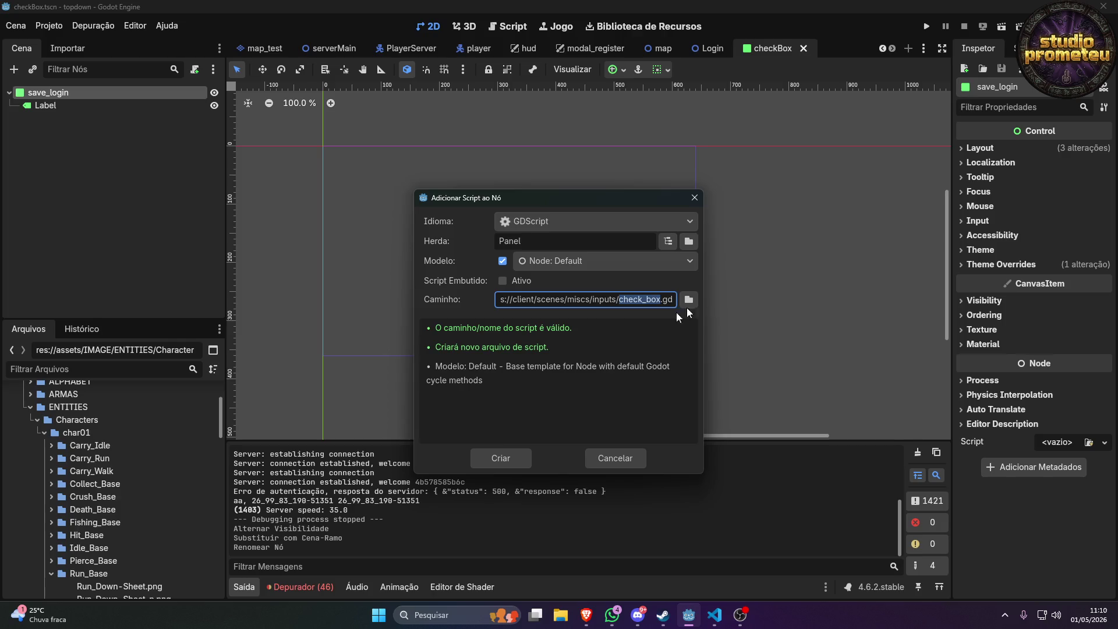
left_click(494, 458)
mouse_move(516, 256)
left_mouse_down()
mouse_move(378, 207)
mouse_move(354, 137)
left_mouse_up()
left_click(447, 106)
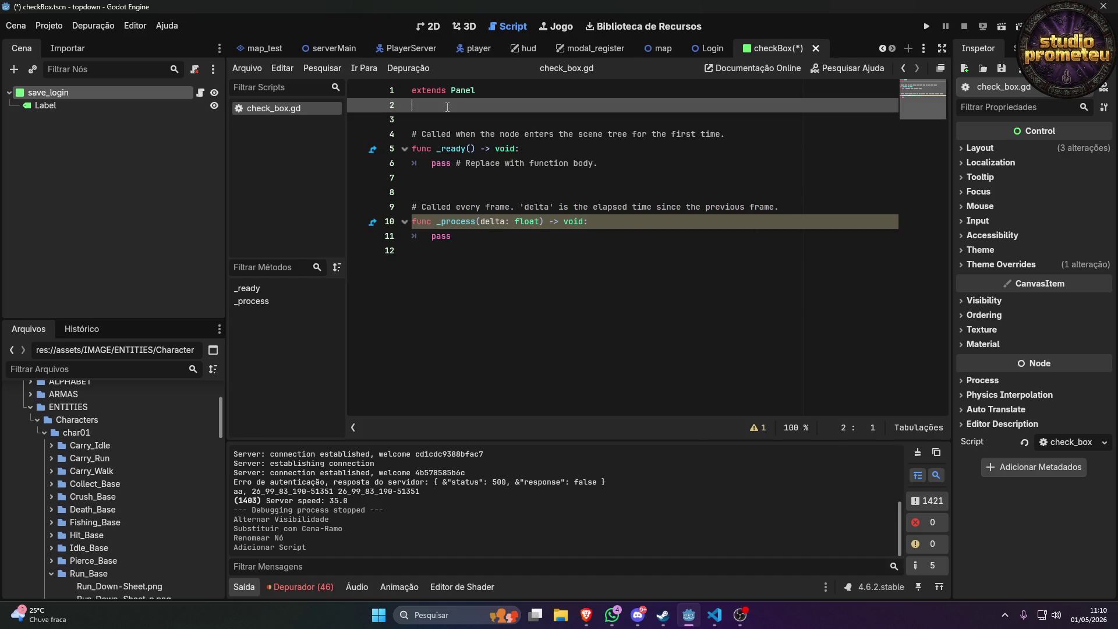
key("Return")
type("var toogle = f")
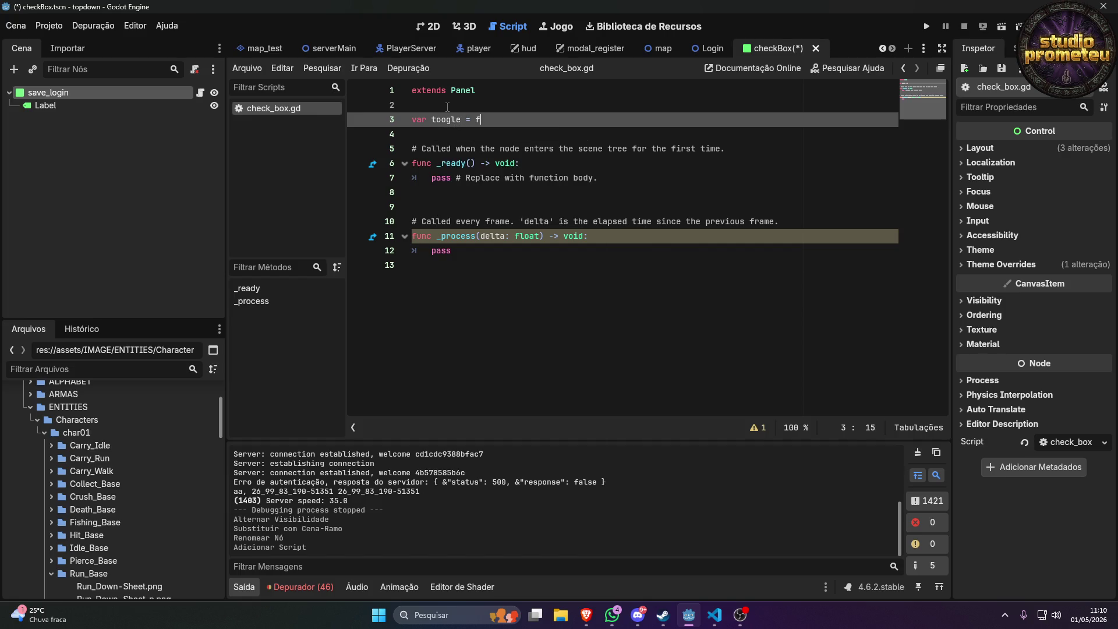
type("alse")
Select template lines in check_box.gd, then type and erase 'sel' on the _ready pass line.
left_click(523, 182)
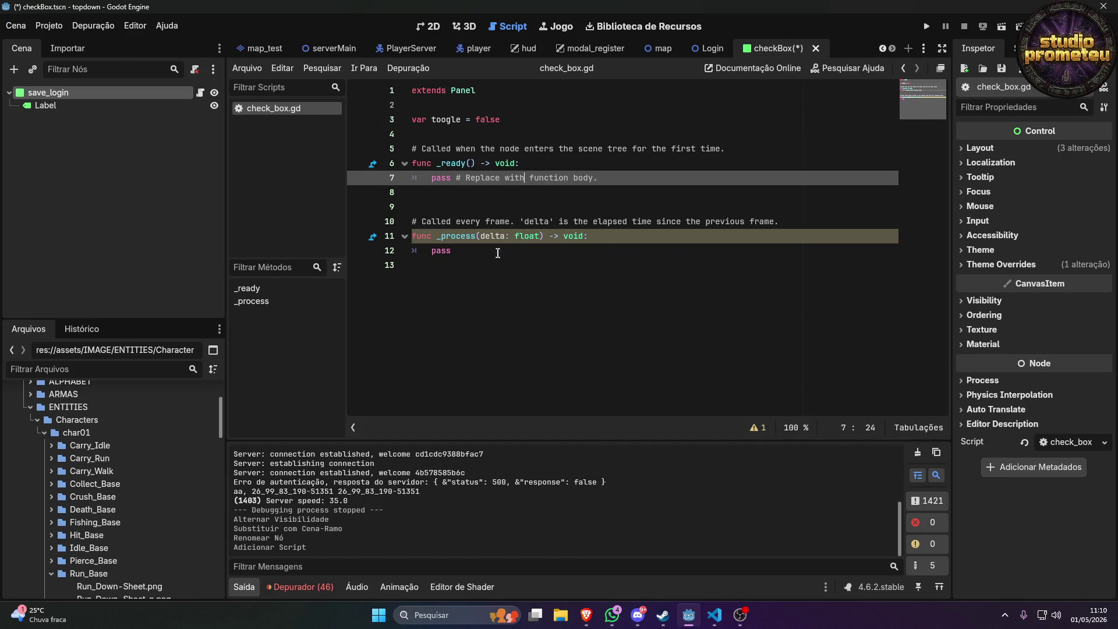
left_click_drag(451, 251, 399, 146)
left_click(594, 222)
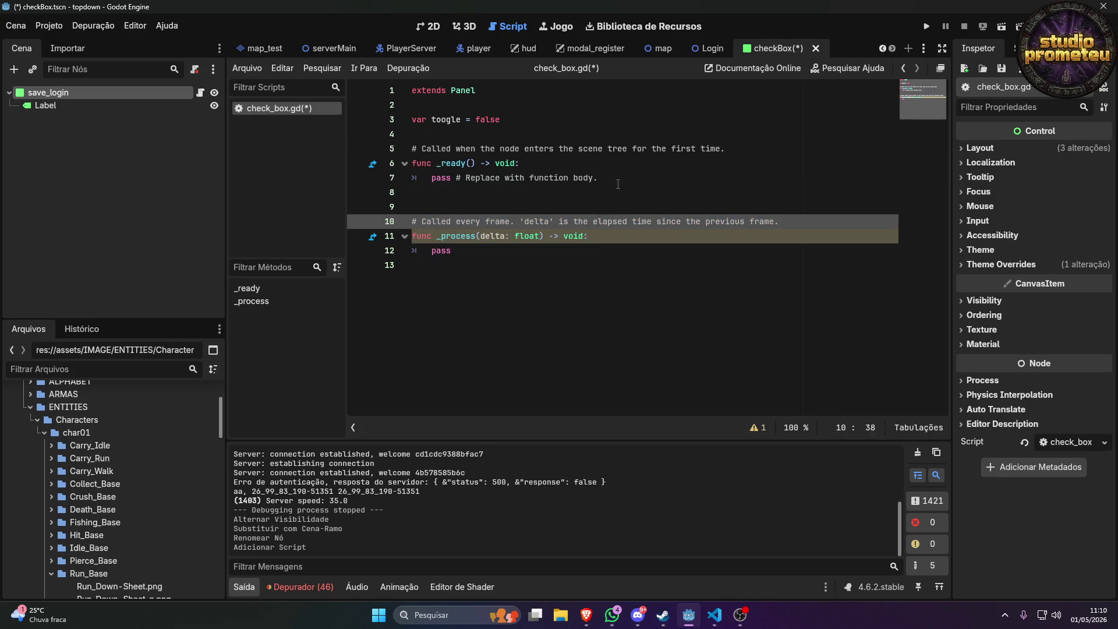
left_click_drag(600, 178, 431, 181)
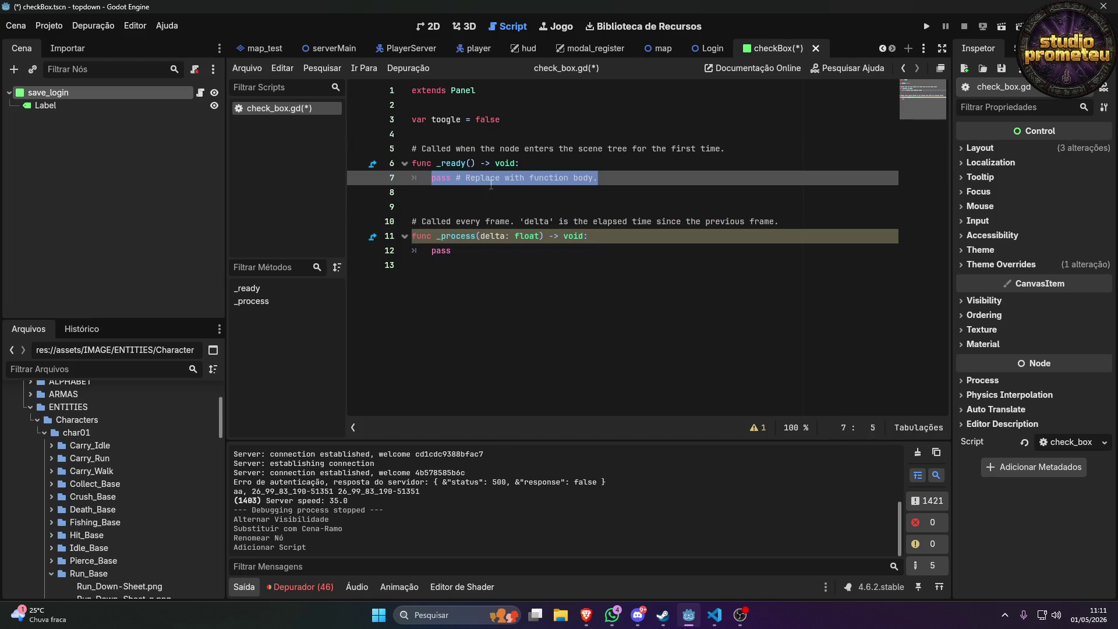
type("sel")
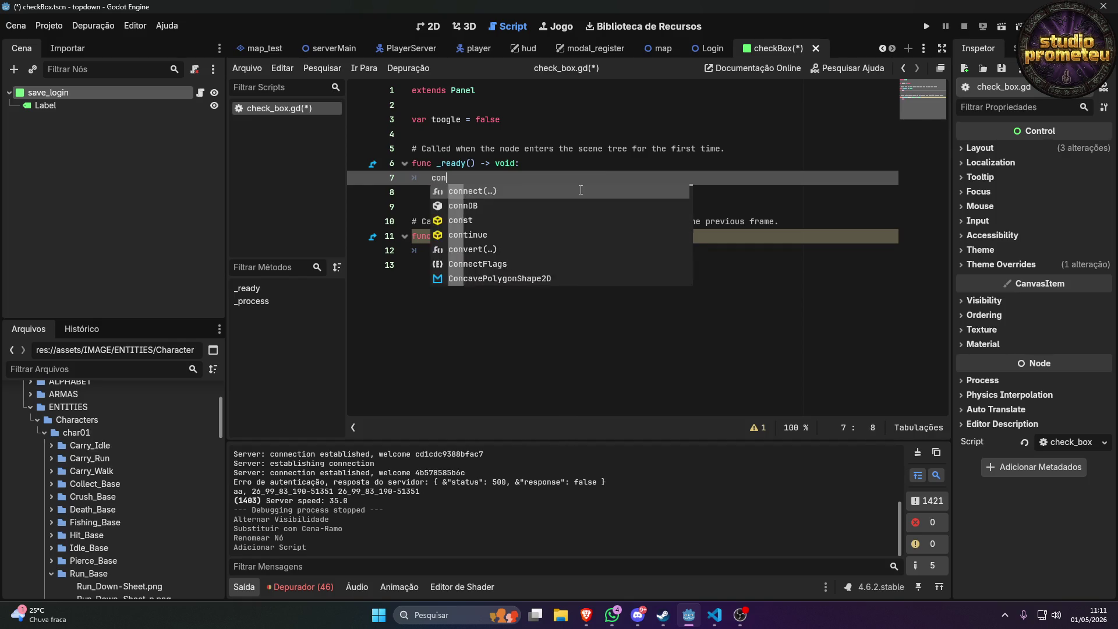
key("BackSpace")
key("BackSpace")
key("BackSpace")
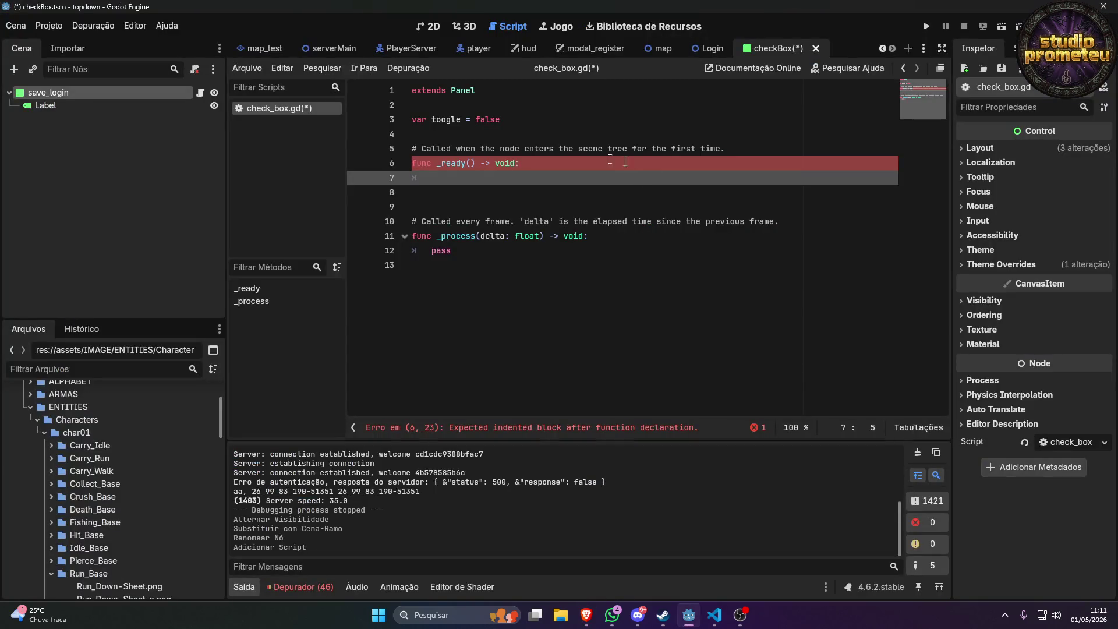
Close check_box.gd from the script list with Fechar, discarding its unsaved edits.
right_click(306, 111)
left_click(335, 151)
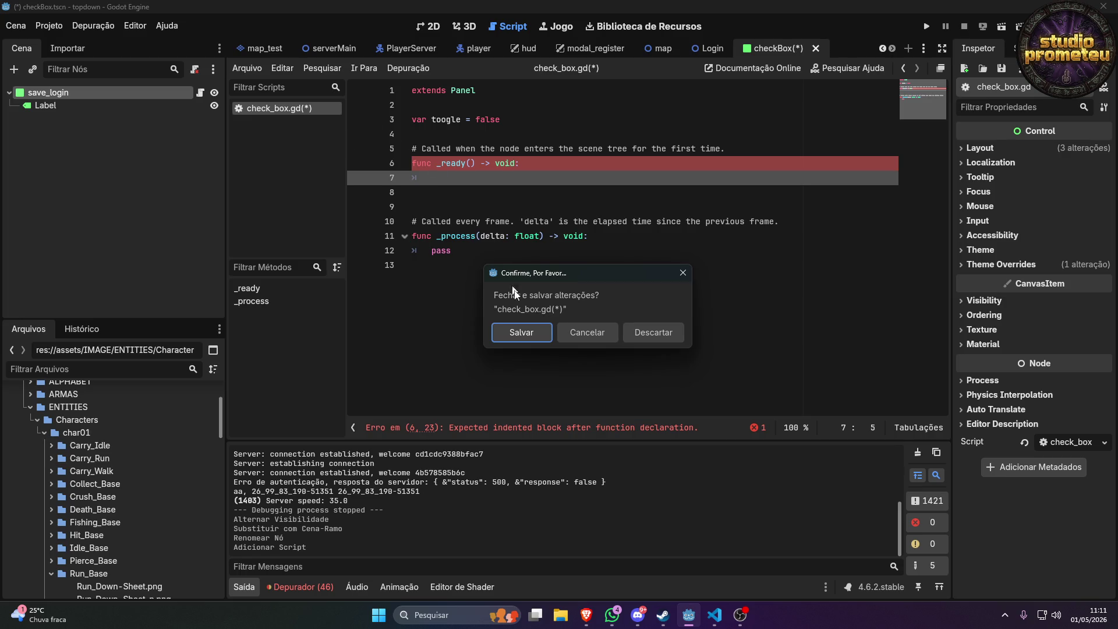
left_click(652, 333)
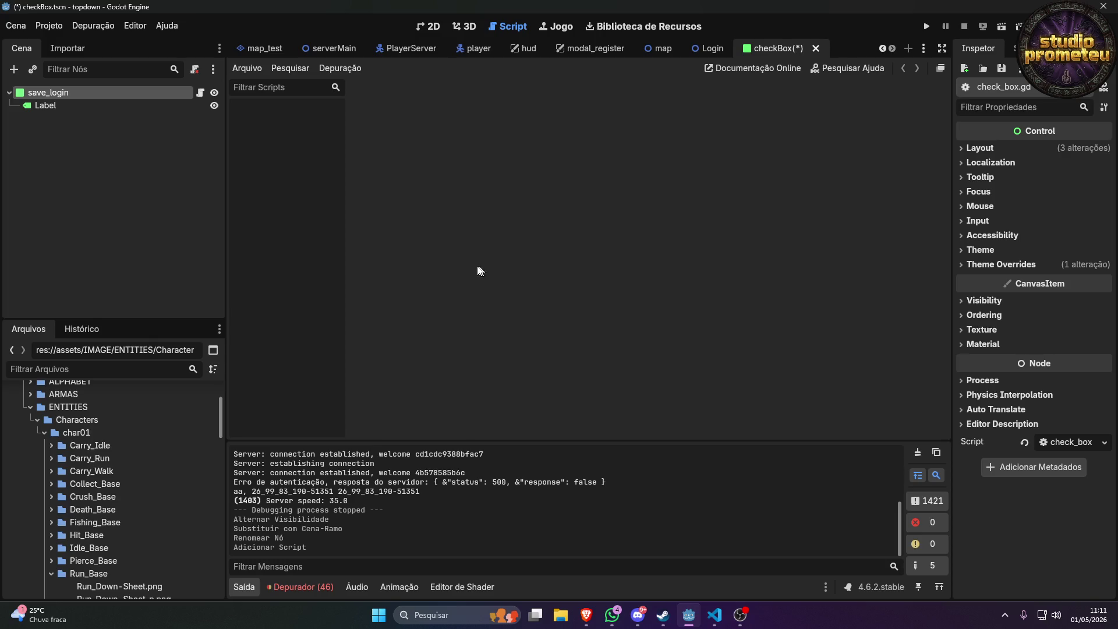
Switch to the 2D view, reopen save_login's check_box.gd and bring up its script list options.
left_click(349, 67)
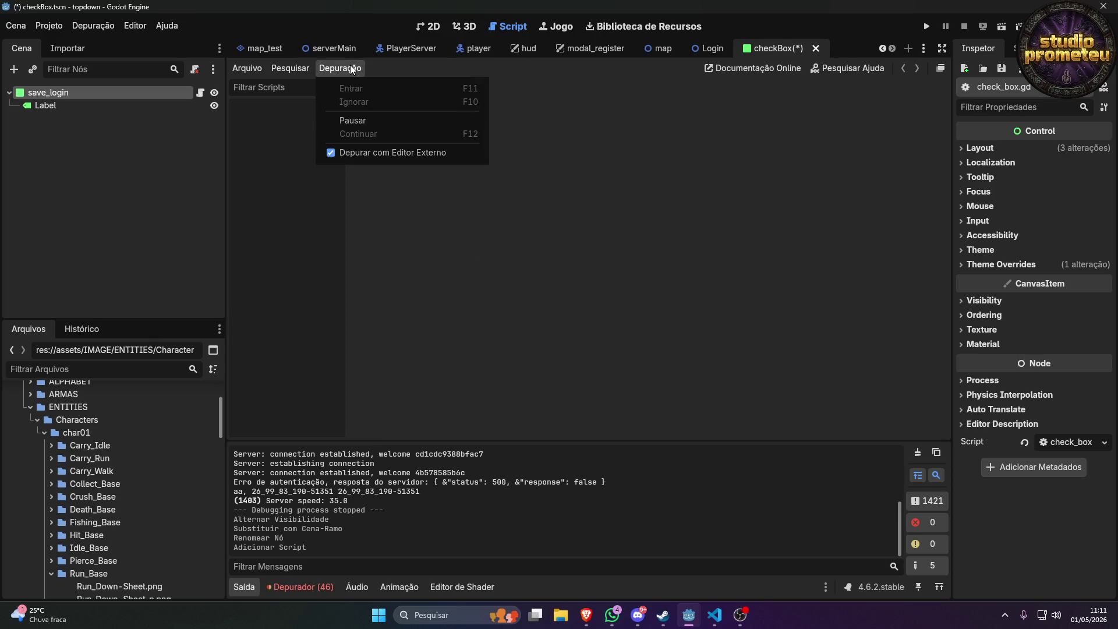
left_click(340, 69)
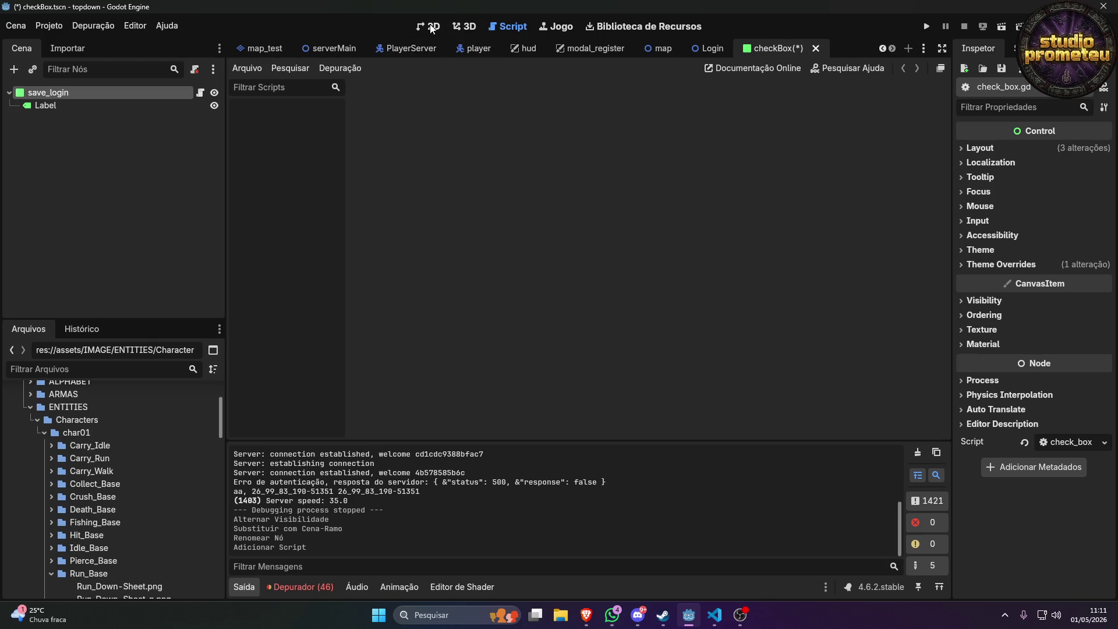
left_click(431, 28)
left_click(203, 92)
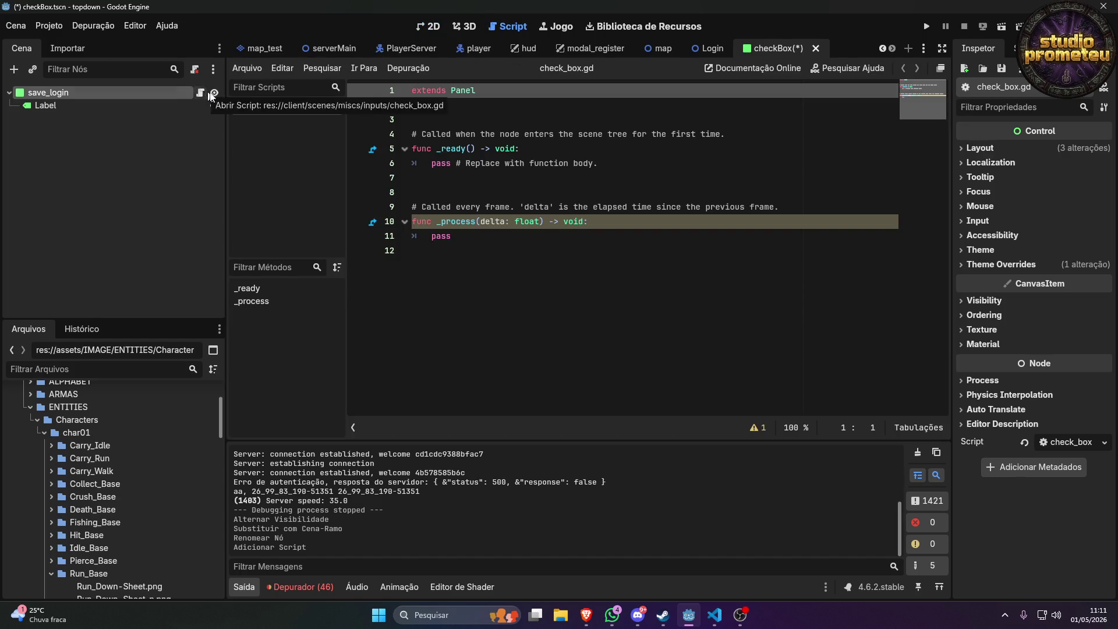
right_click(300, 109)
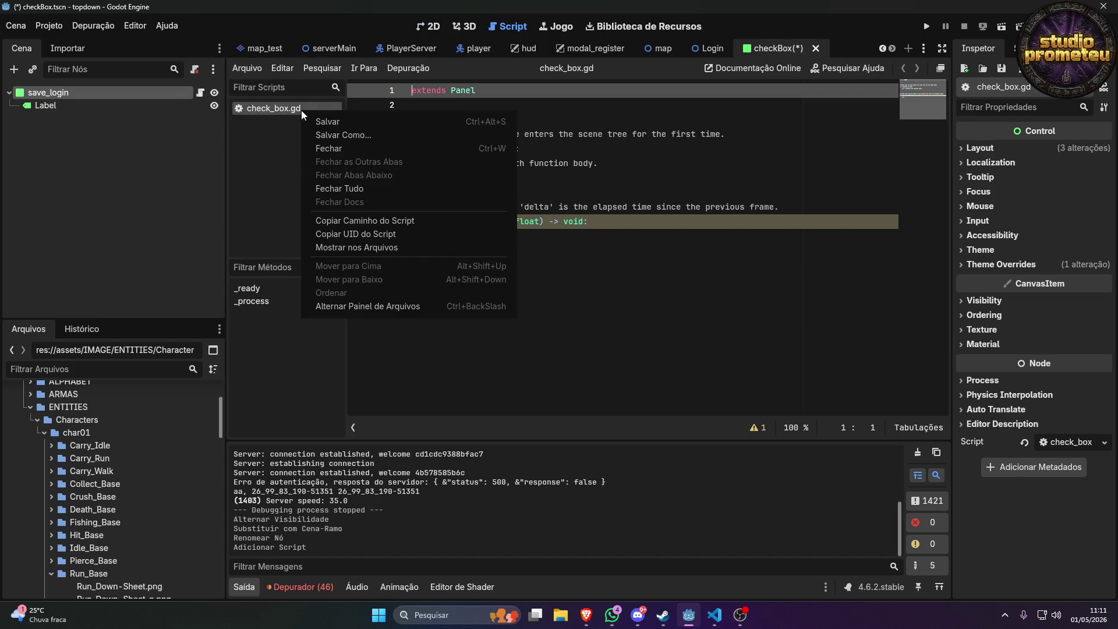
left_click(125, 24)
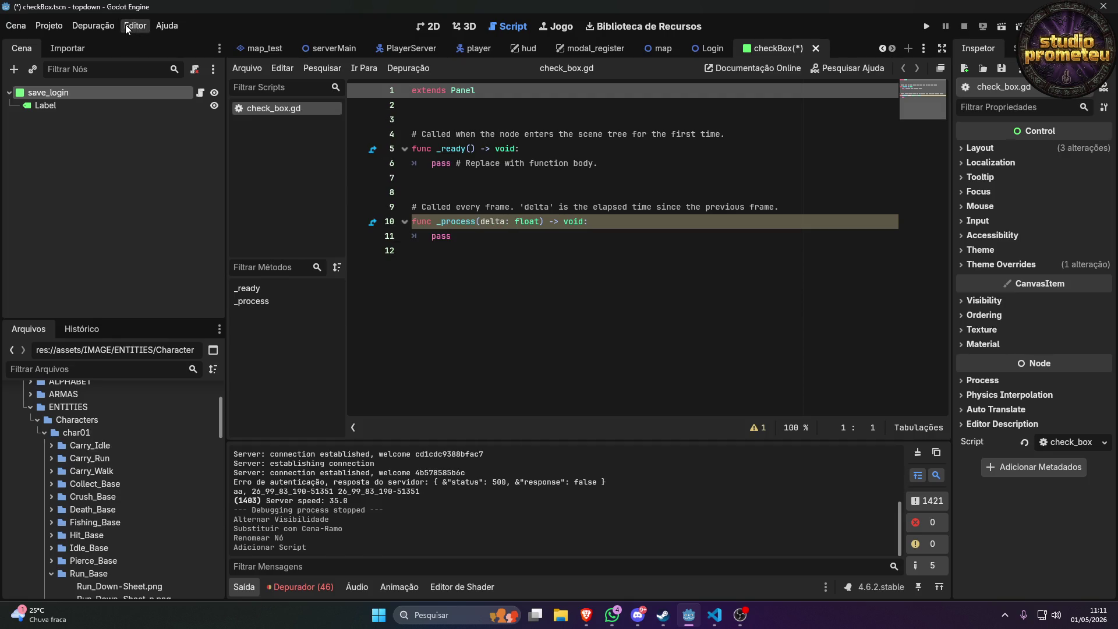
right_click(289, 108)
Close check_box.gd and open Editor > Configurações do Editor.
left_click(330, 141)
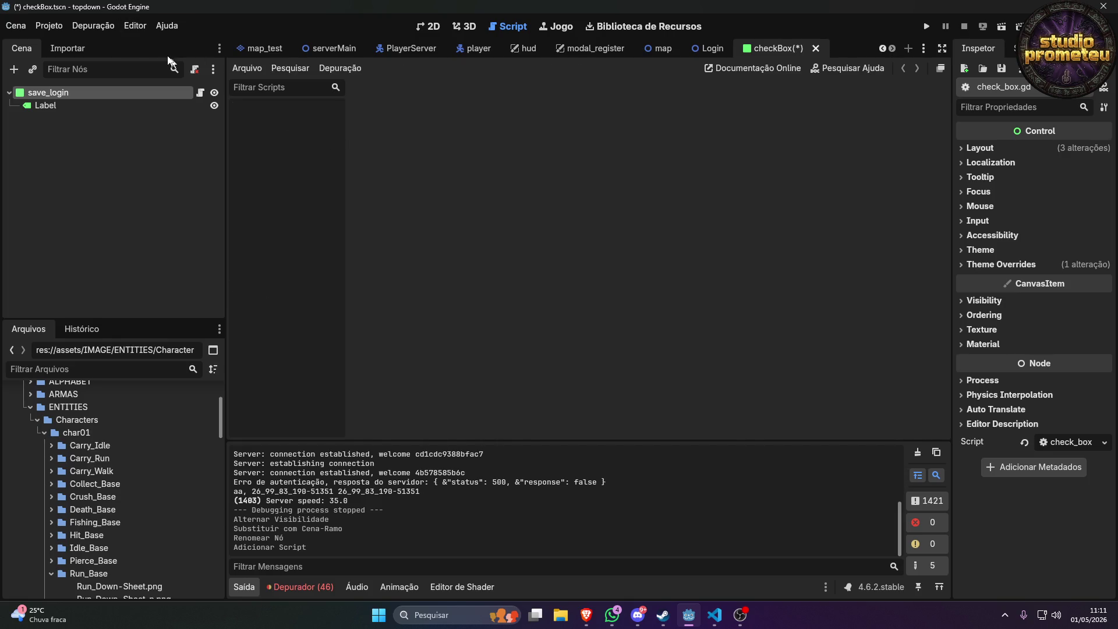
left_click(130, 29)
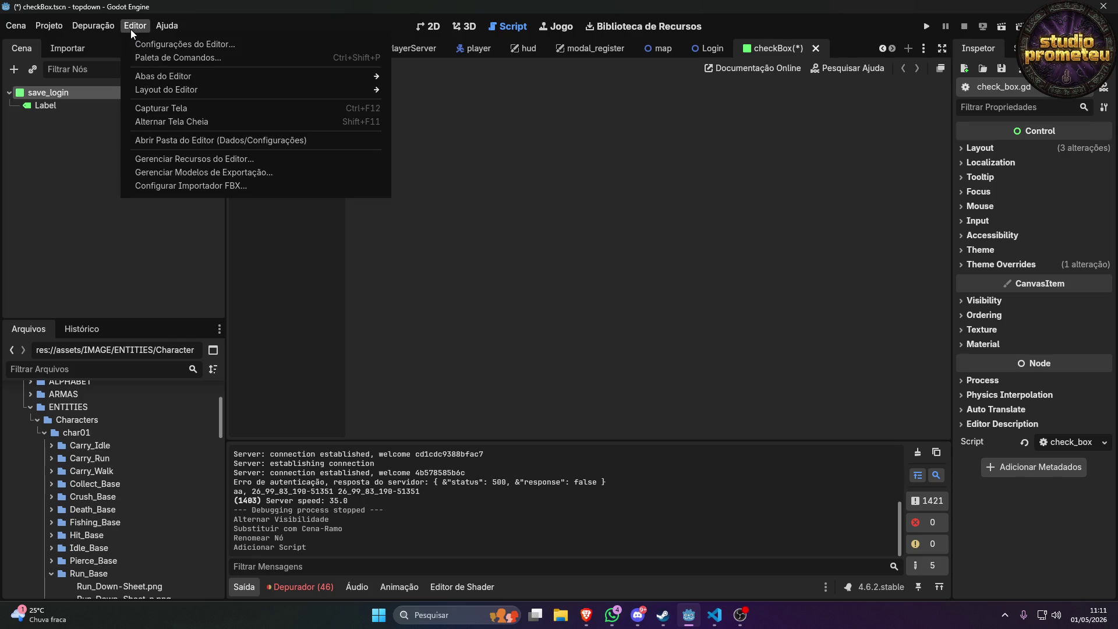
left_click(177, 43)
Filter settings by 'exter' and tick Utilizar Editor Externo under Editor de Texto > Externo.
scroll(372, 283, "down", 5)
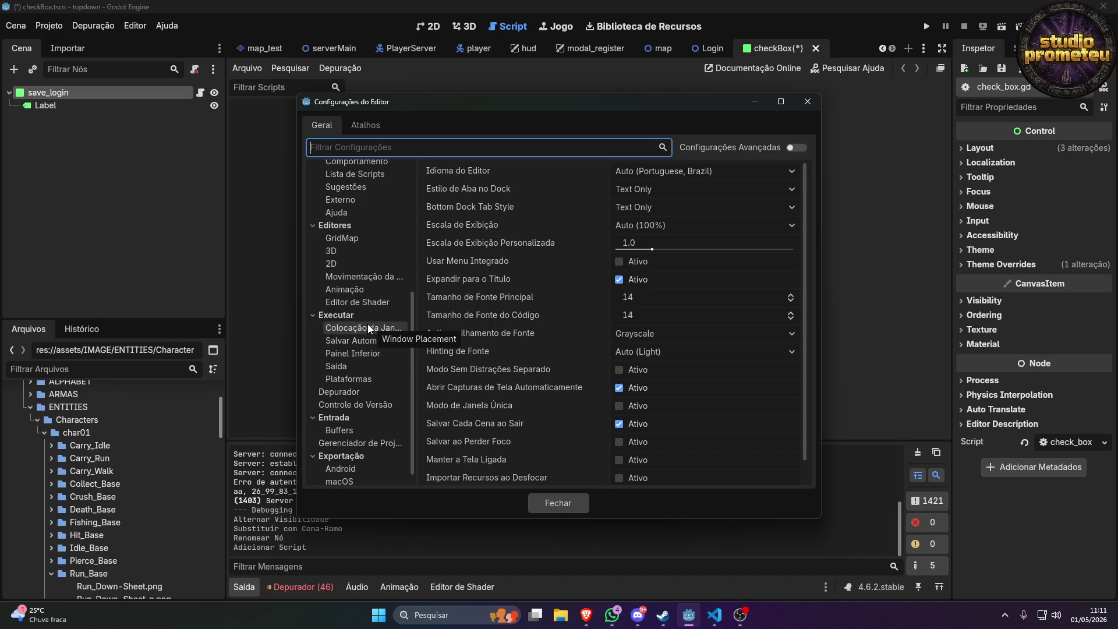
scroll(368, 328, "down", 1)
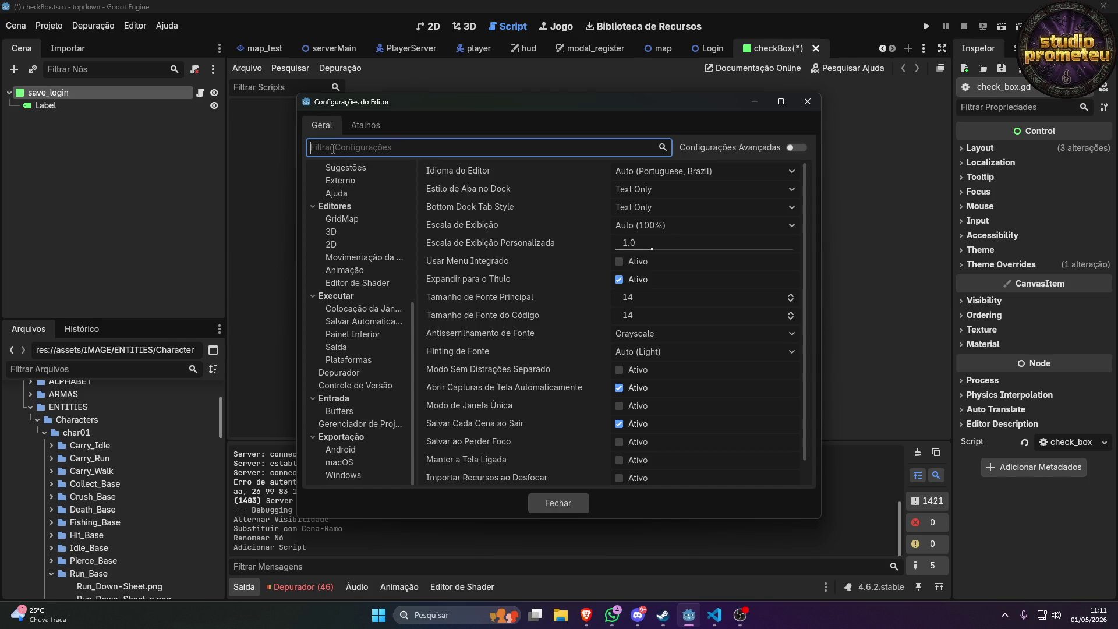
type("exter")
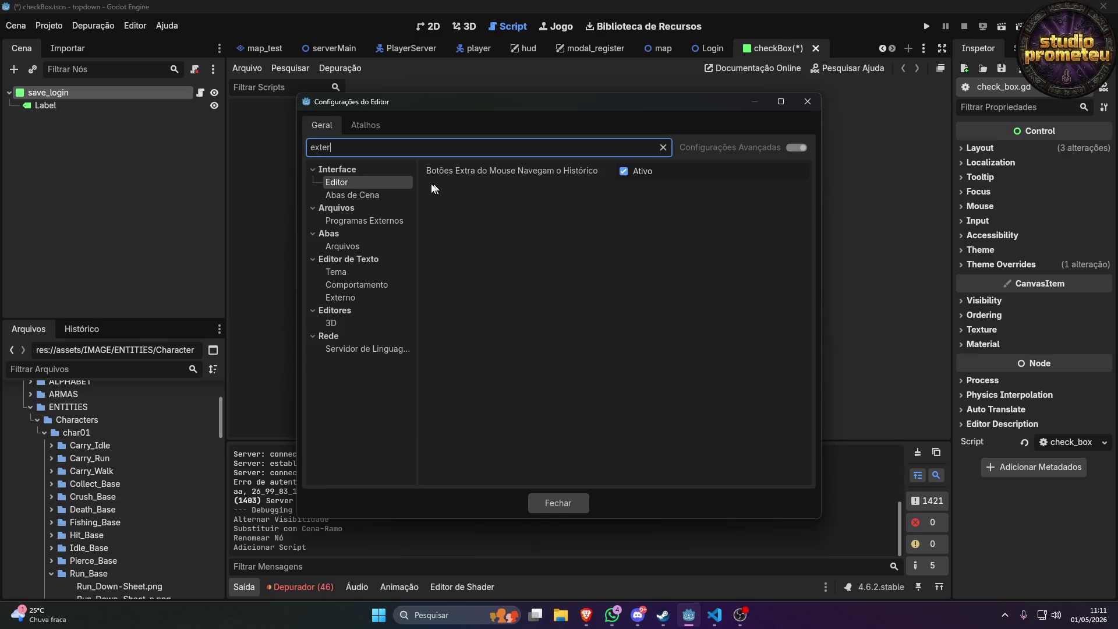
left_click(379, 225)
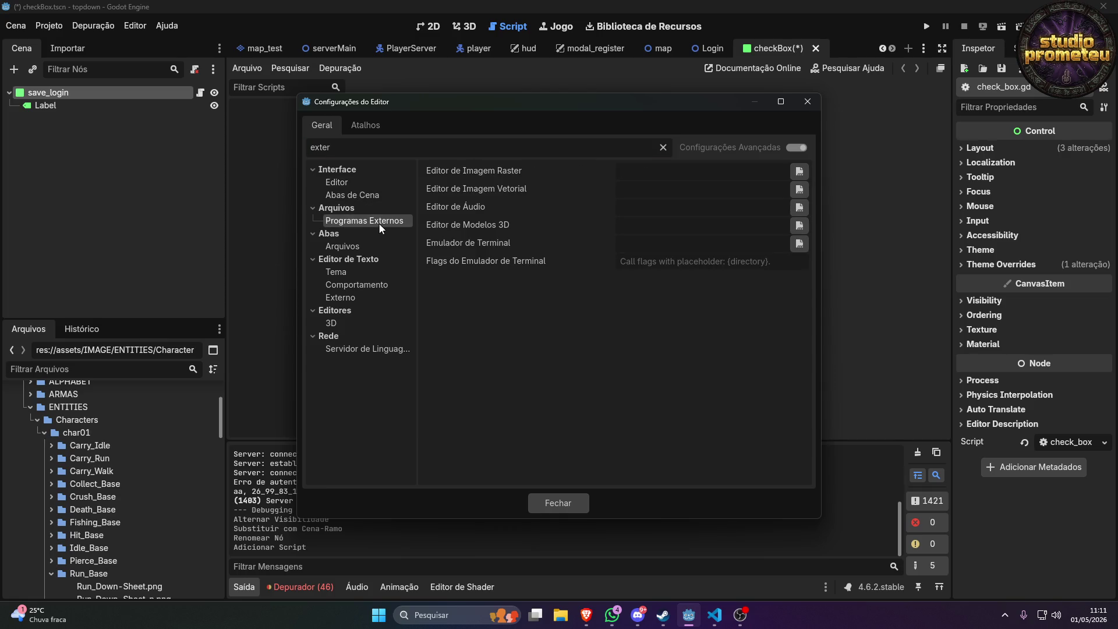
left_click(365, 245)
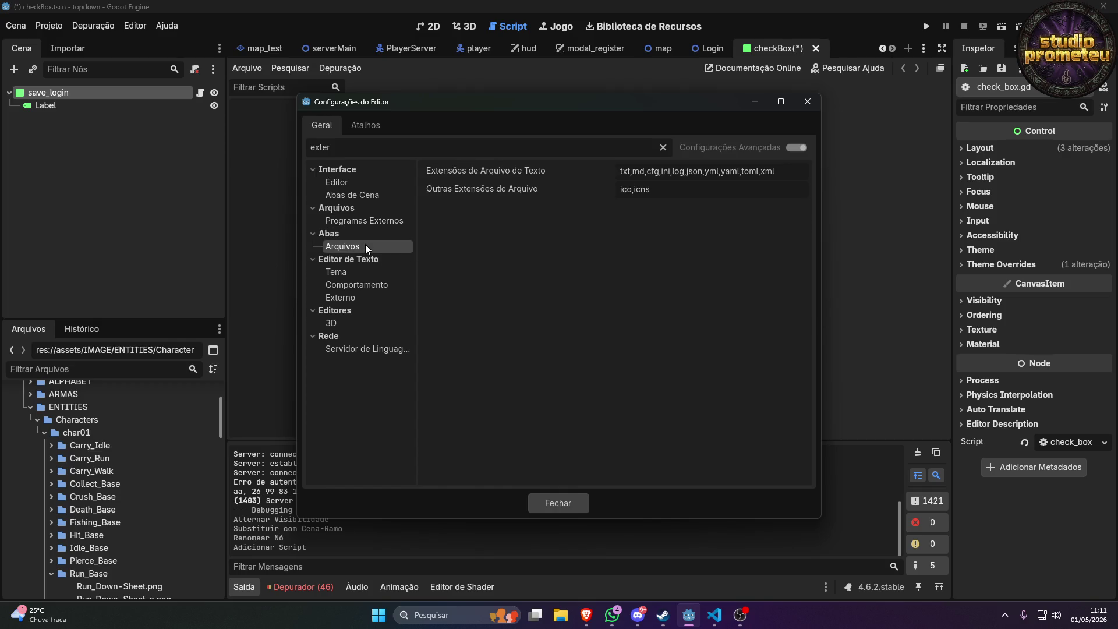
left_click(360, 273)
left_click(362, 285)
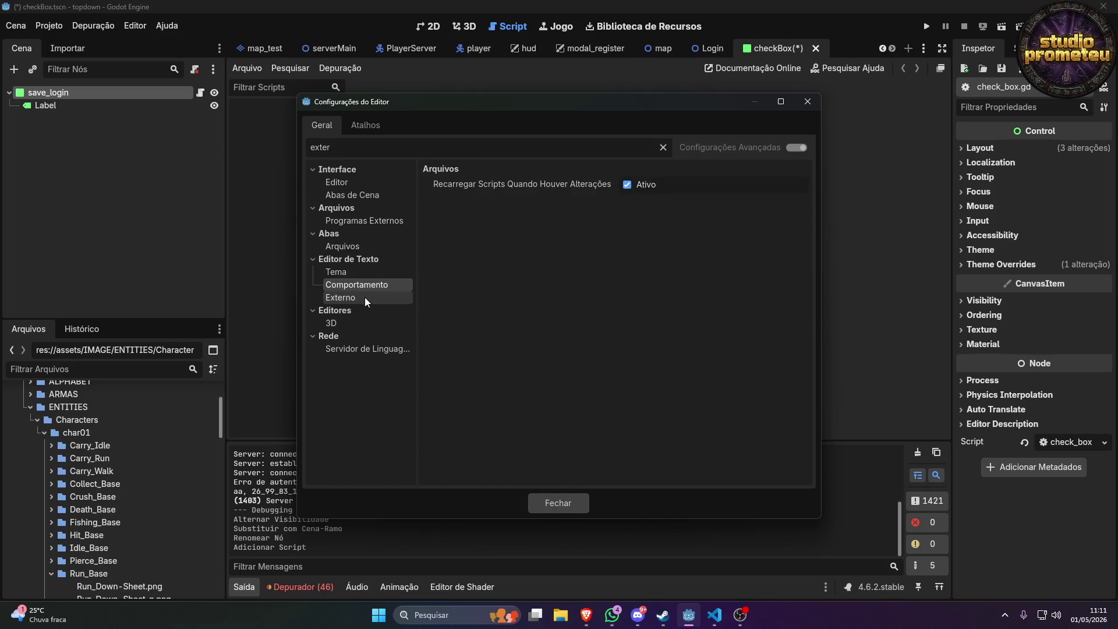
left_click(365, 299)
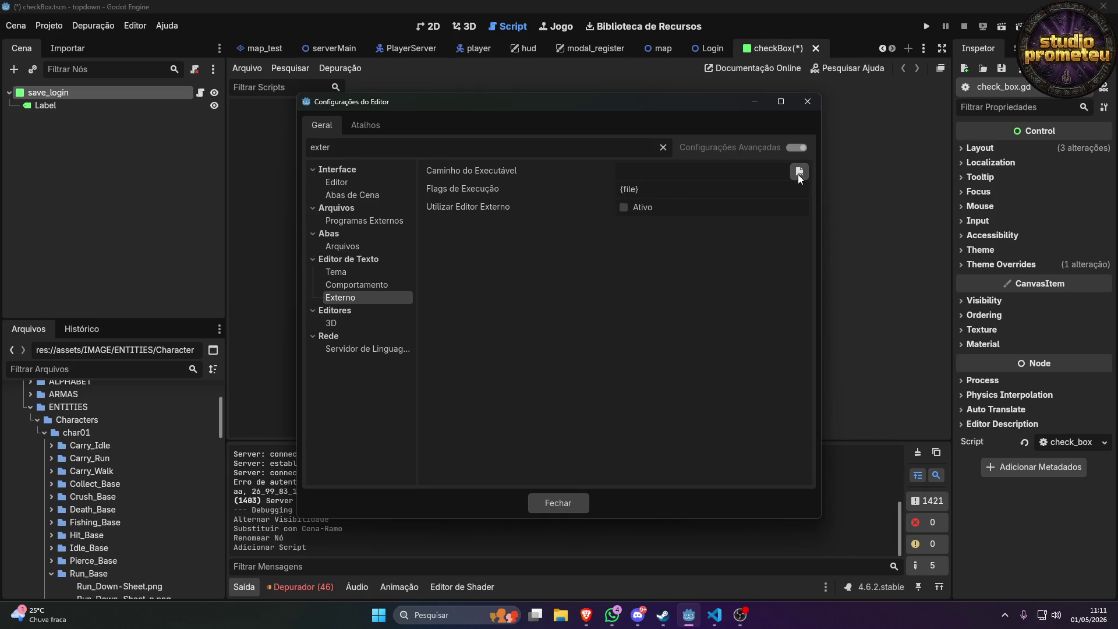
left_click(625, 208)
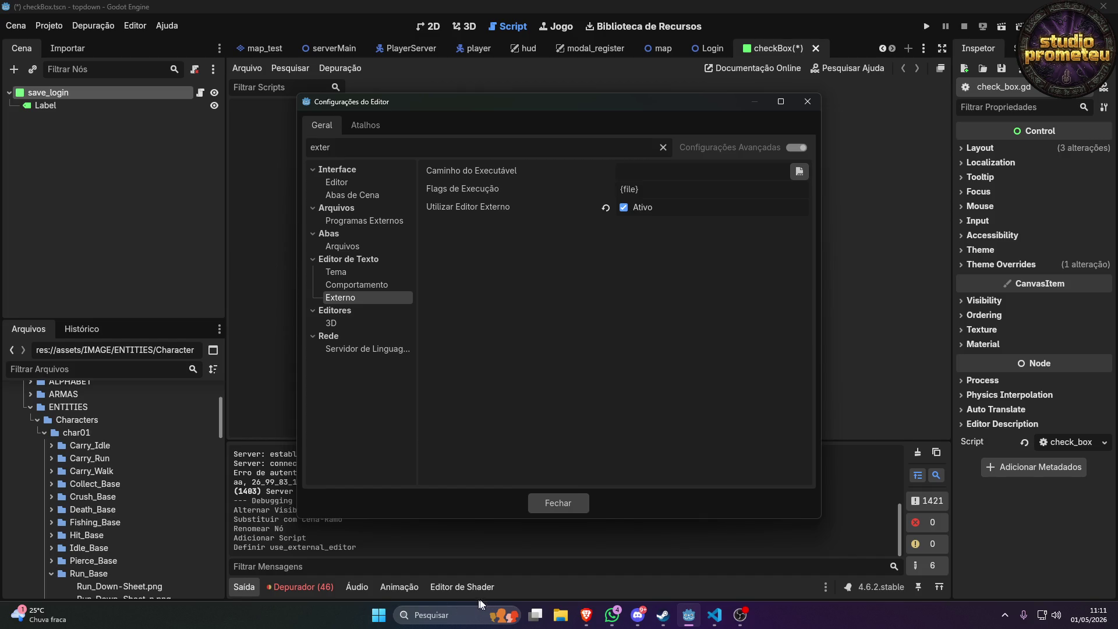
Open the VS Code desktop shortcut's file location in File Explorer with Abrir local do arquivo.
left_click(558, 618)
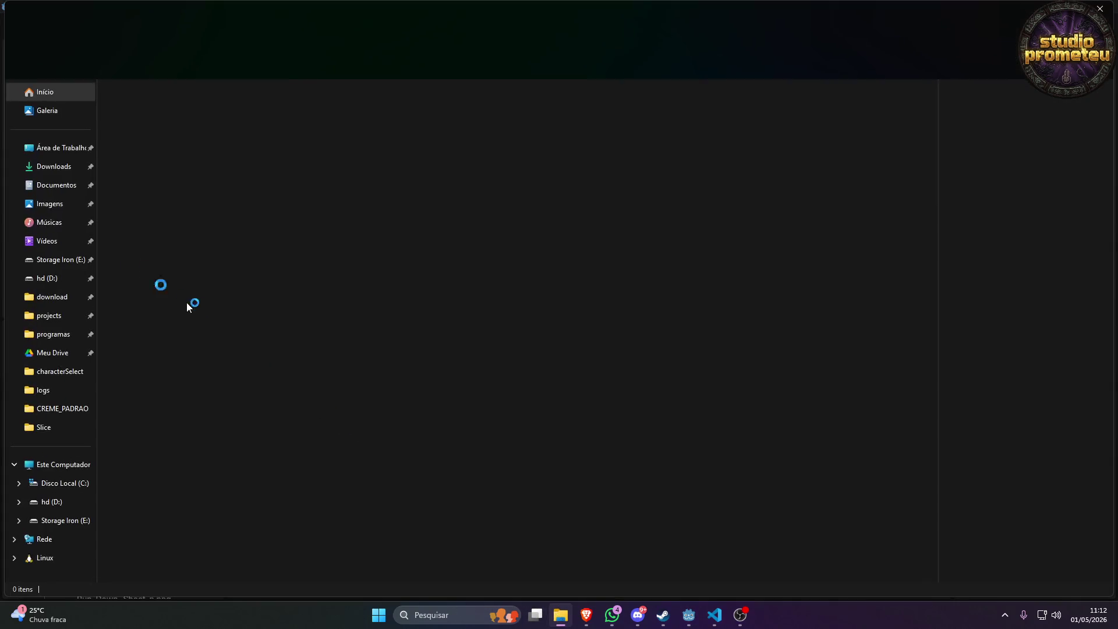
left_click(69, 149)
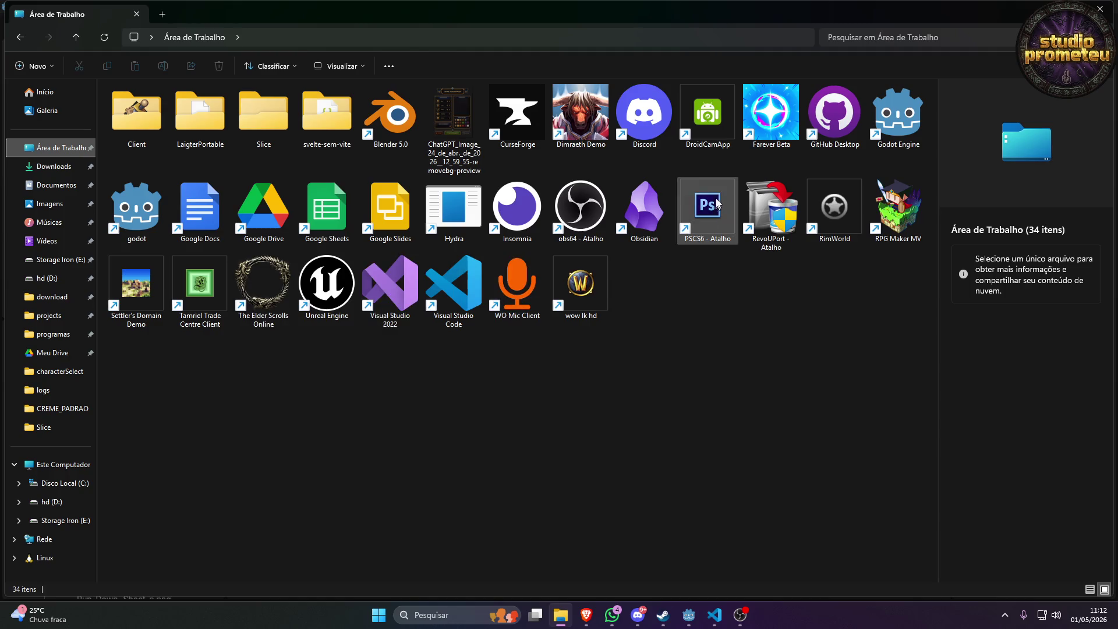
right_click(470, 290)
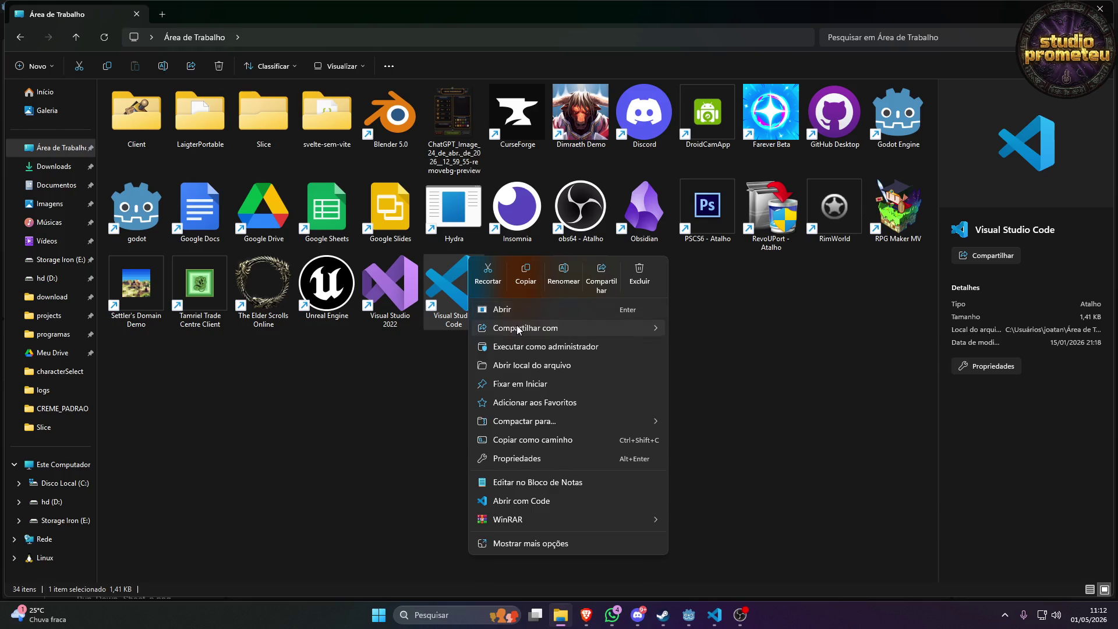
mouse_move(518, 329)
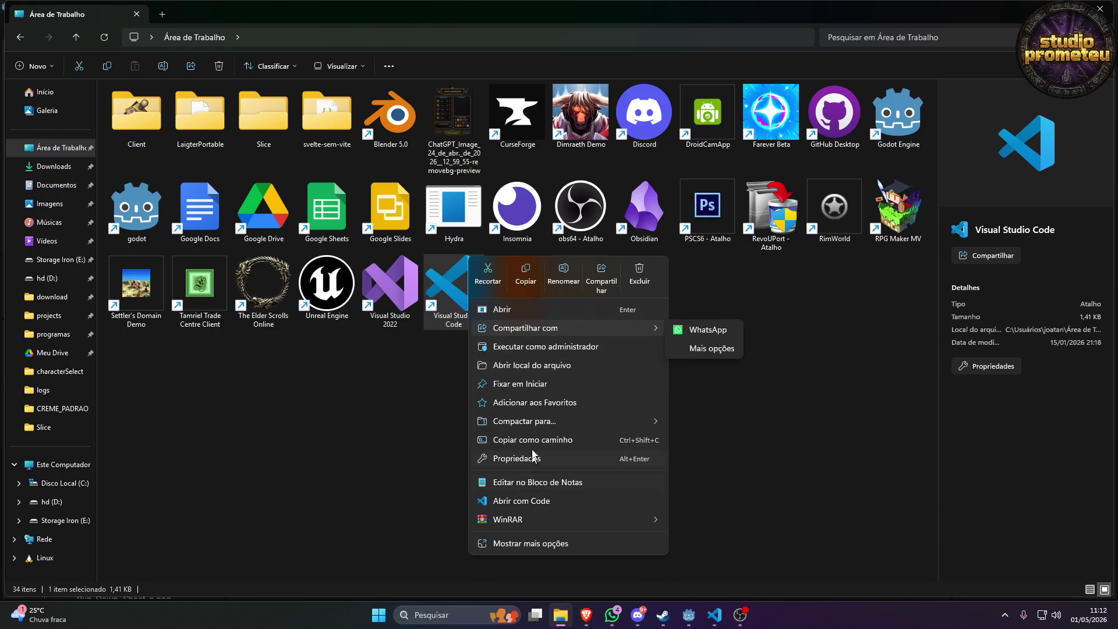
left_click(541, 372)
Copy the Microsoft VS Code install folder path and bring Godot's Editor Settings back.
left_click(523, 38)
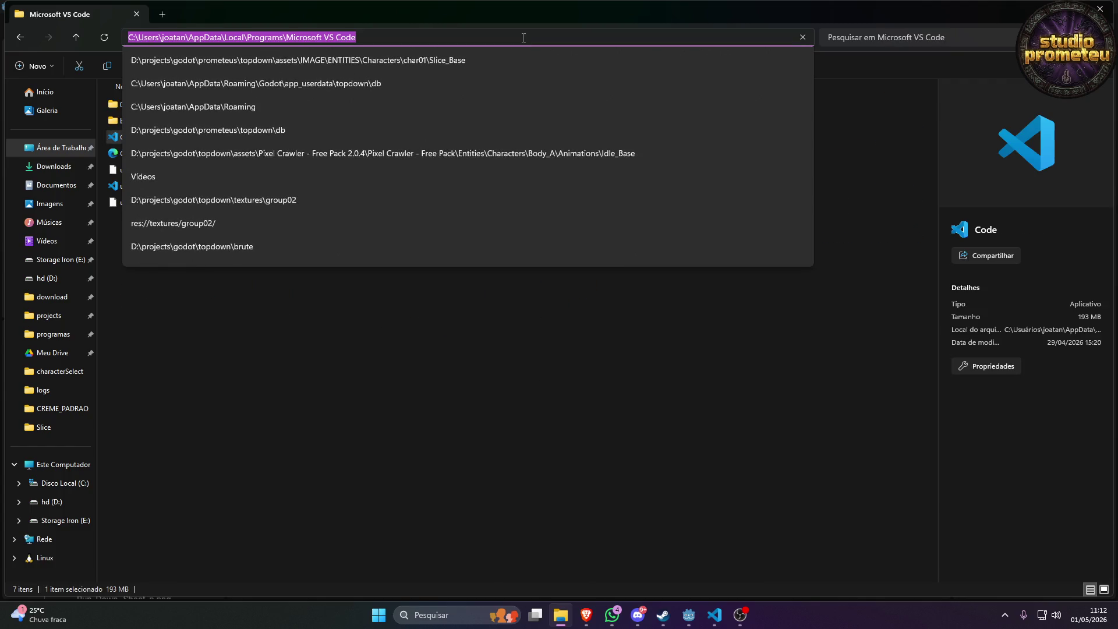
key("Escape")
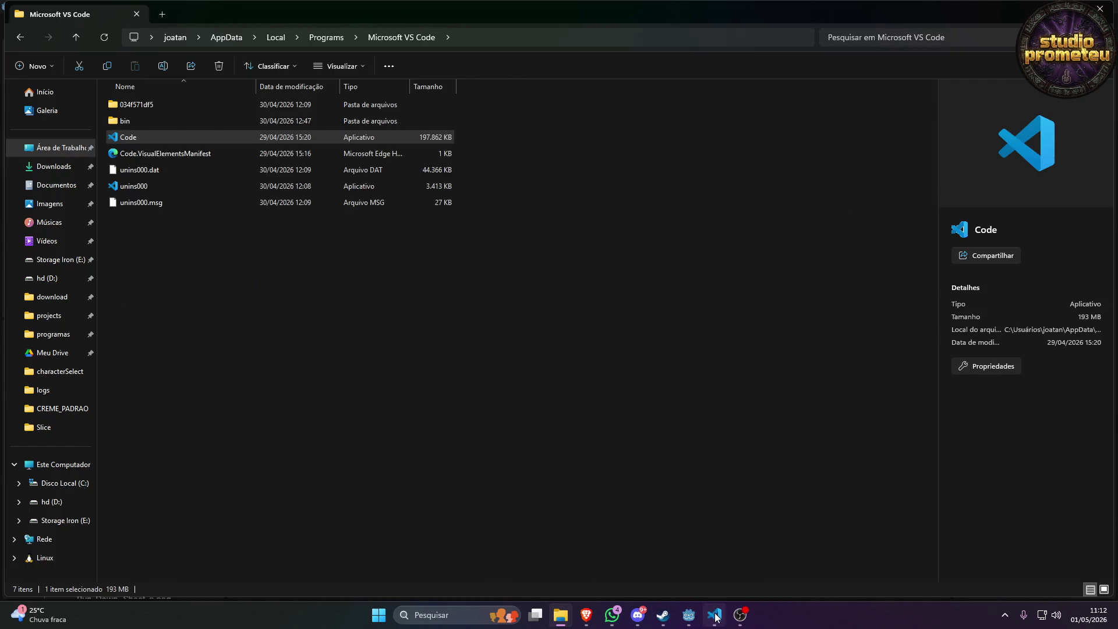
left_click(714, 614)
left_click(688, 614)
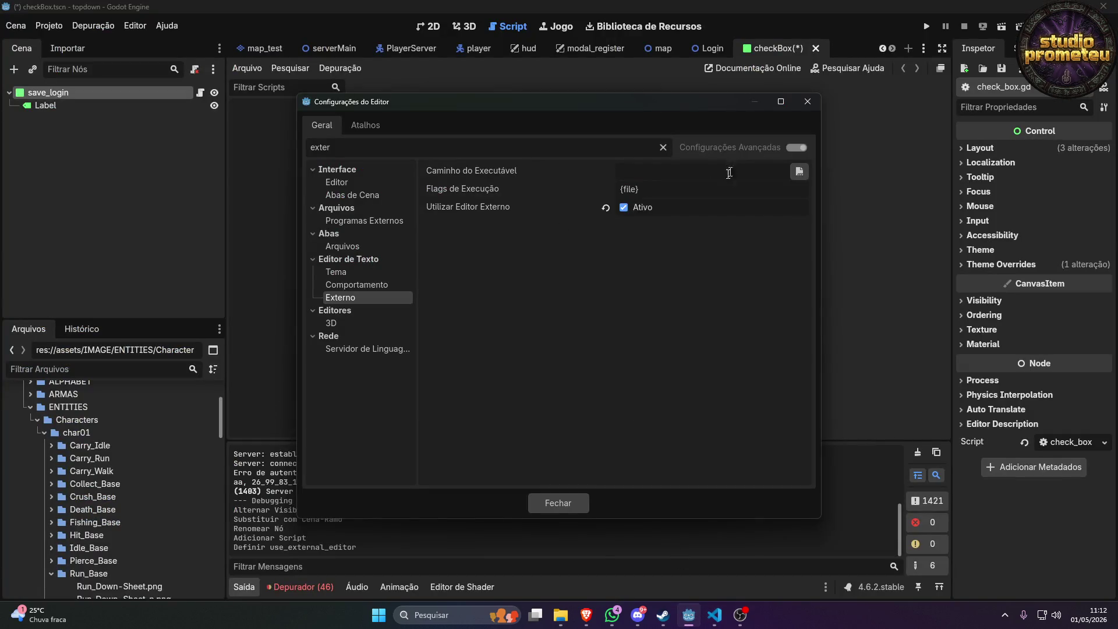
Set Caminho do Executável to Code.exe in the Microsoft VS Code folder.
key("ctrl+v")
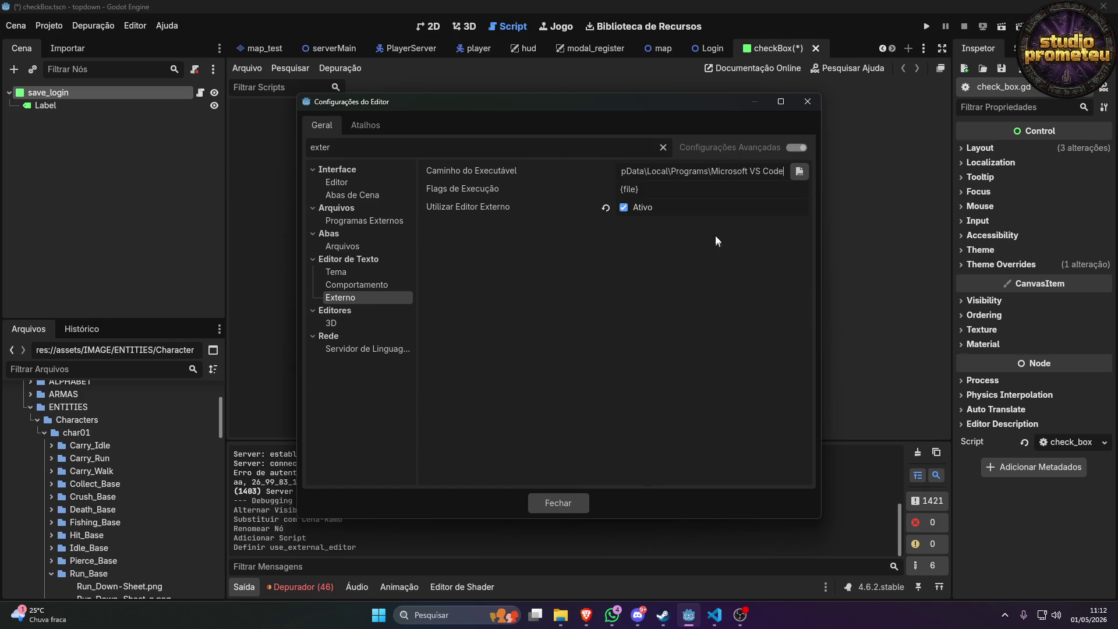
left_click(797, 170)
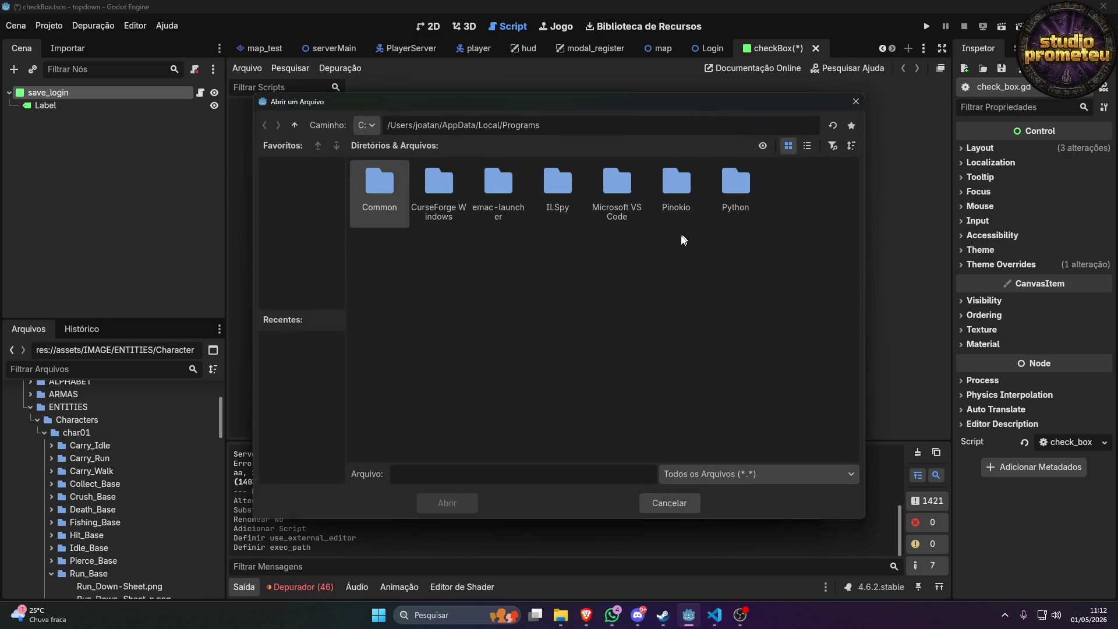
triple_click(578, 122)
type("C:\\Users\\joatan\\AppData\\Local\\Programs\\Microsoft VS Code")
key("Return")
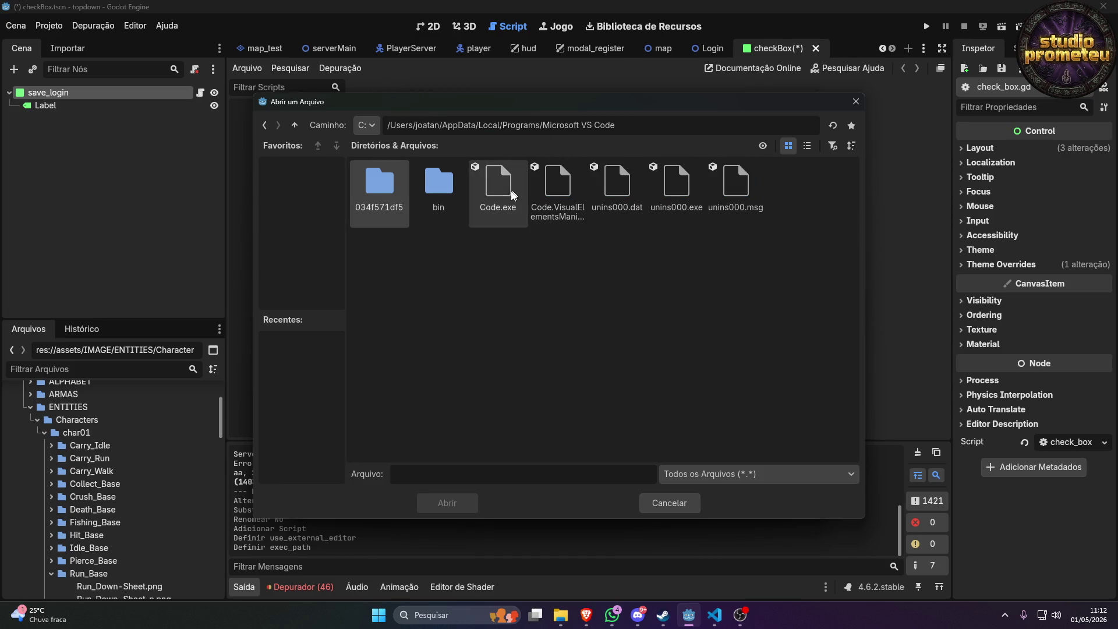
double_click(508, 196)
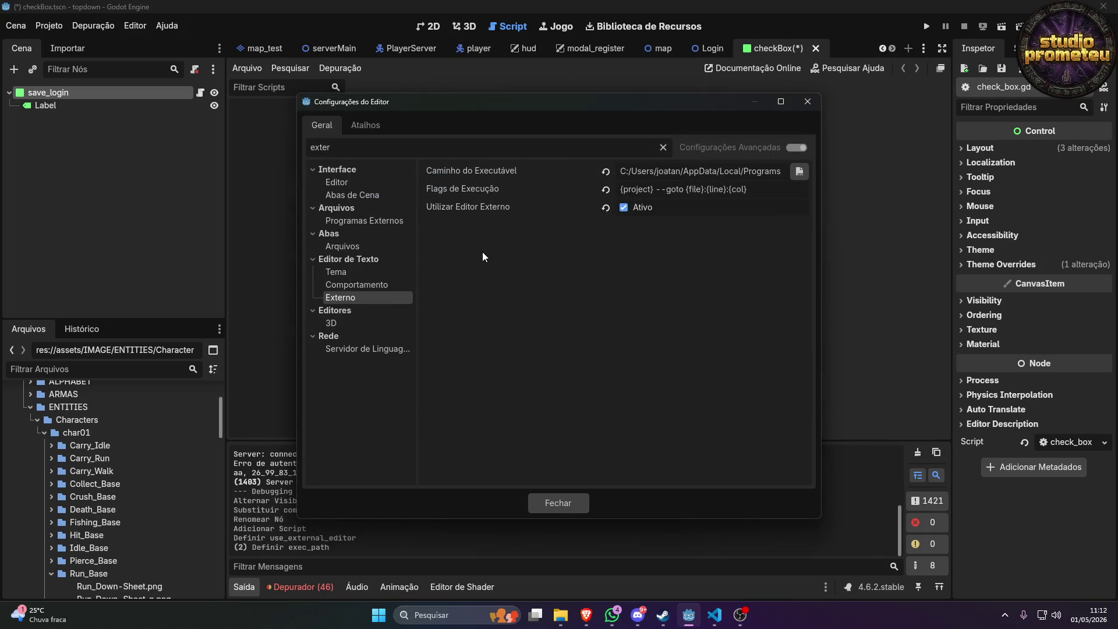
Close Editor Settings, check the Depuração menu, and show the checkBox scene in 2D.
left_click(562, 503)
left_click(343, 69)
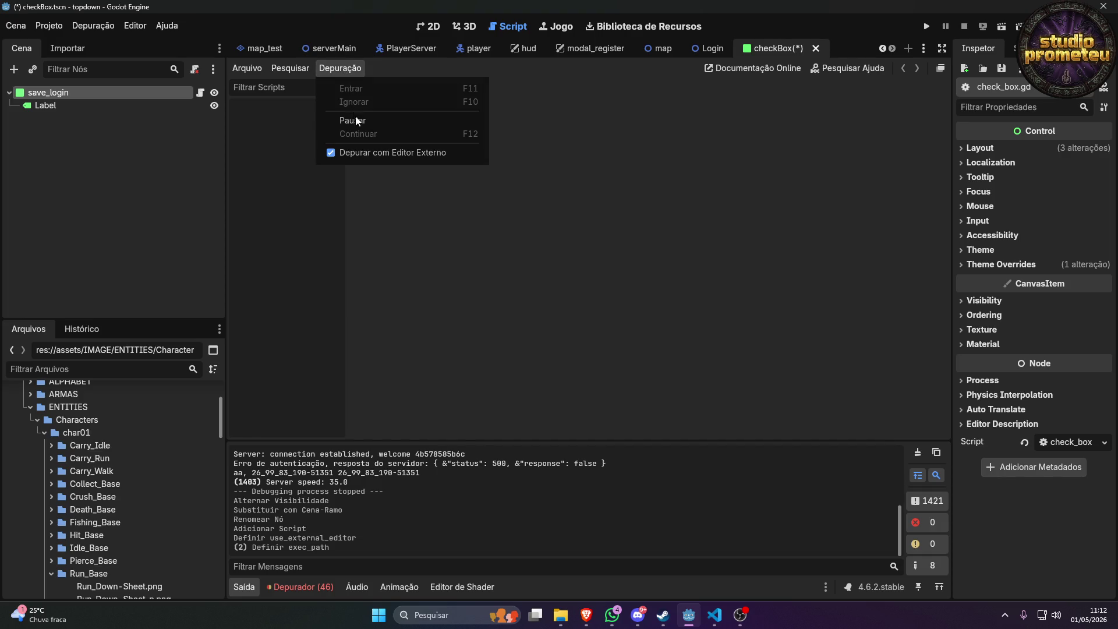
left_click(365, 150)
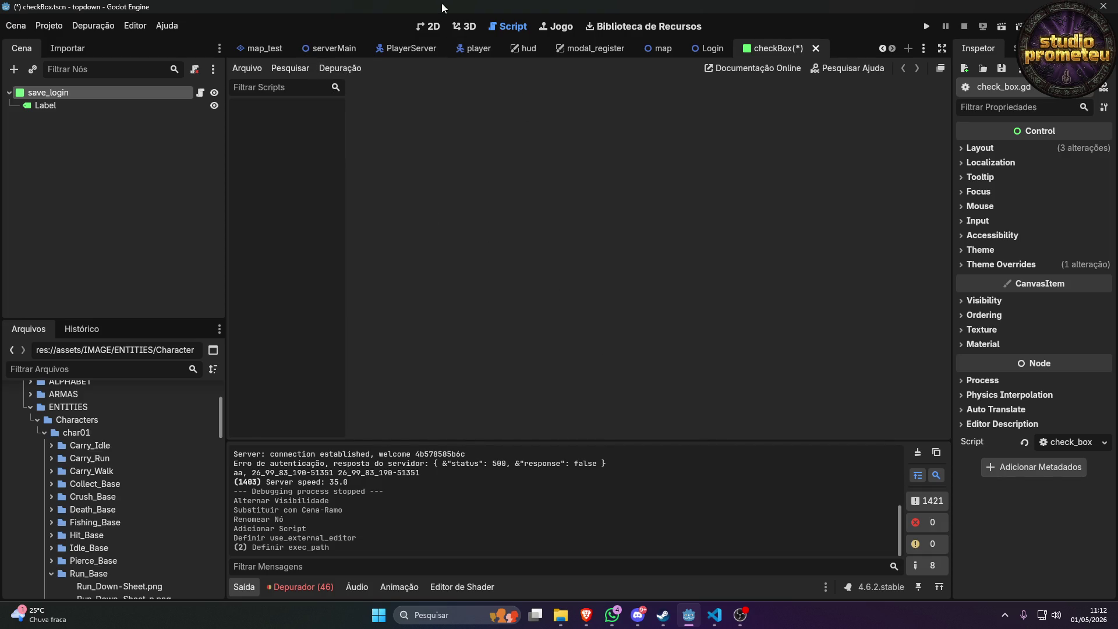
left_click(433, 27)
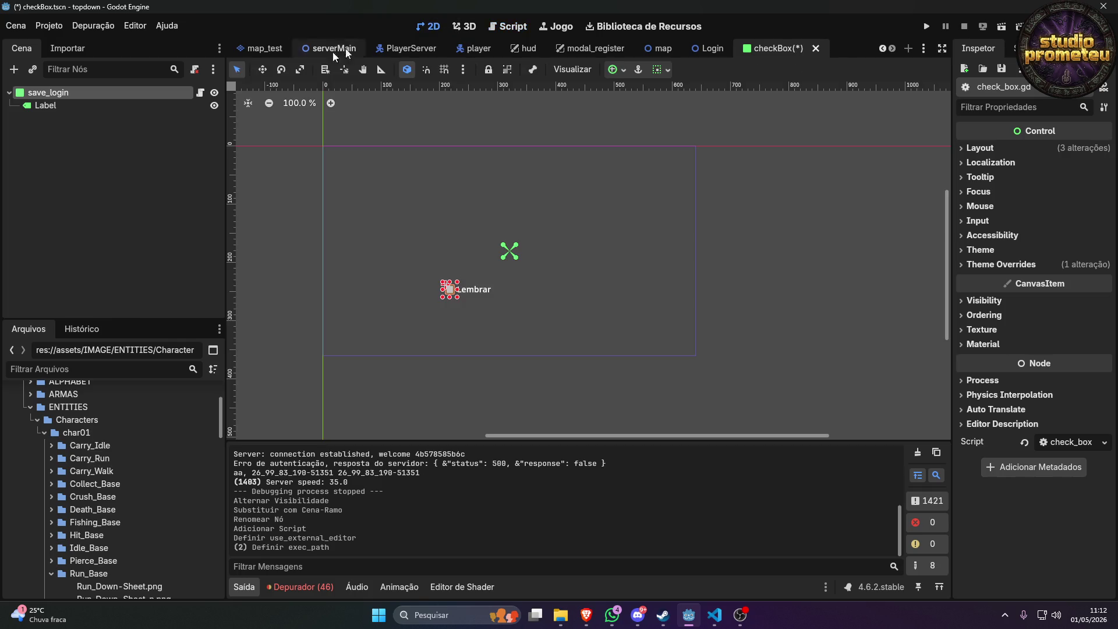
Open check_box.gd in VS Code, dismiss the language server notification, and select the template code.
left_click(200, 93)
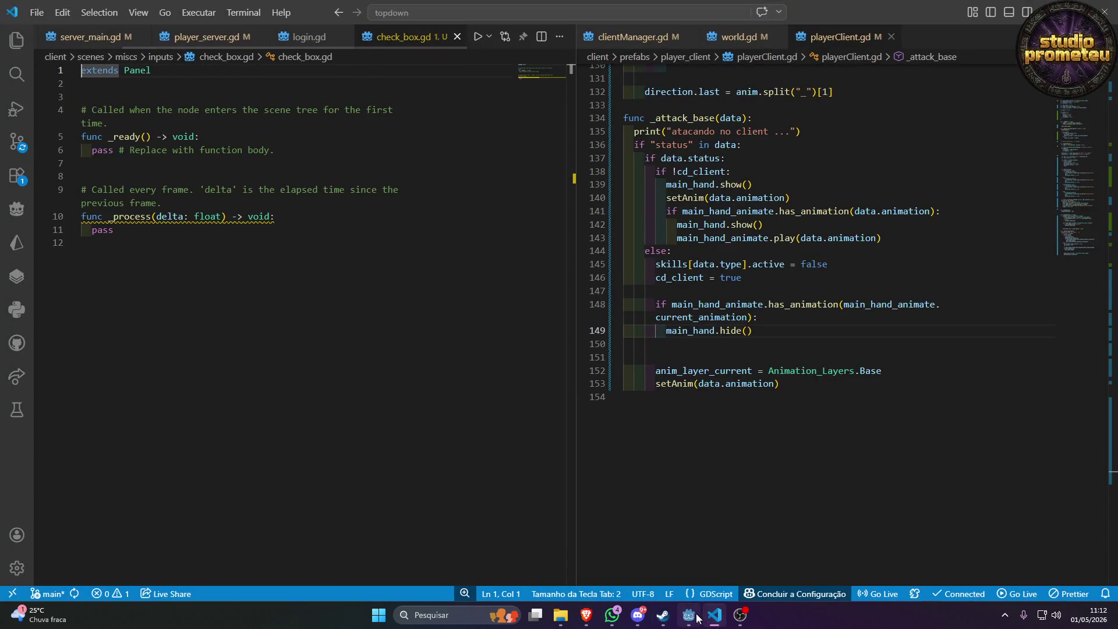
mouse_move(694, 609)
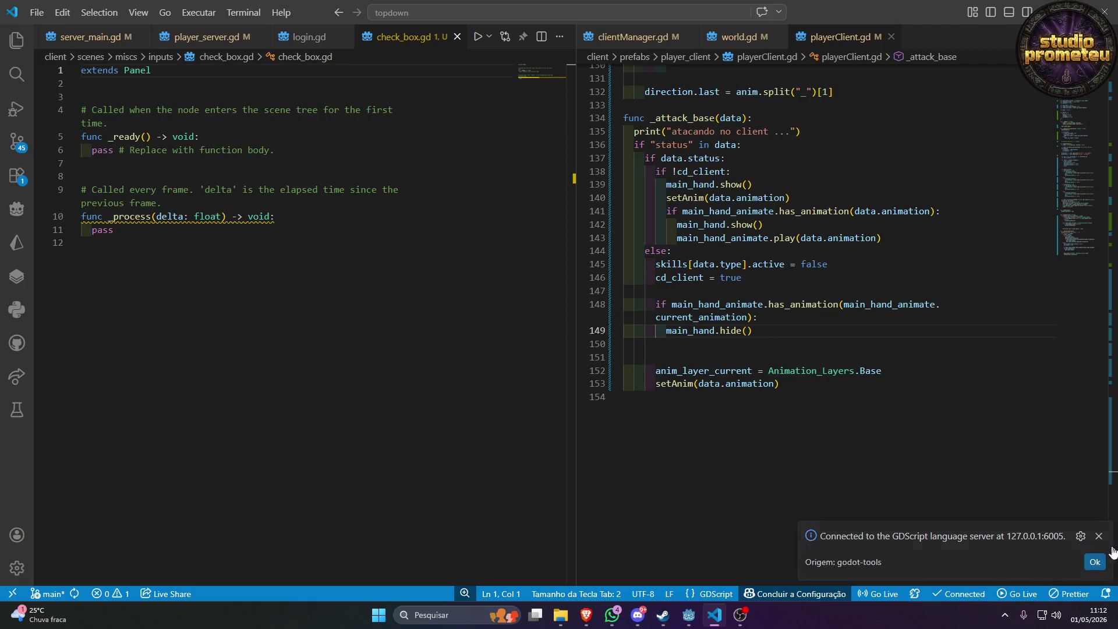
left_click(1090, 561)
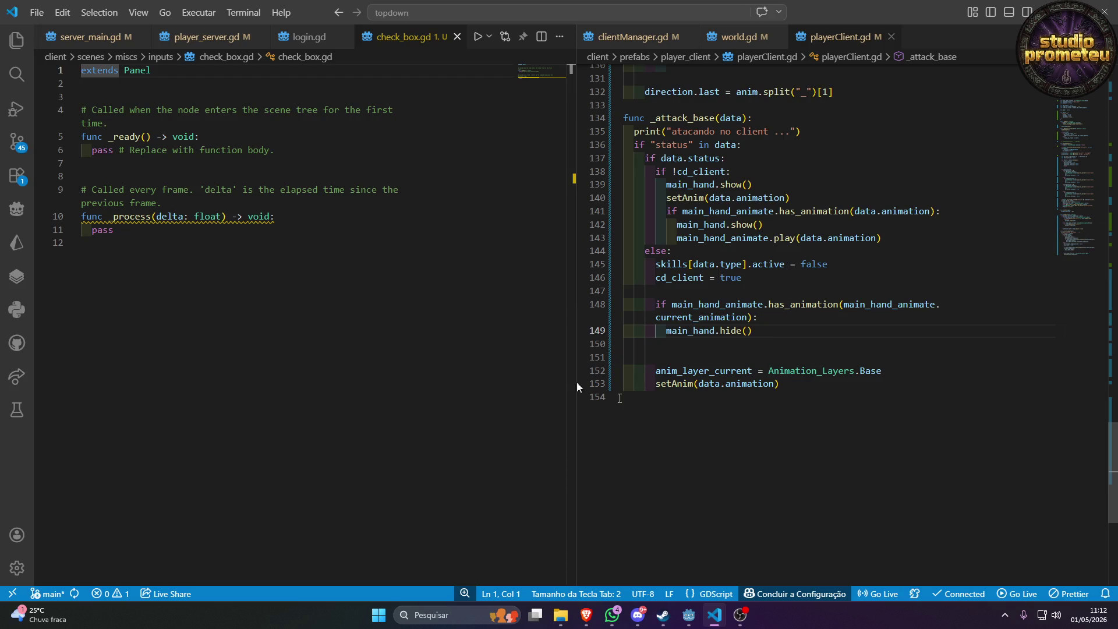
left_click_drag(160, 257, 82, 110)
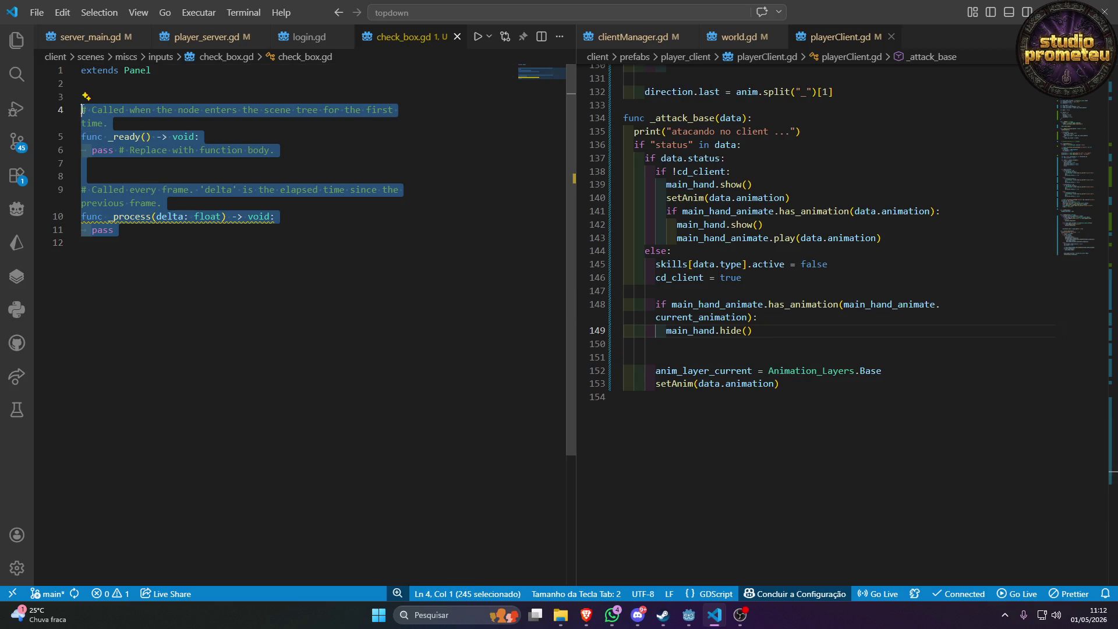
Write var toggle = false and func _ready() -> void: starting with mouse_entered.
type("var to")
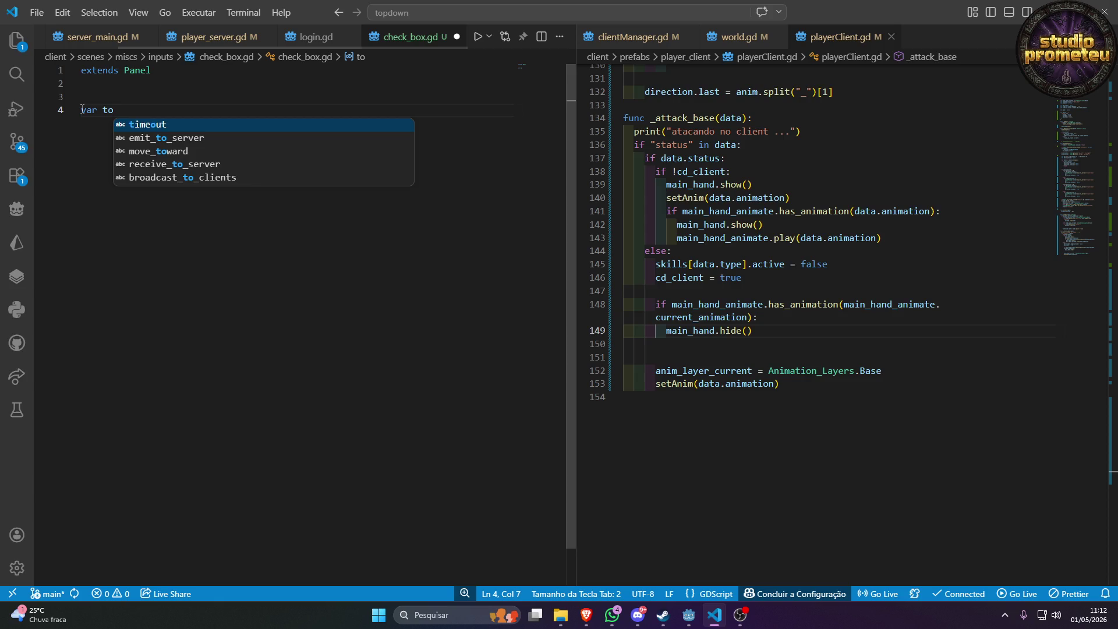
type("ggle")
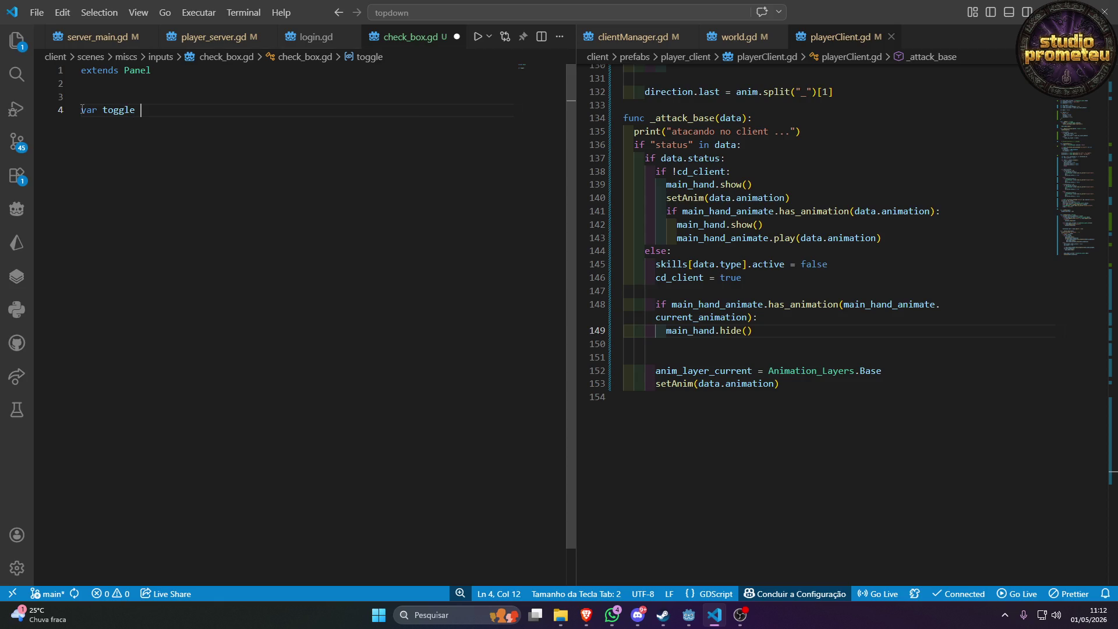
type(" = false")
key("Return")
key("Return")
key("Return")
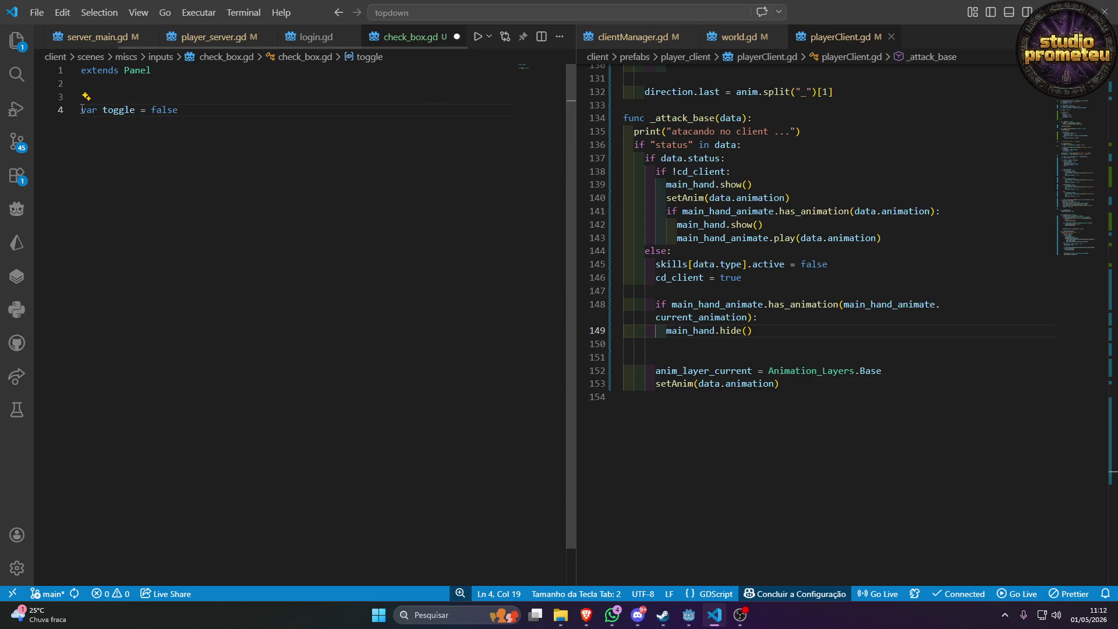
type("func _rea")
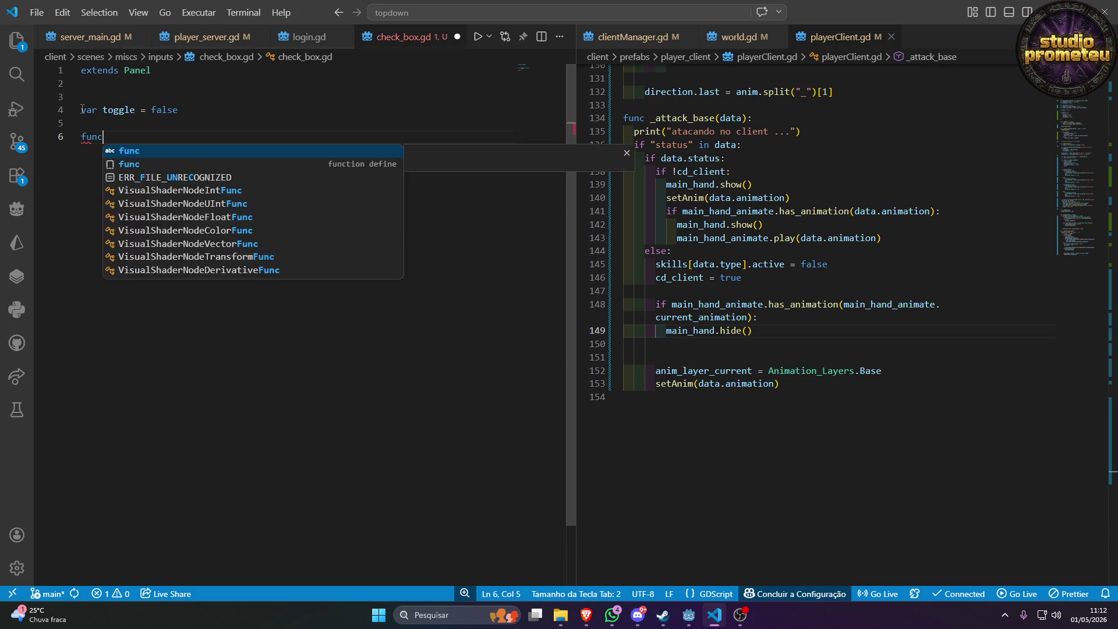
key("Return")
key("Return")
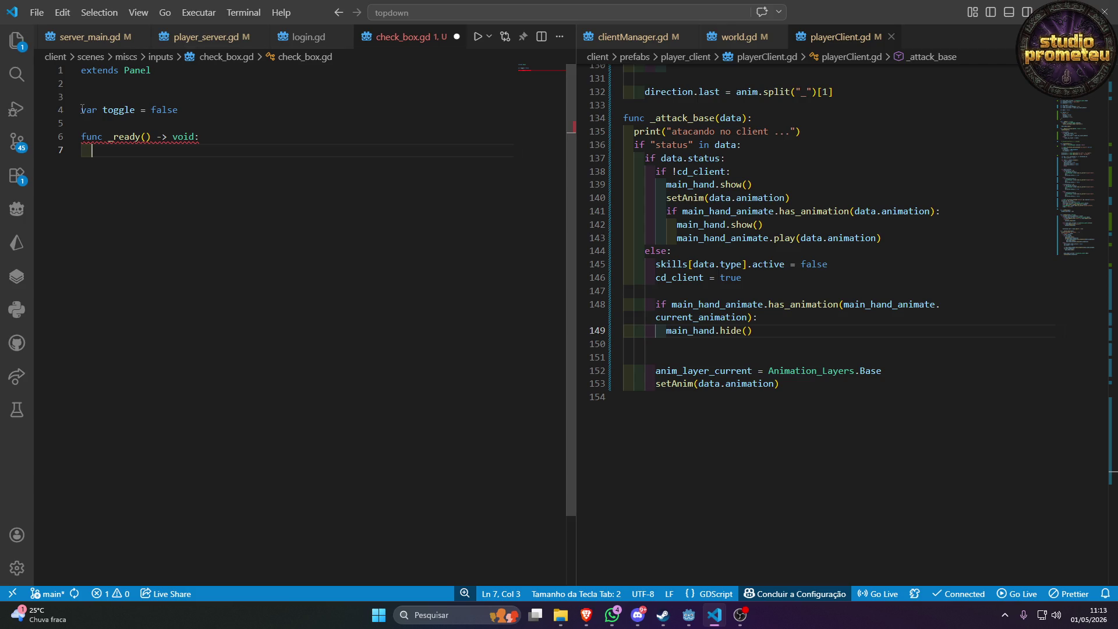
type("mouse")
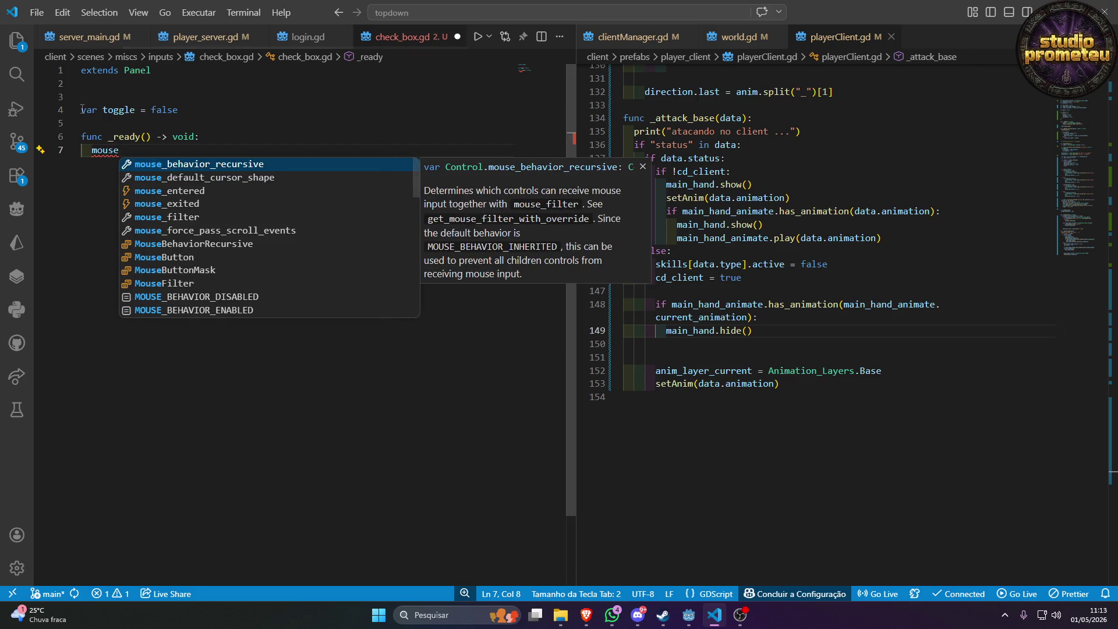
key("Down")
key("Down")
key("Down")
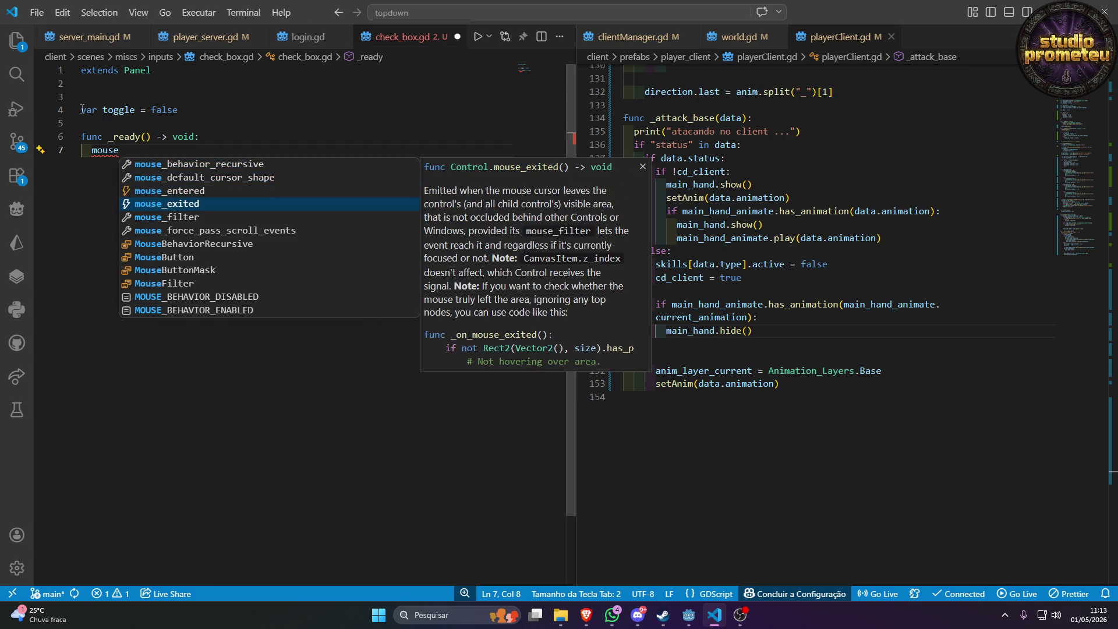
key("Up")
key("Return")
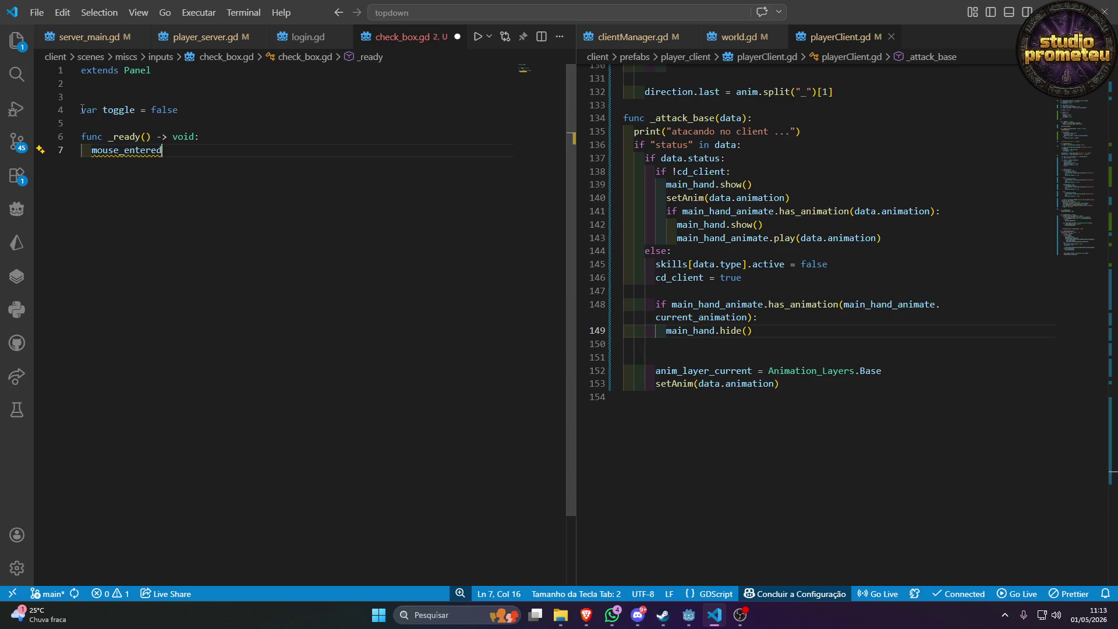
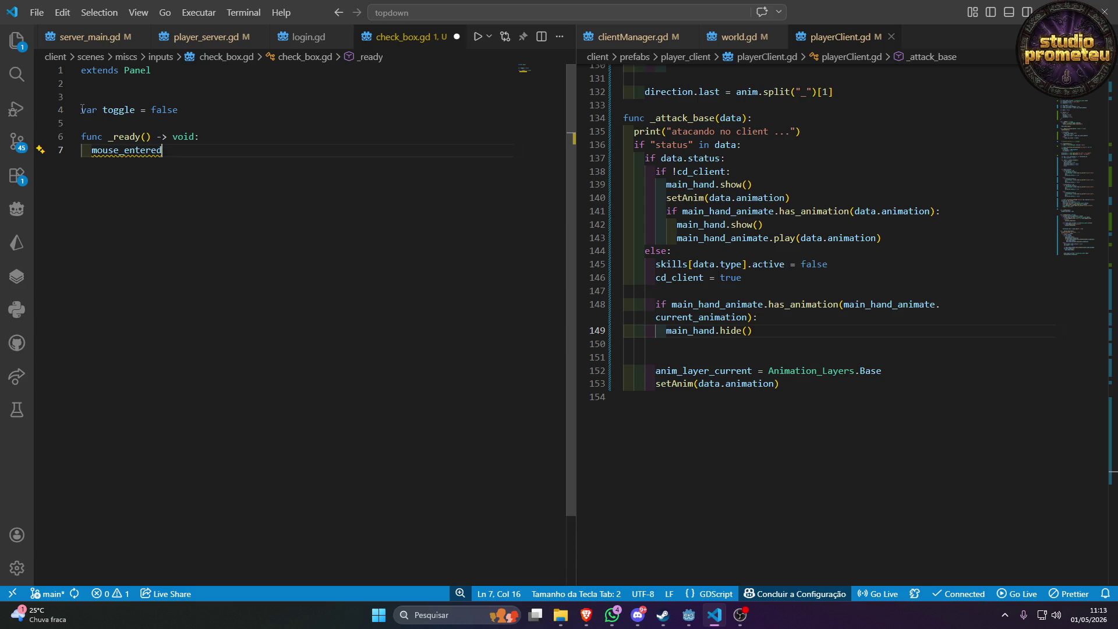
Add mouse_entered.connect() and mouse_exited.connect() calls inside _ready.
type(".connect(")
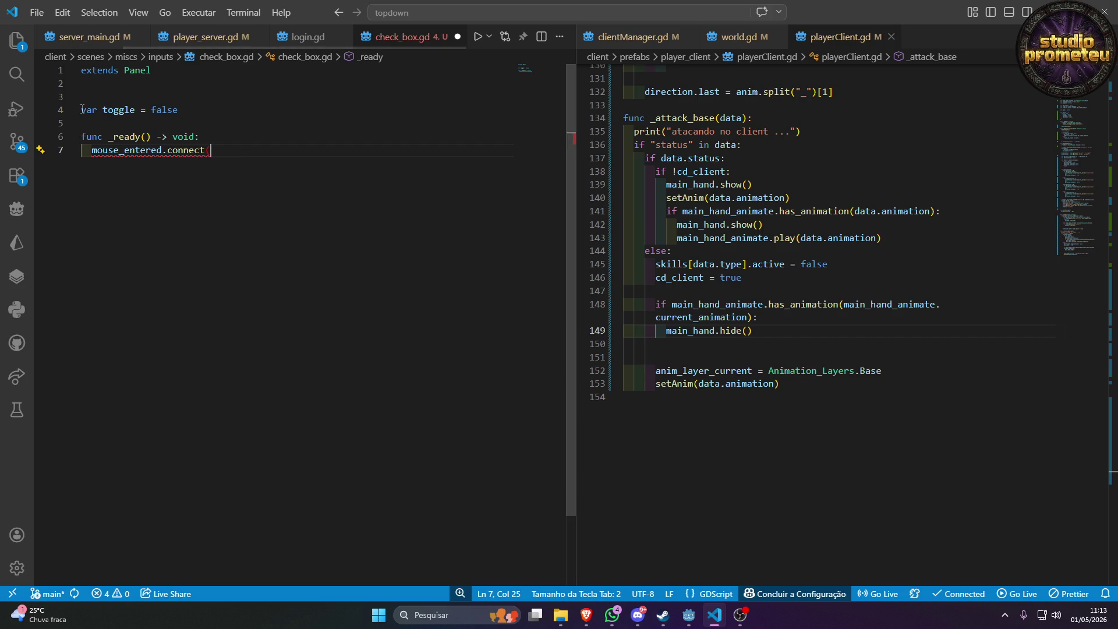
type(")")
key("Return")
type("m")
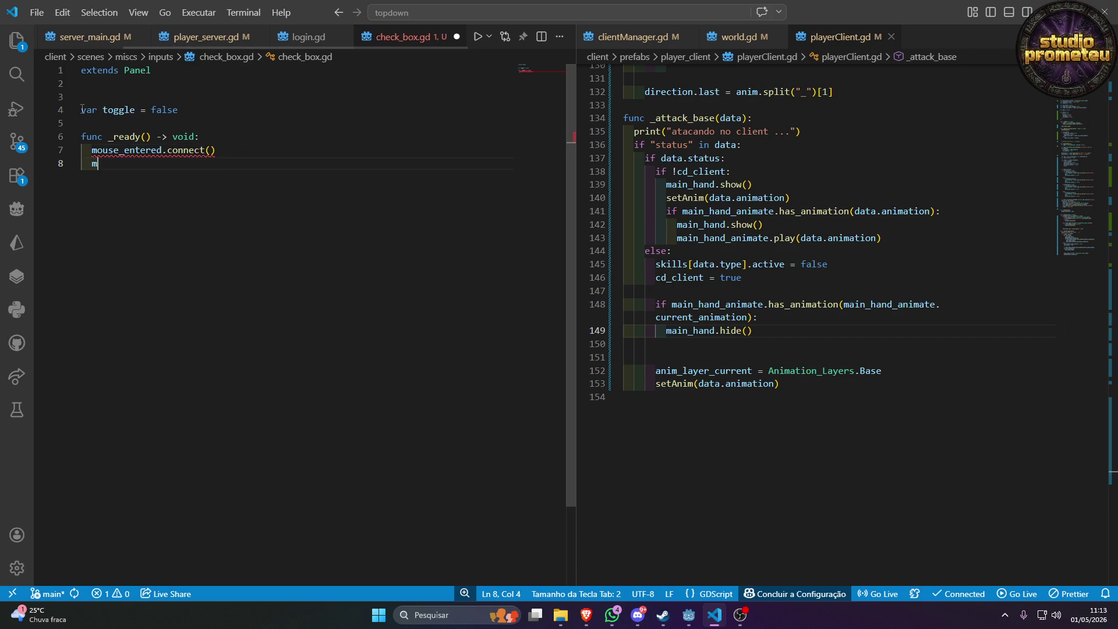
type("ous")
key("Down")
key("Down")
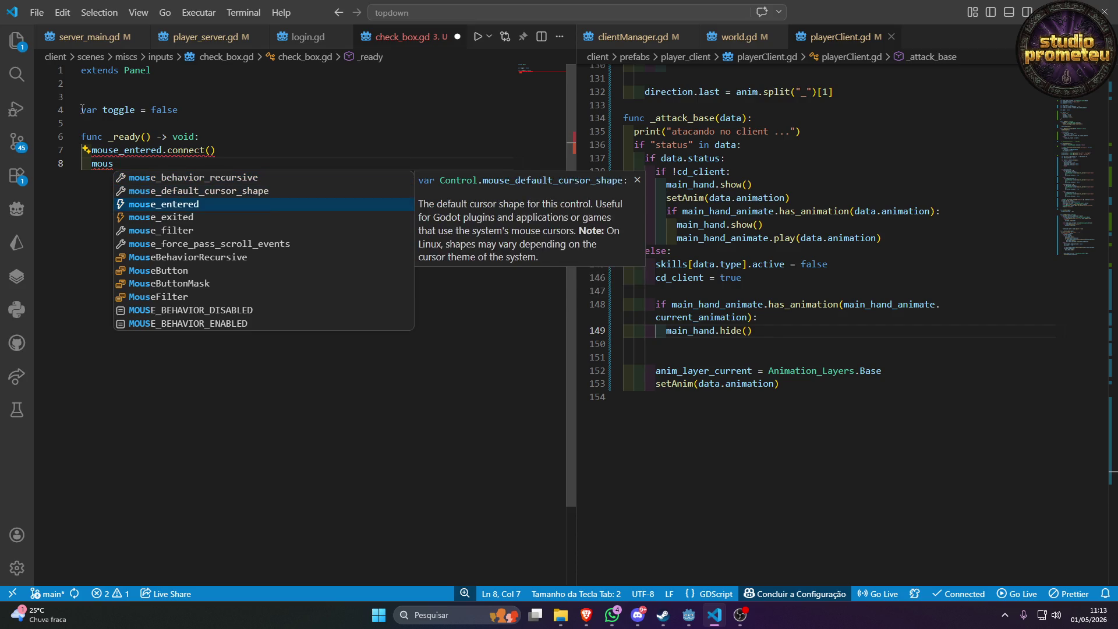
key("Down")
key("Return")
type(".connect")
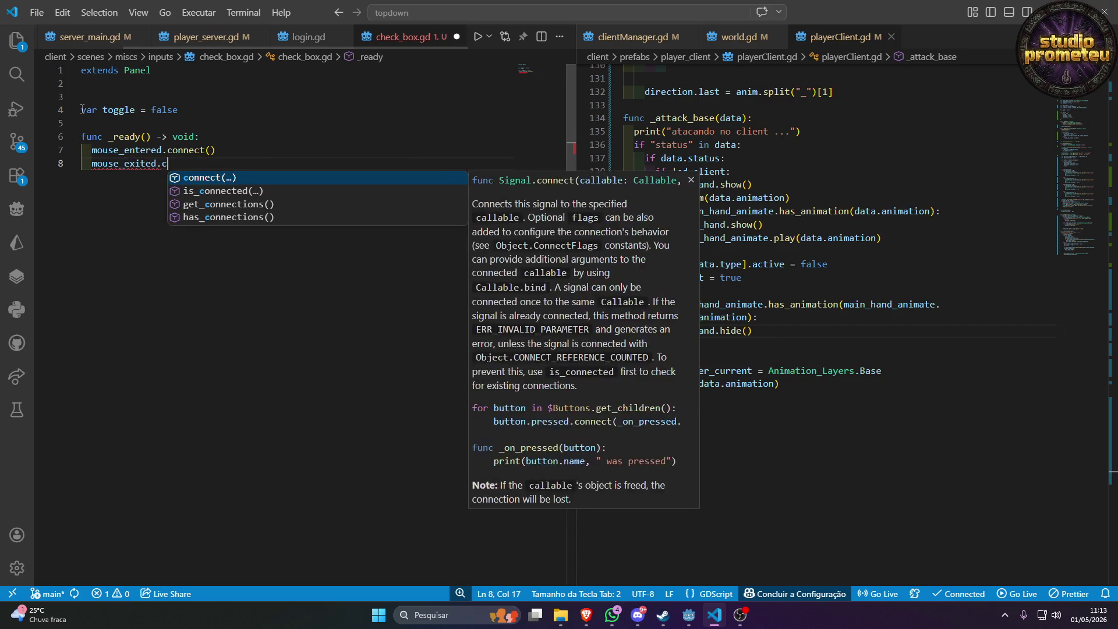
key("Return")
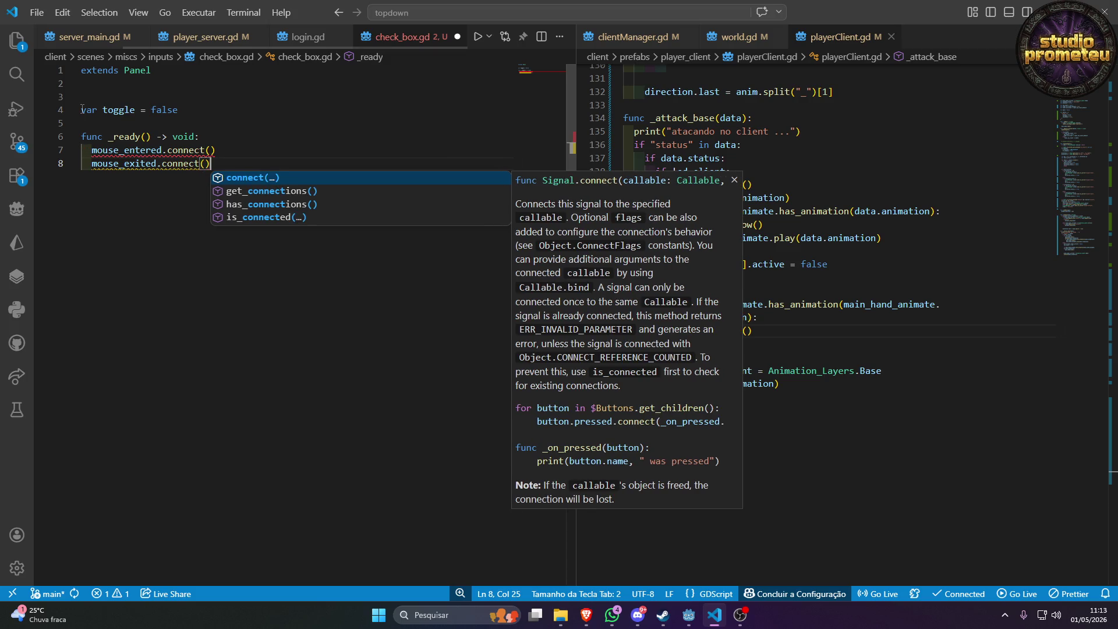
Declare var mouse_in = false and give mouse_entered a lambda setting mouse_in = true.
left_click(101, 122)
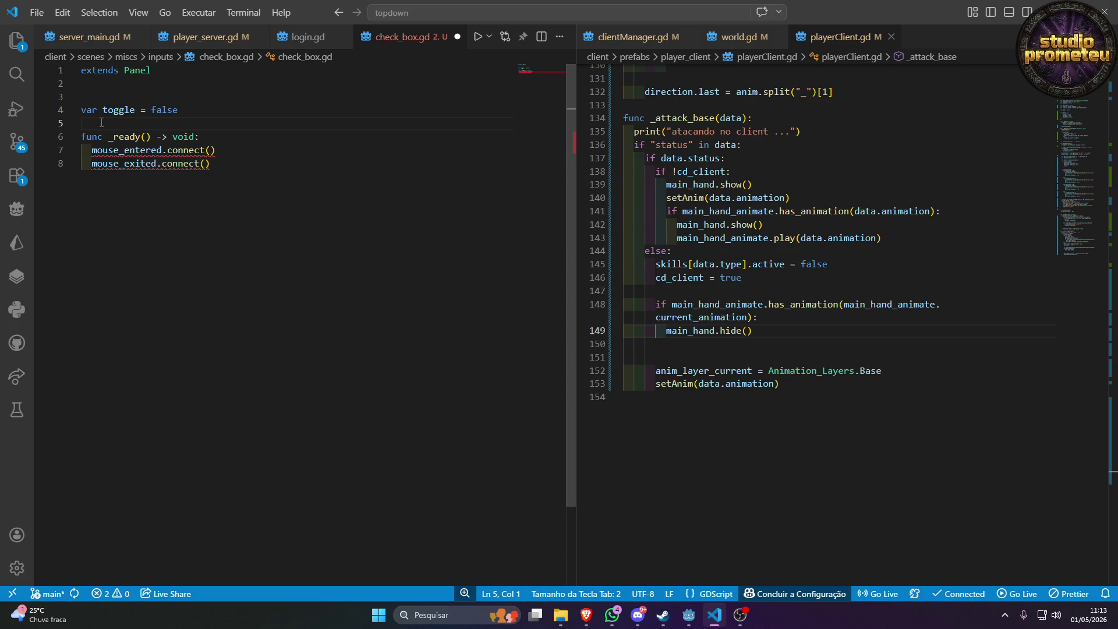
type("var mouse_in = false")
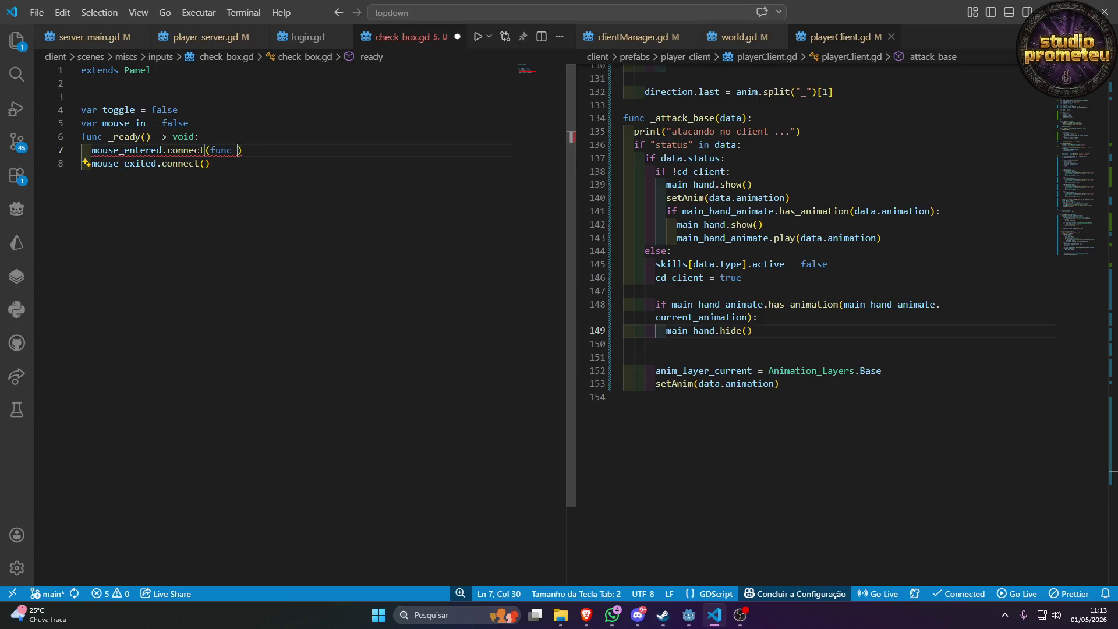
type("(): toggle")
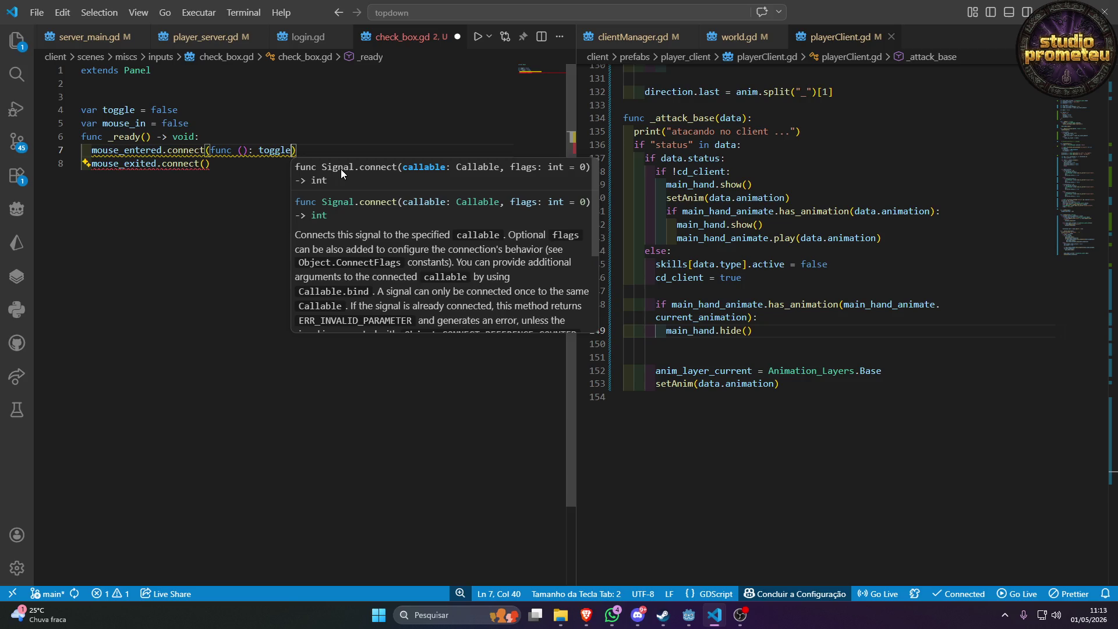
key("BackSpace")
key("BackSpace")
key("BackSpace")
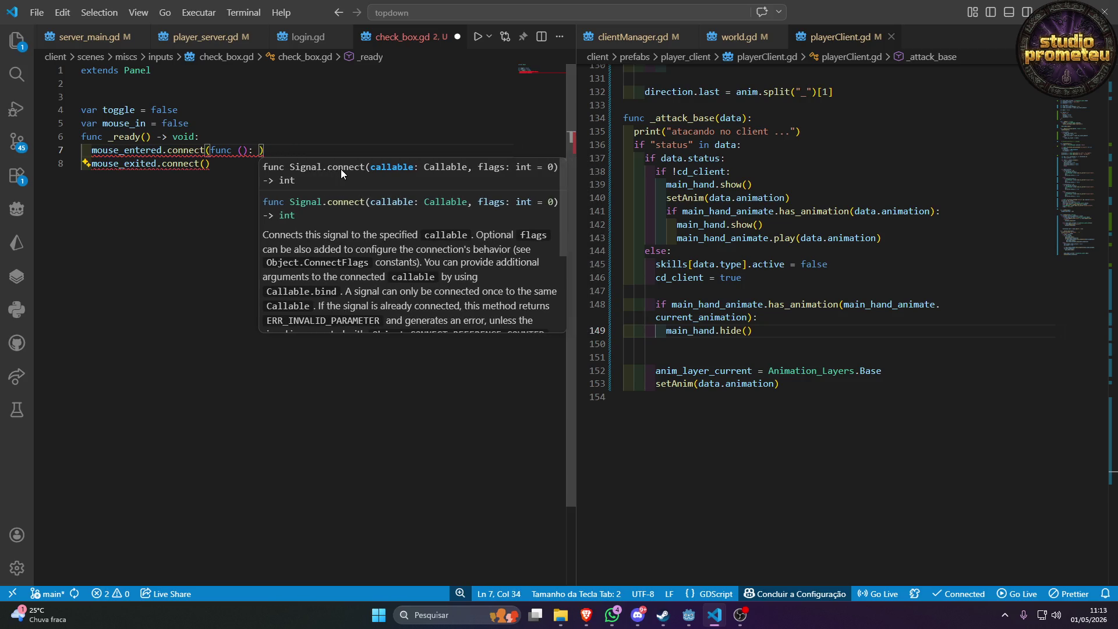
type("mous")
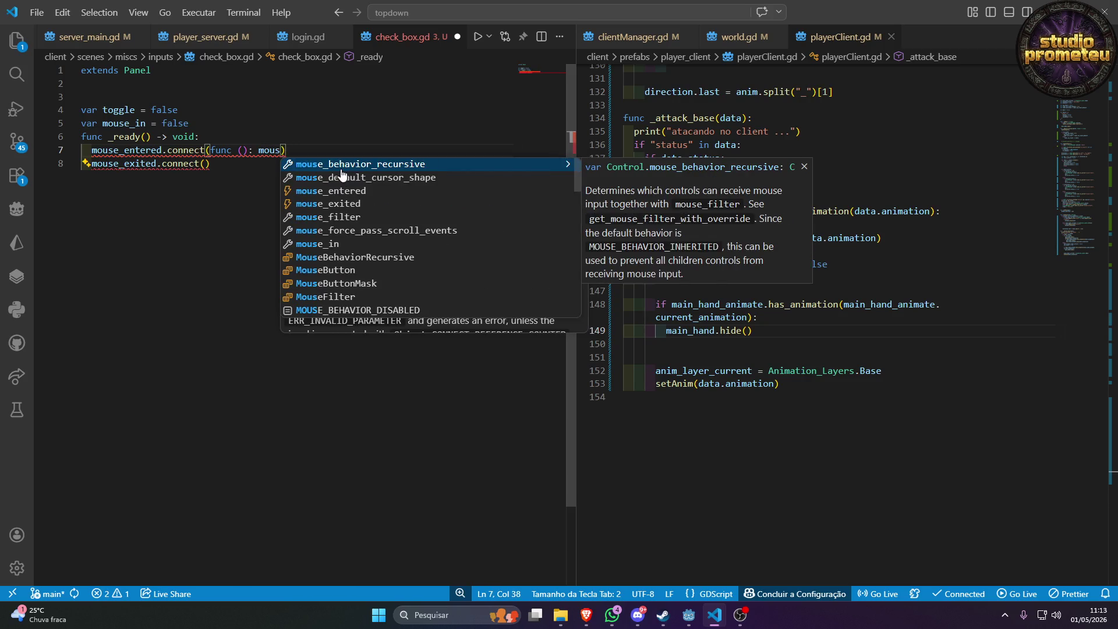
key("Down")
key("Down")
key("Down")
key("Return")
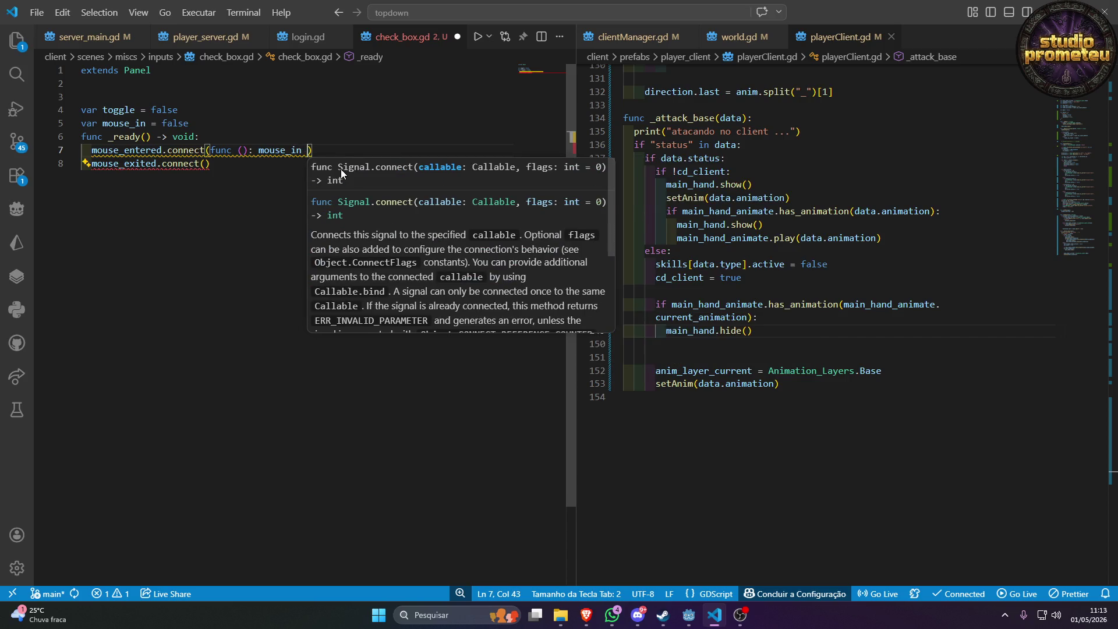
type("= ")
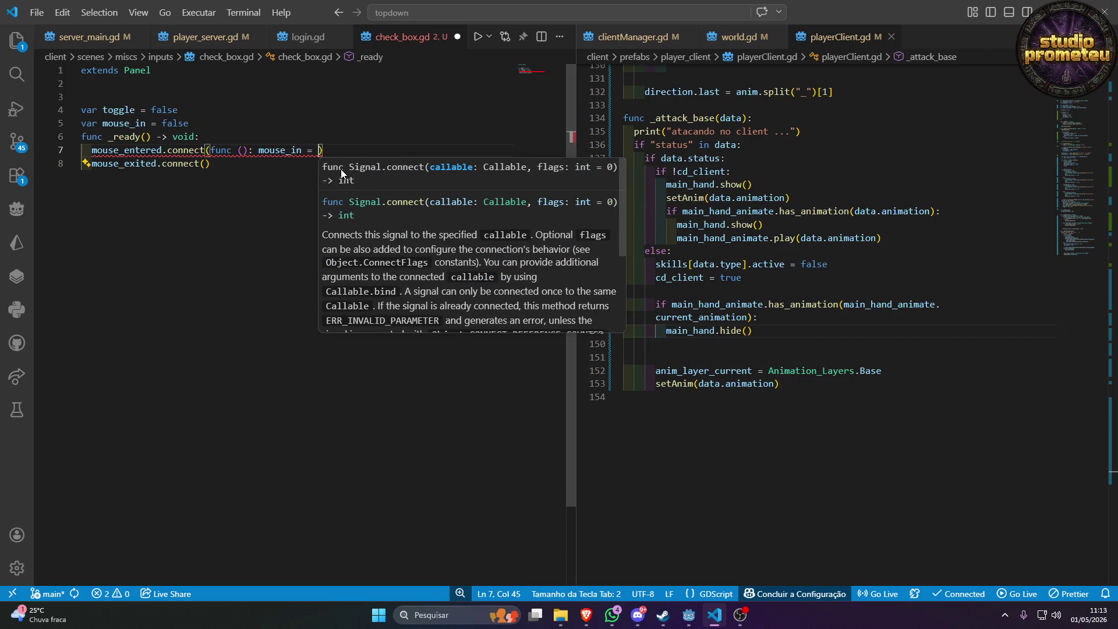
type("true")
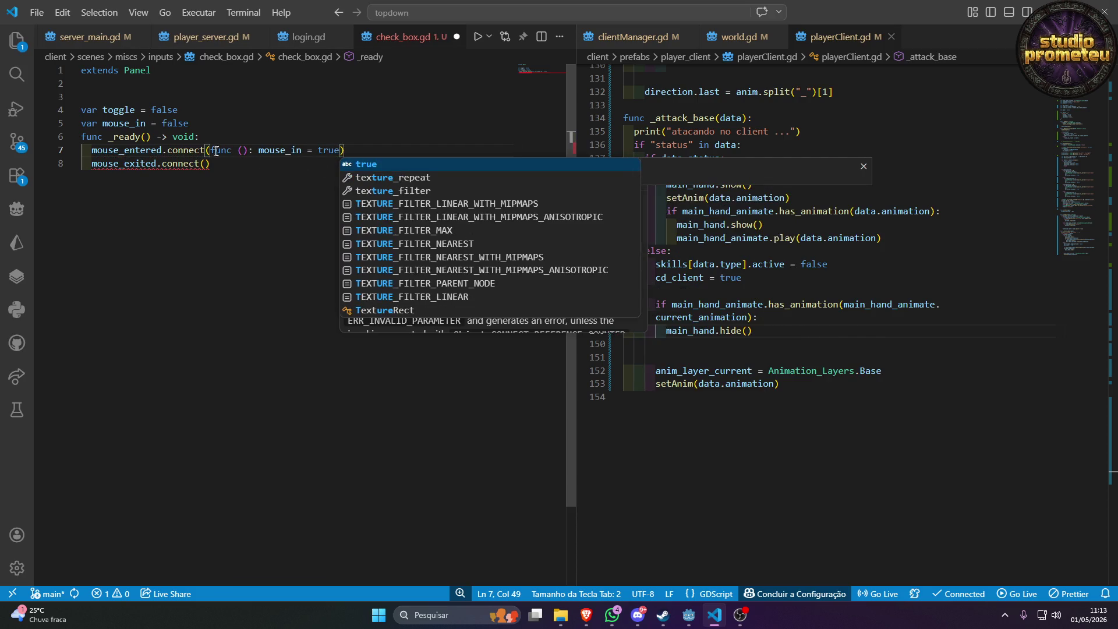
Copy the lambda into mouse_exited.connect() and change it to set mouse_in = false.
left_click_drag(212, 150, 340, 155)
key("ctrl+c")
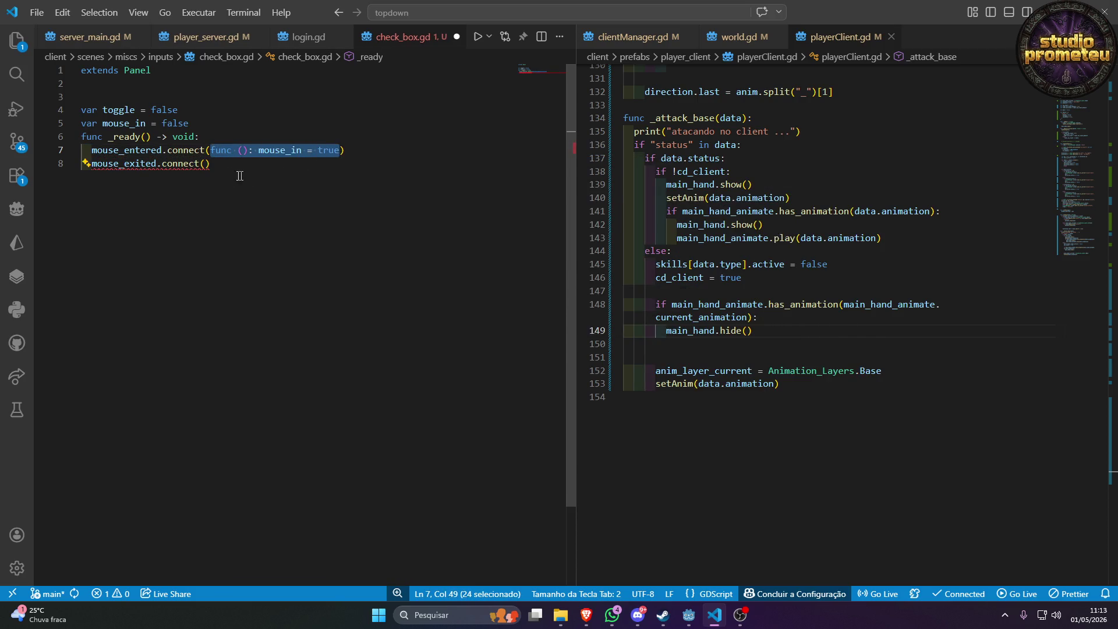
left_click(206, 163)
key("ctrl+v")
double_click(323, 164)
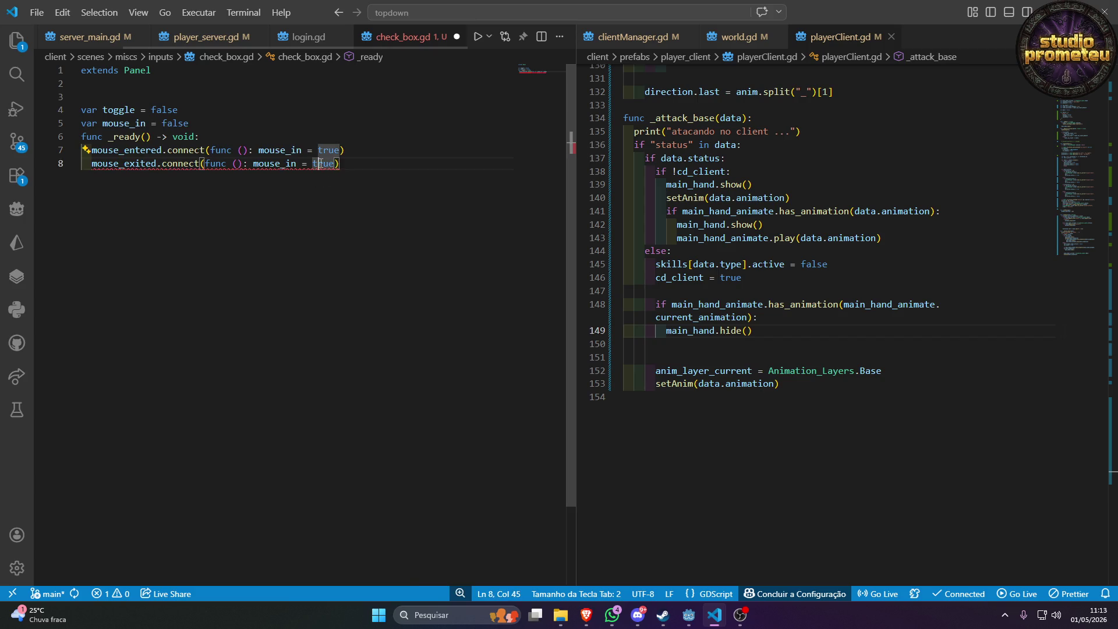
type("false")
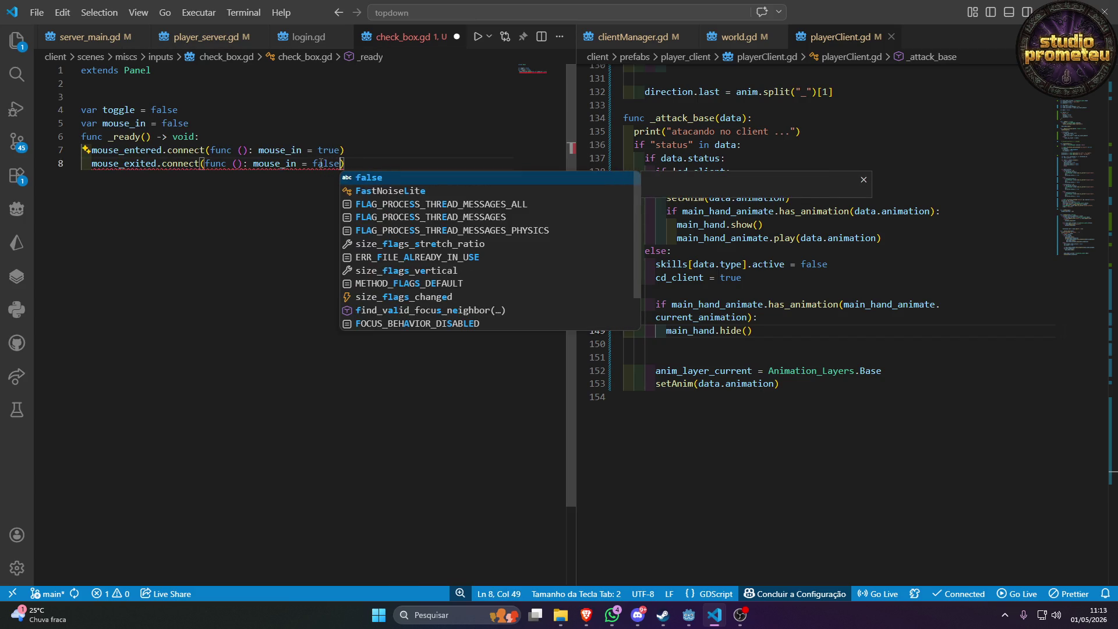
left_click(334, 184)
key("Return")
key("Return")
key("BackSpace")
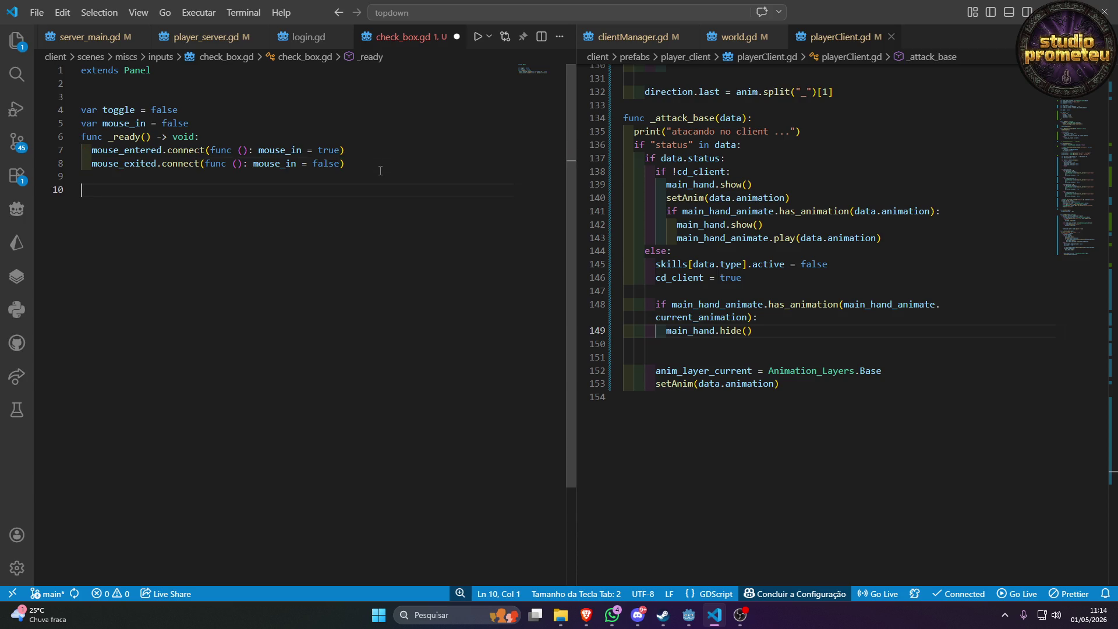
Add a _process function containing an 'if mouse_in:' condition.
type("if")
key("Escape")
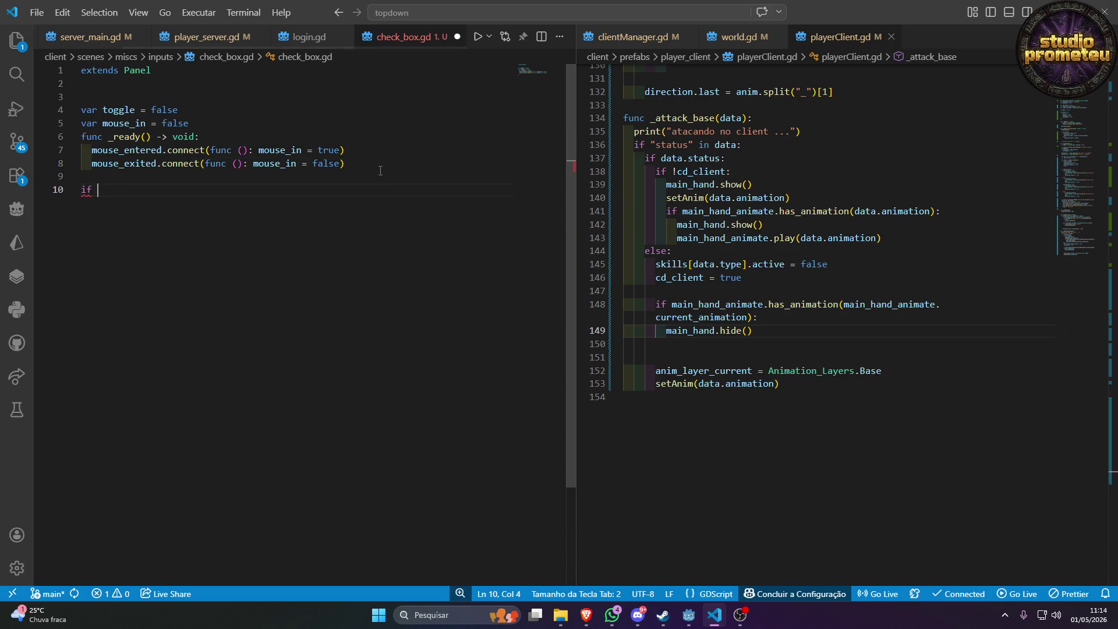
key("BackSpace")
key("BackSpace")
type("func ")
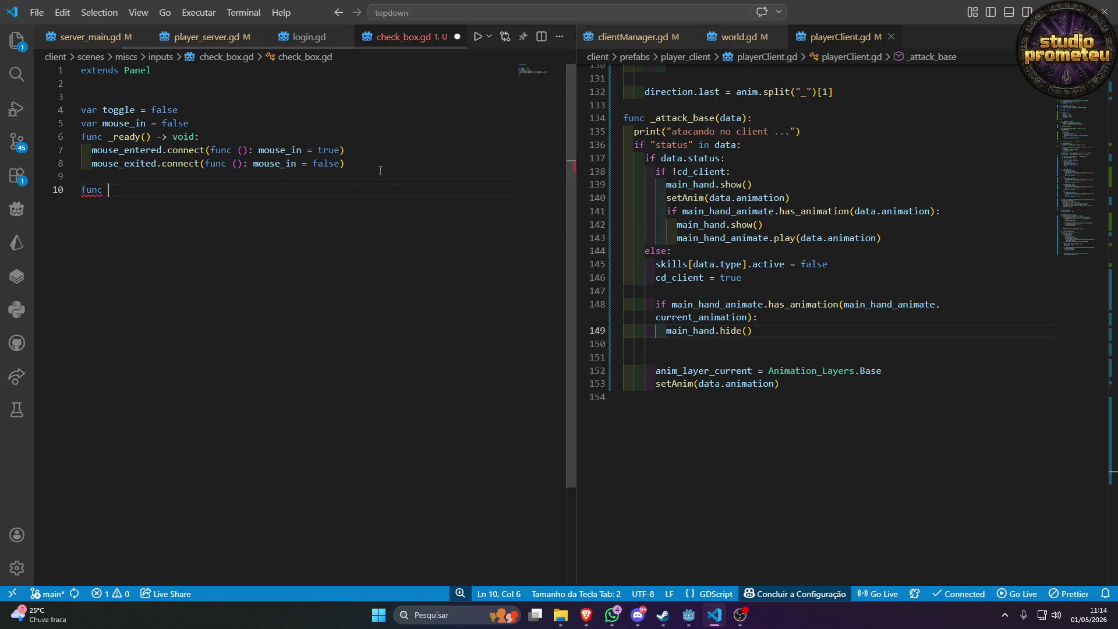
type("_pro")
key("Return")
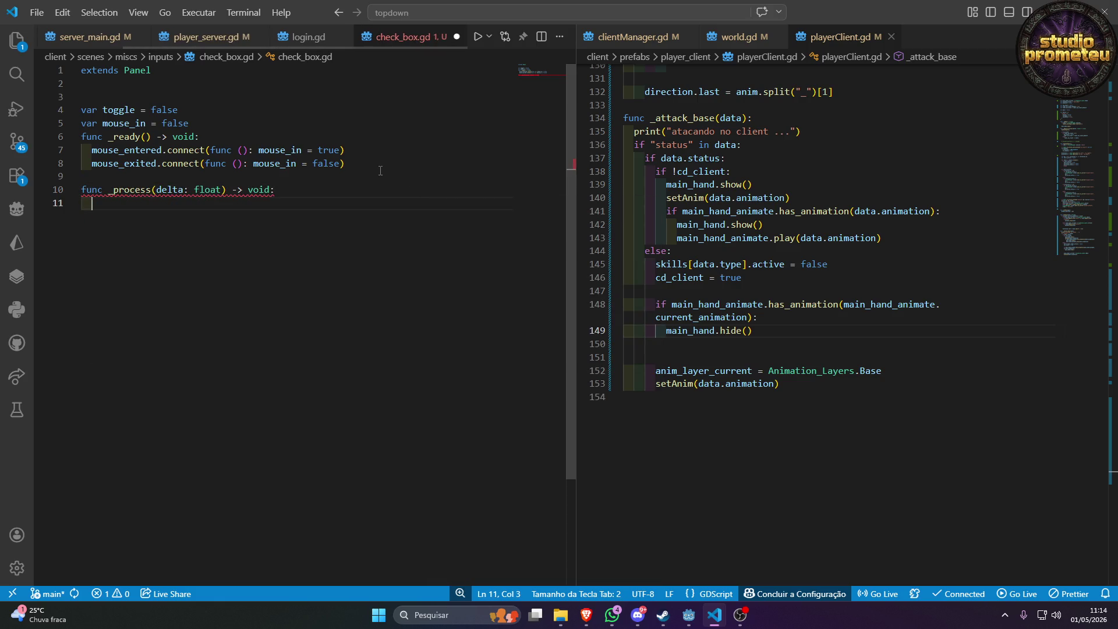
type("if mous")
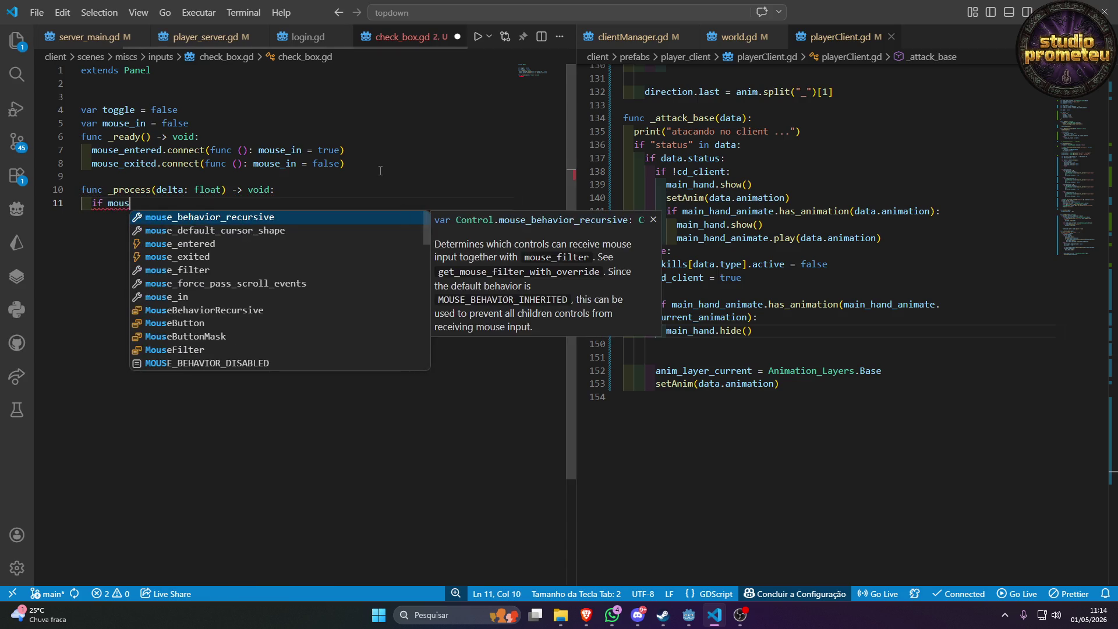
type("e_")
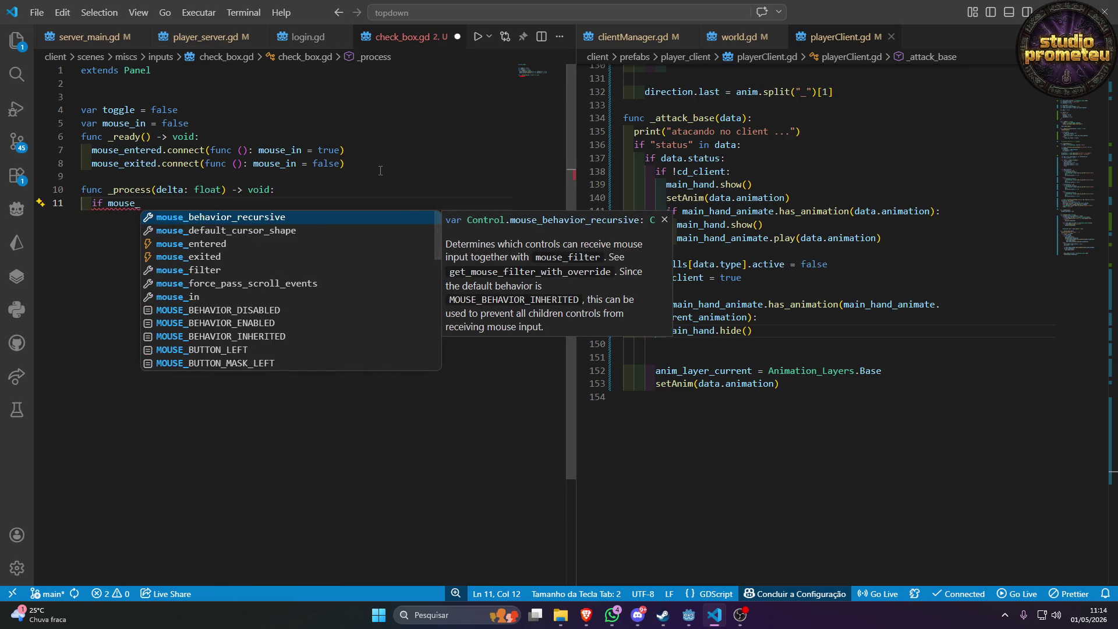
type("in")
key("BackSpace")
type("in")
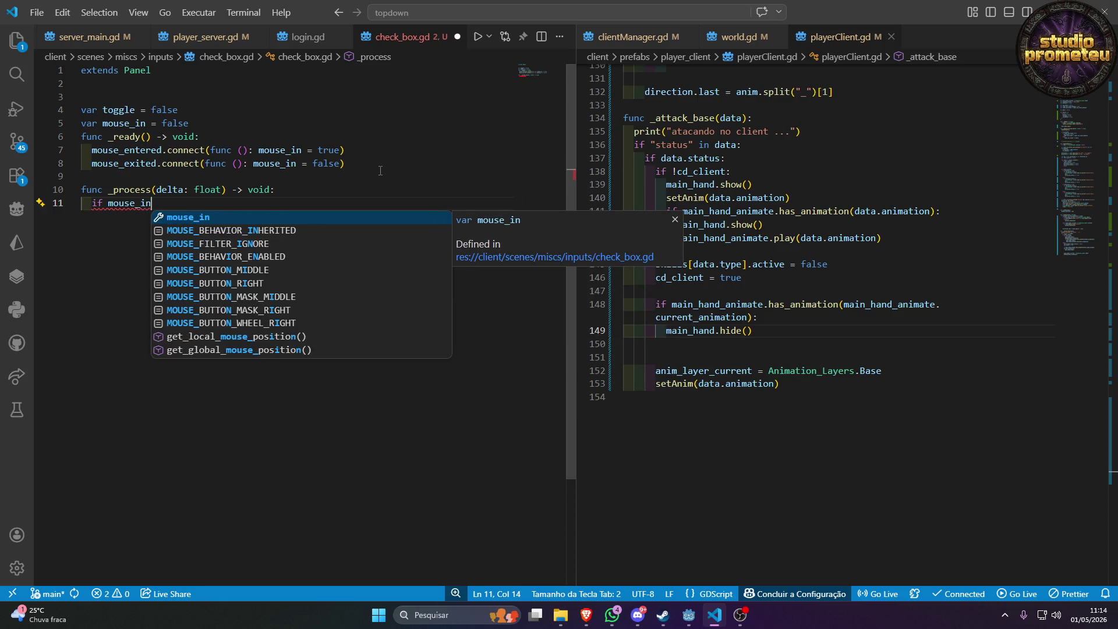
type(":")
key("Return")
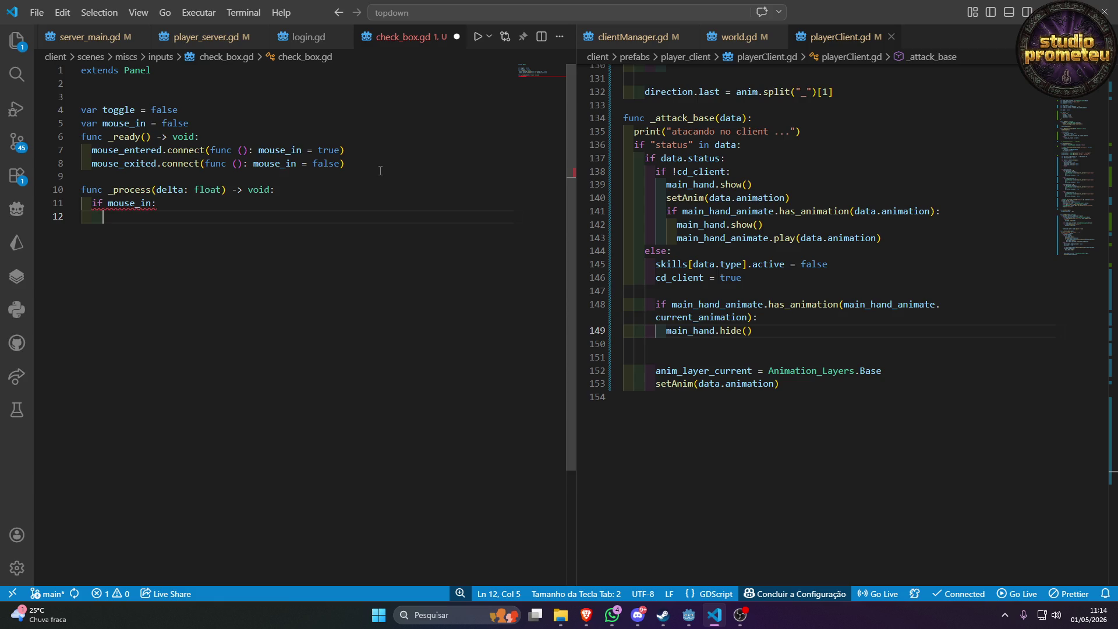
type("toggle ")
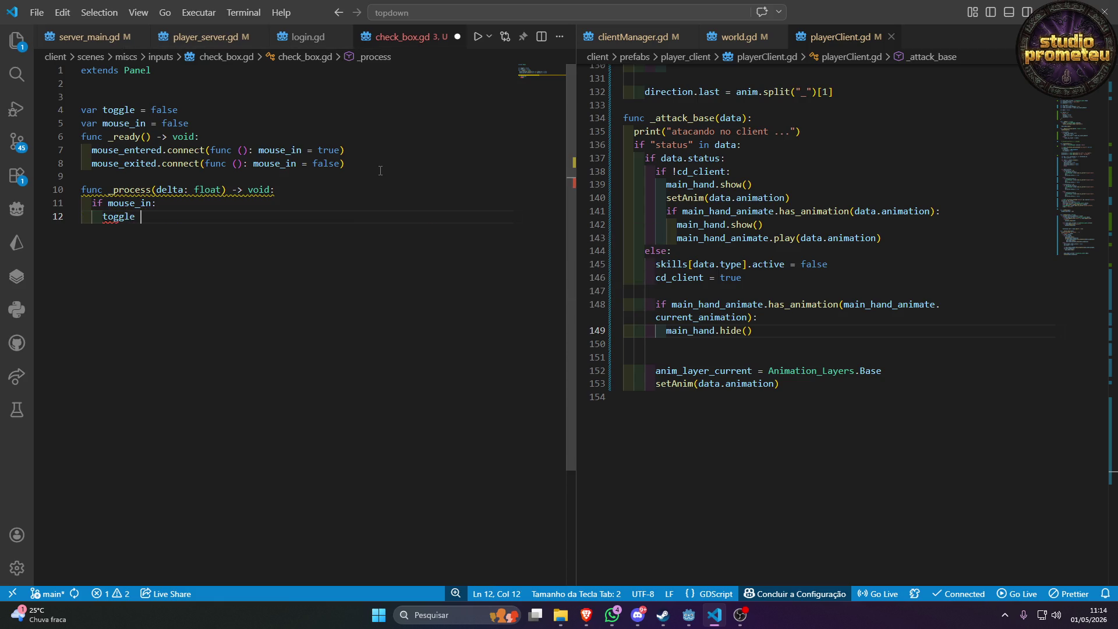
type("= !too")
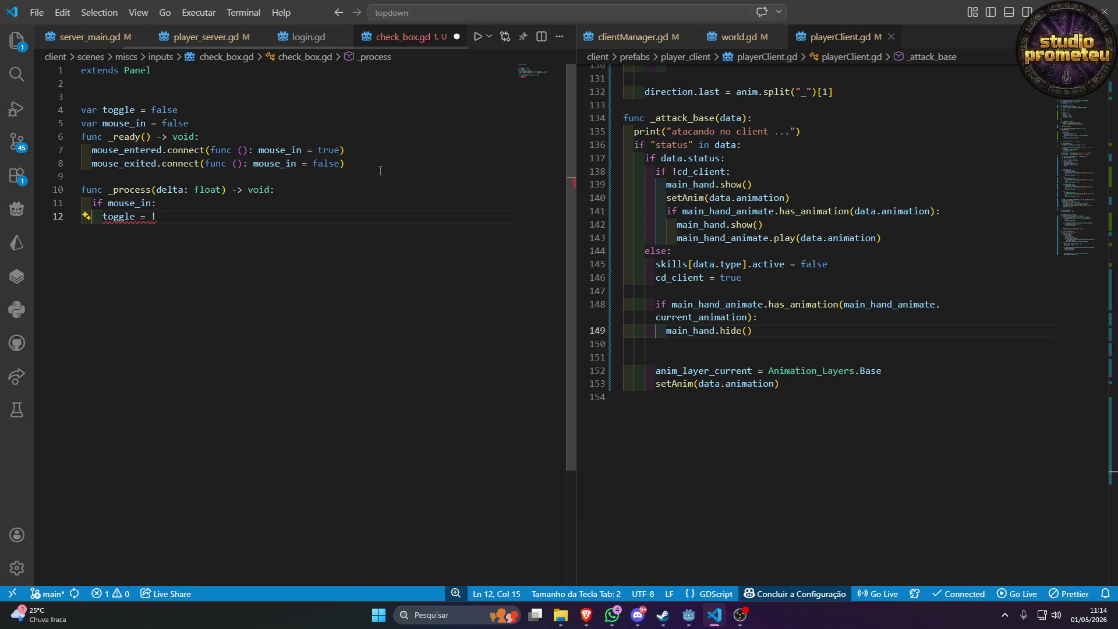
key("BackSpace")
key("BackSpace")
key("BackSpace")
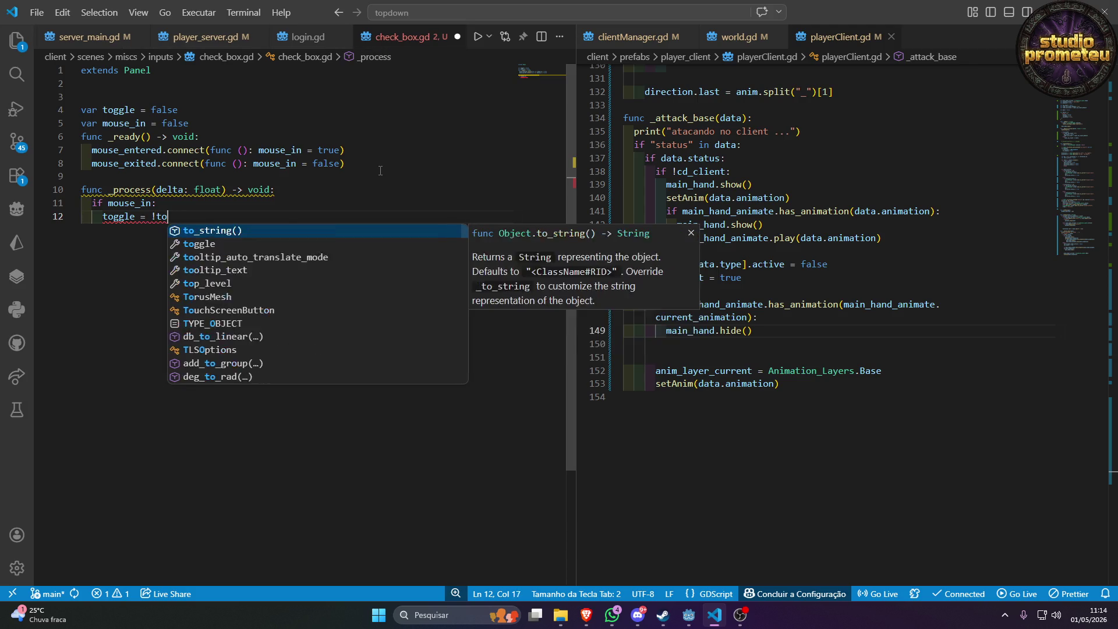
key("BackSpace")
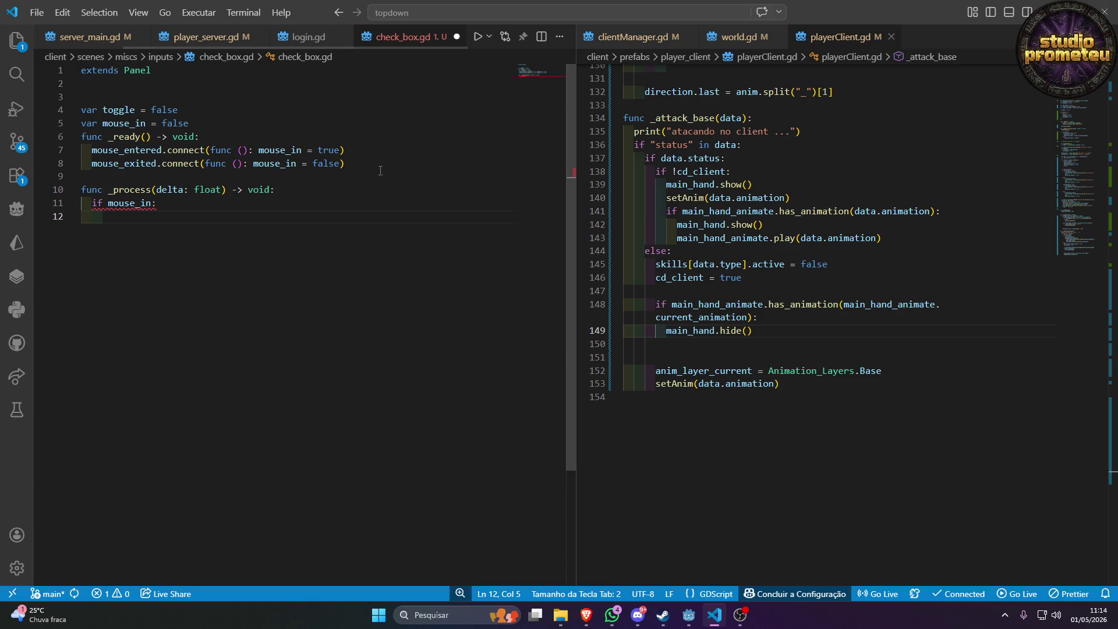
Start a nested Input check using the is_action_just_pressed method.
type("if Input")
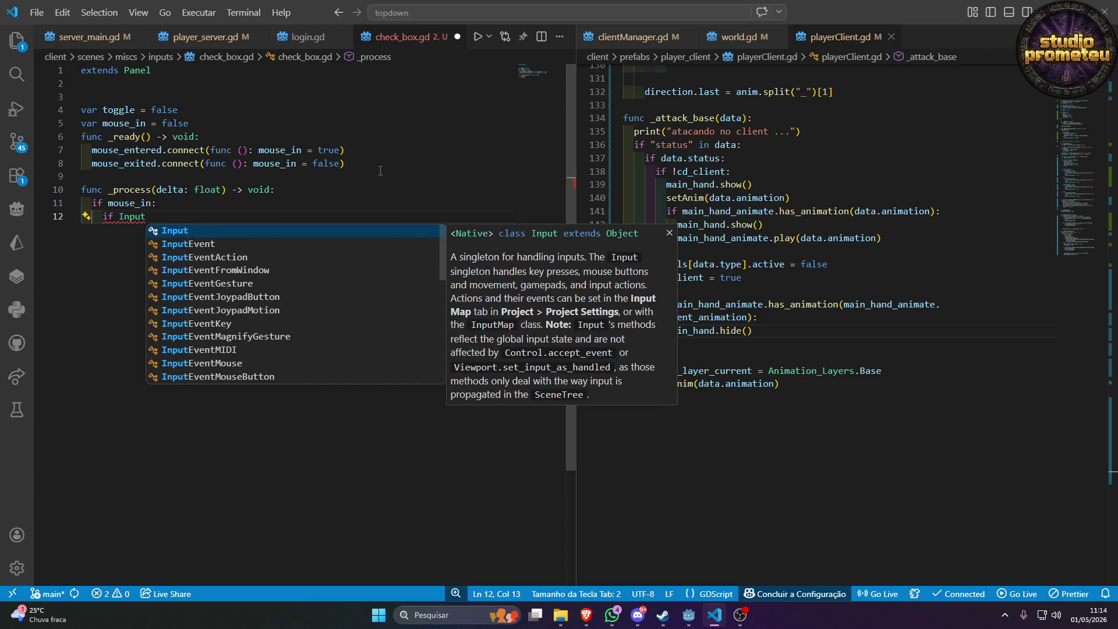
type(".")
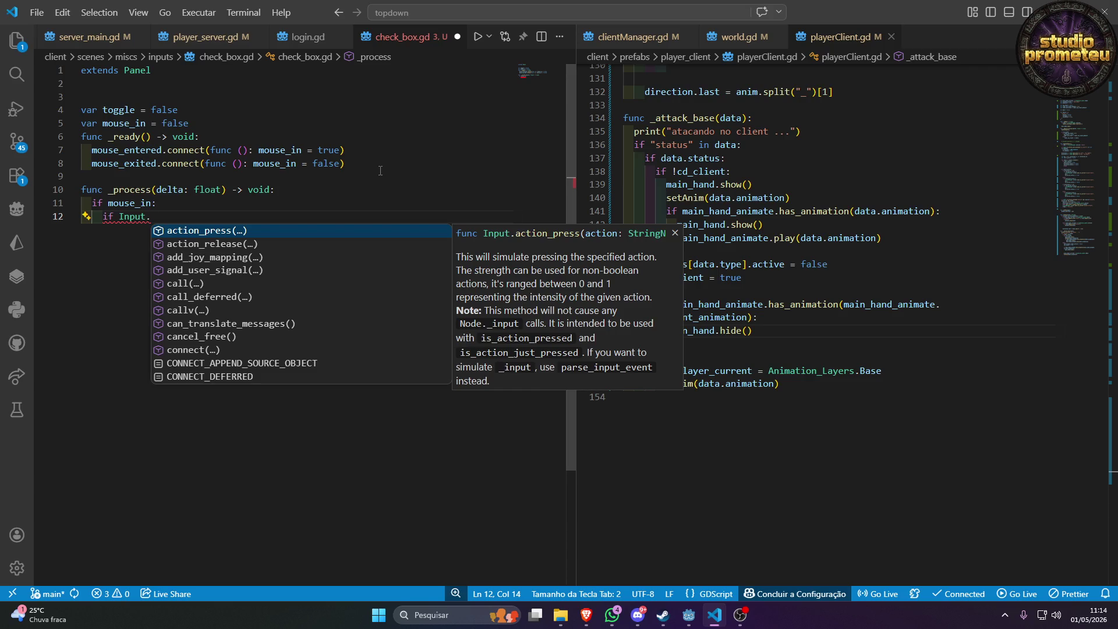
key("Return")
key("BackSpace")
key("BackSpace")
key("BackSpace")
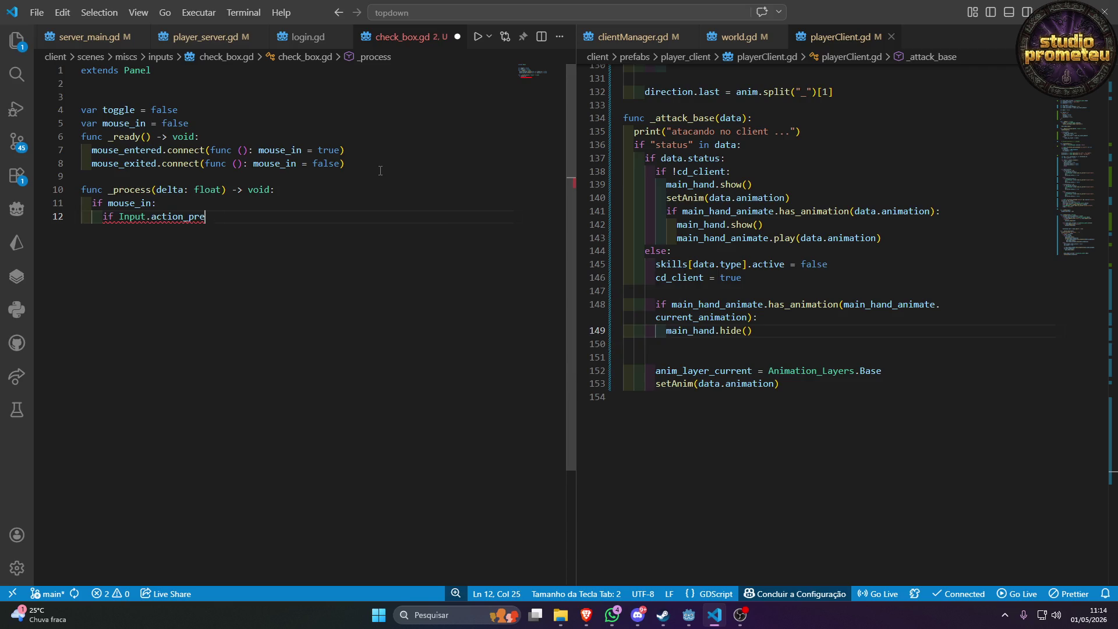
key("ctrl+z")
type(")")
type("Inpu")
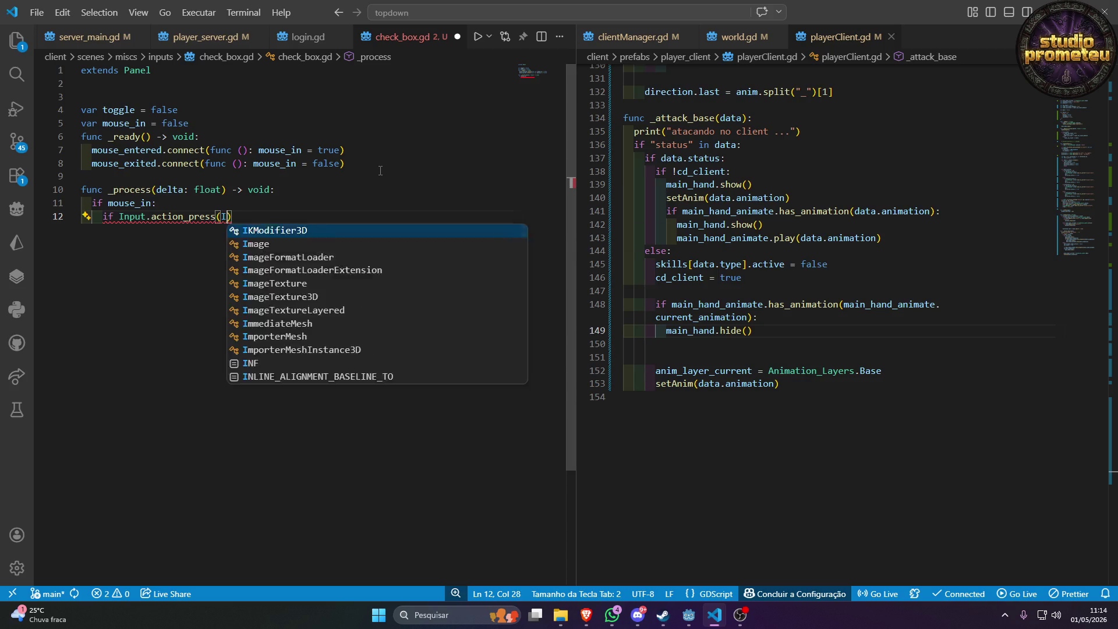
type("t.Mo")
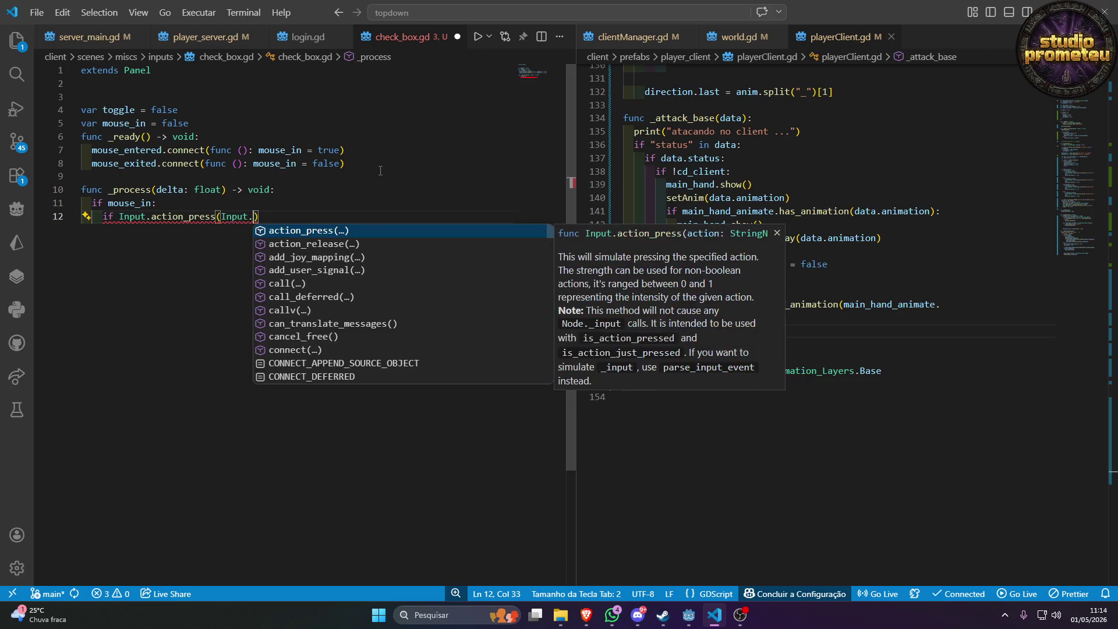
type("use")
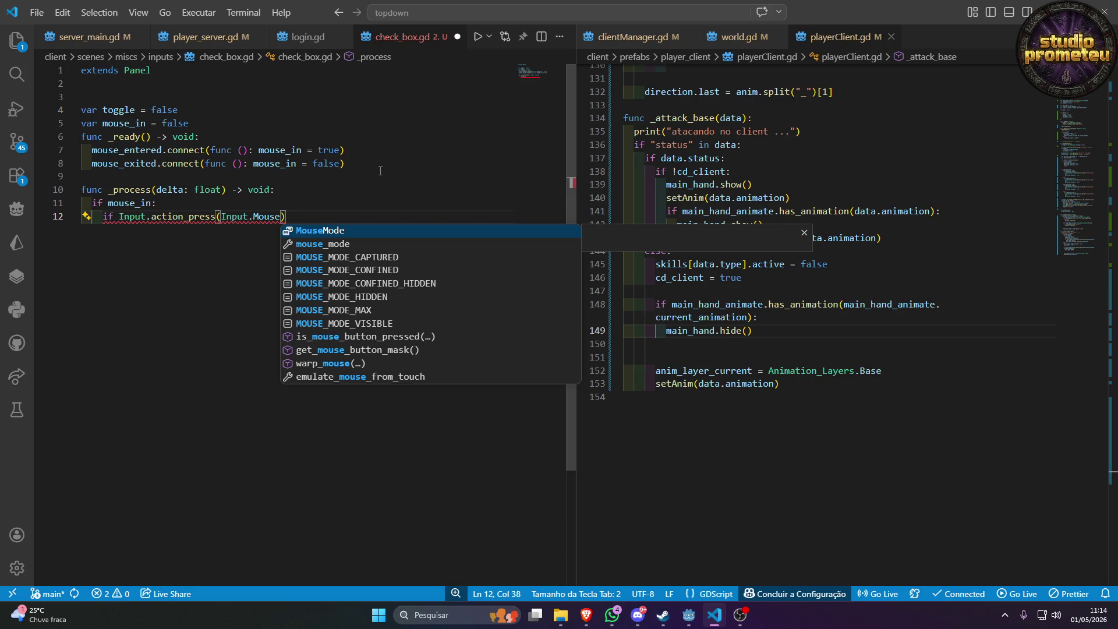
type("C")
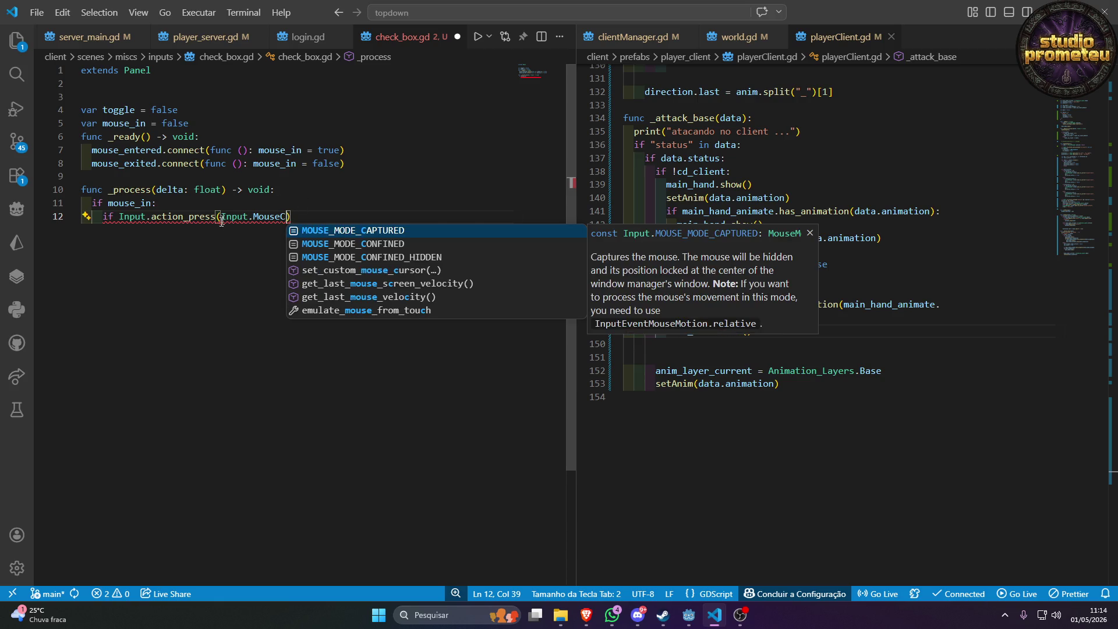
key("Escape")
double_click(258, 219)
left_click(258, 219)
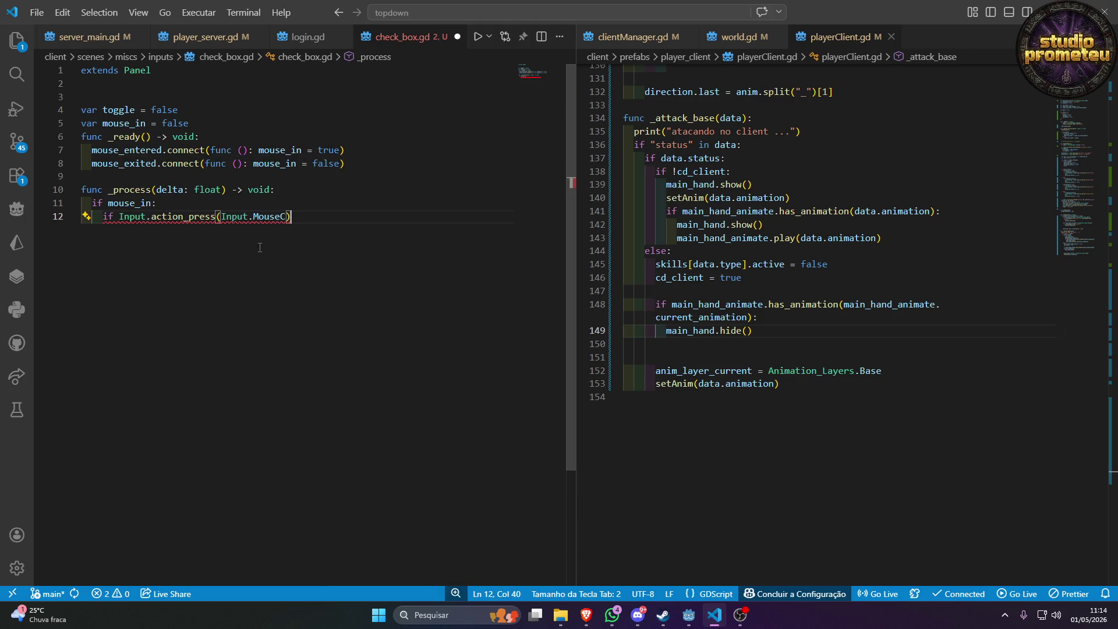
double_click(268, 219)
double_click(169, 217)
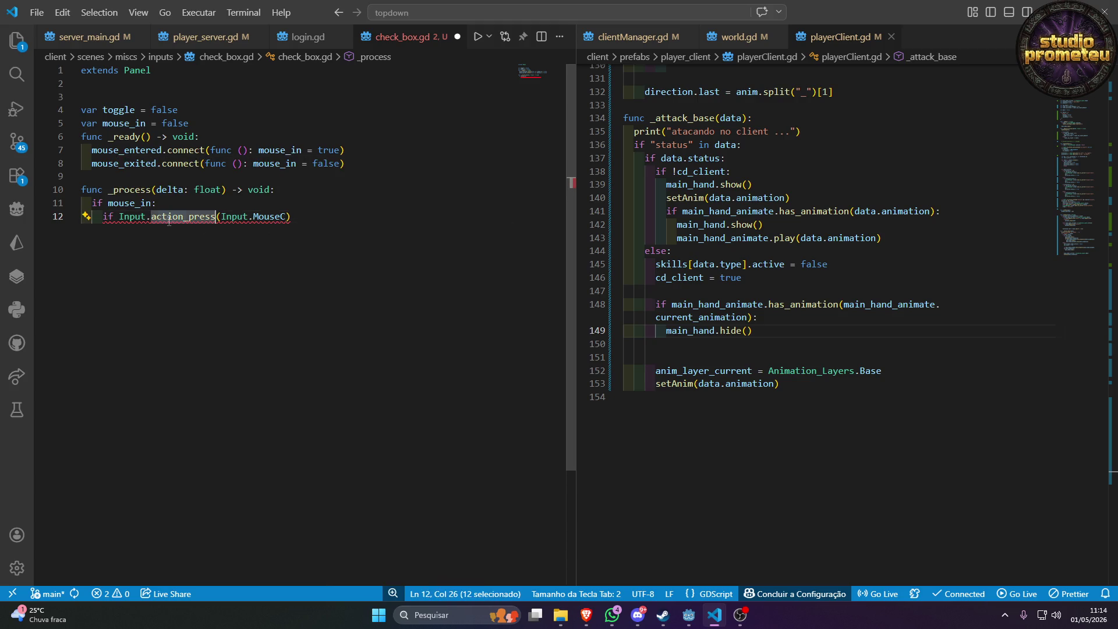
type("is")
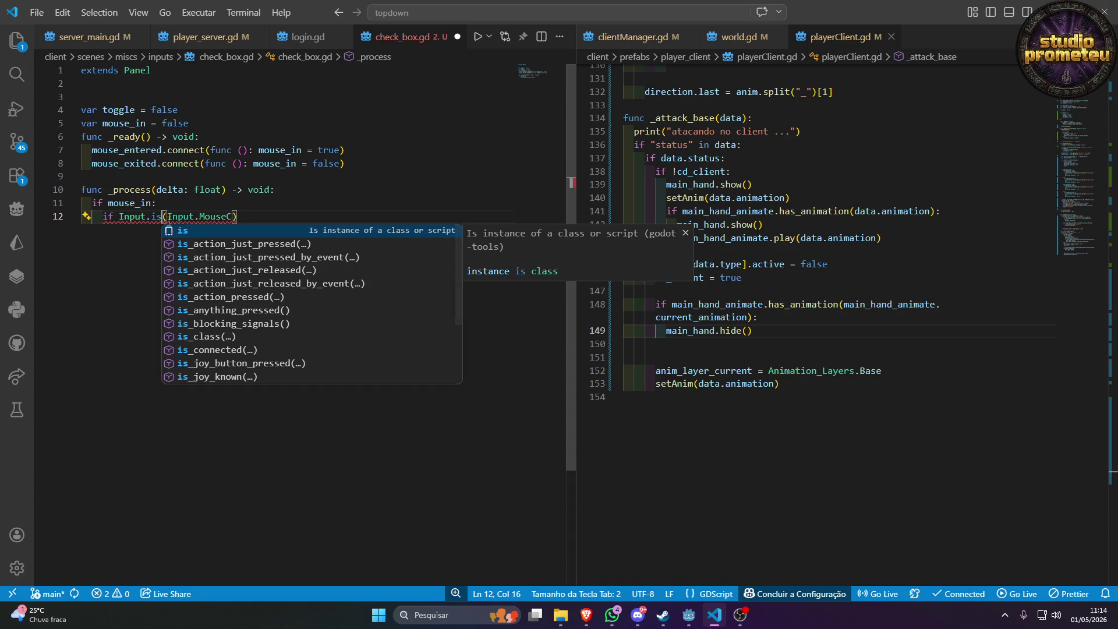
type("_")
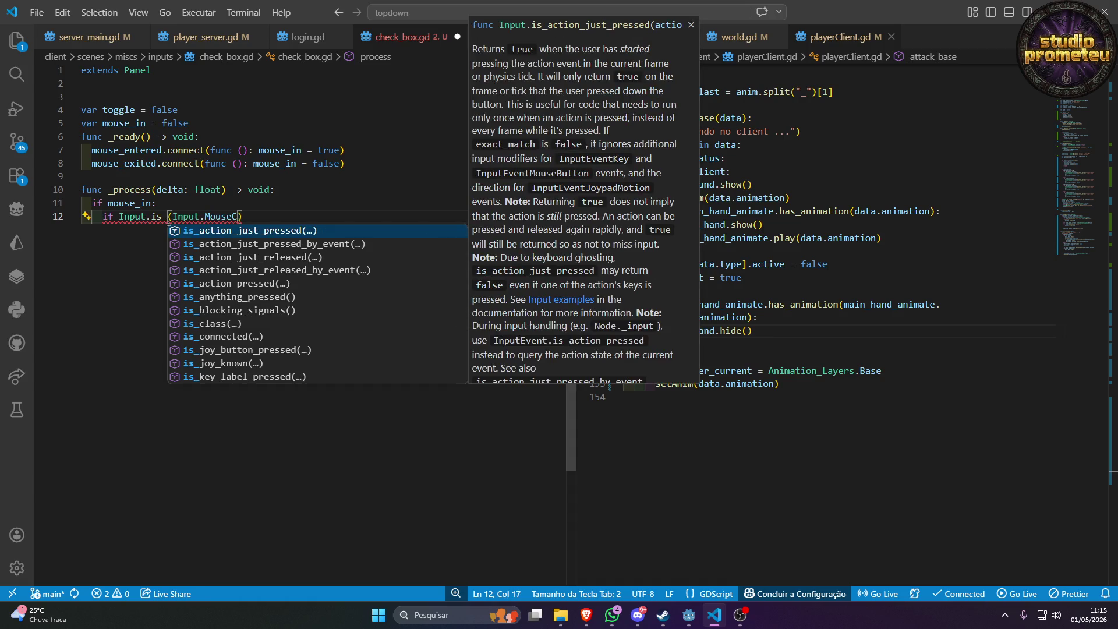
key("Return")
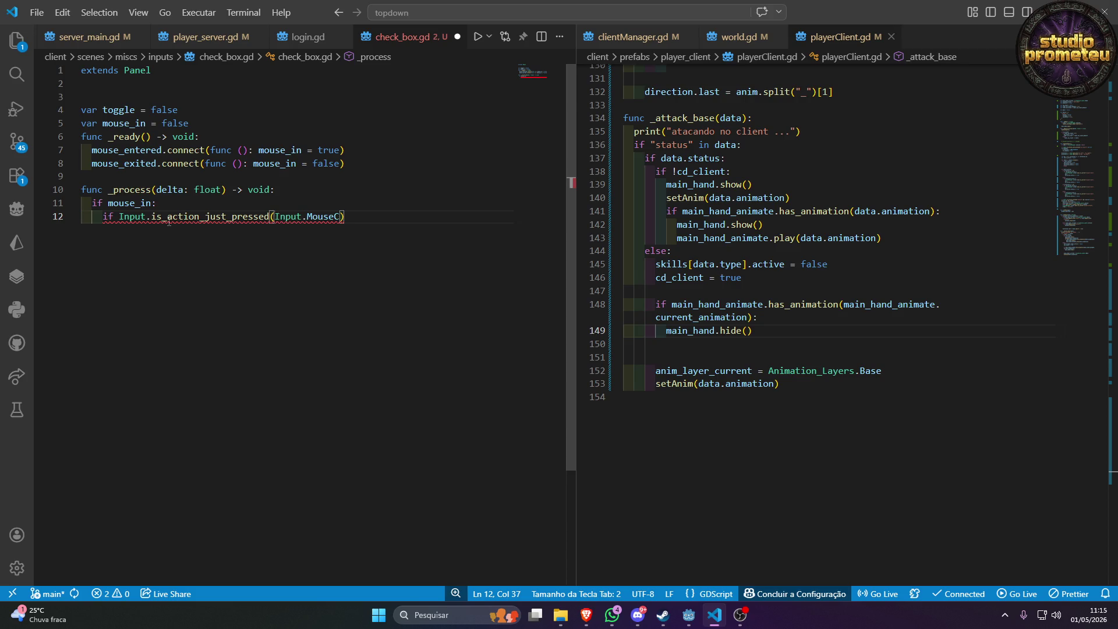
Pass "attack" as the action name and close the condition with a colon.
key("Delete")
key("Delete")
key("Delete")
type(":")
key("Left")
key("Left")
type("\"")
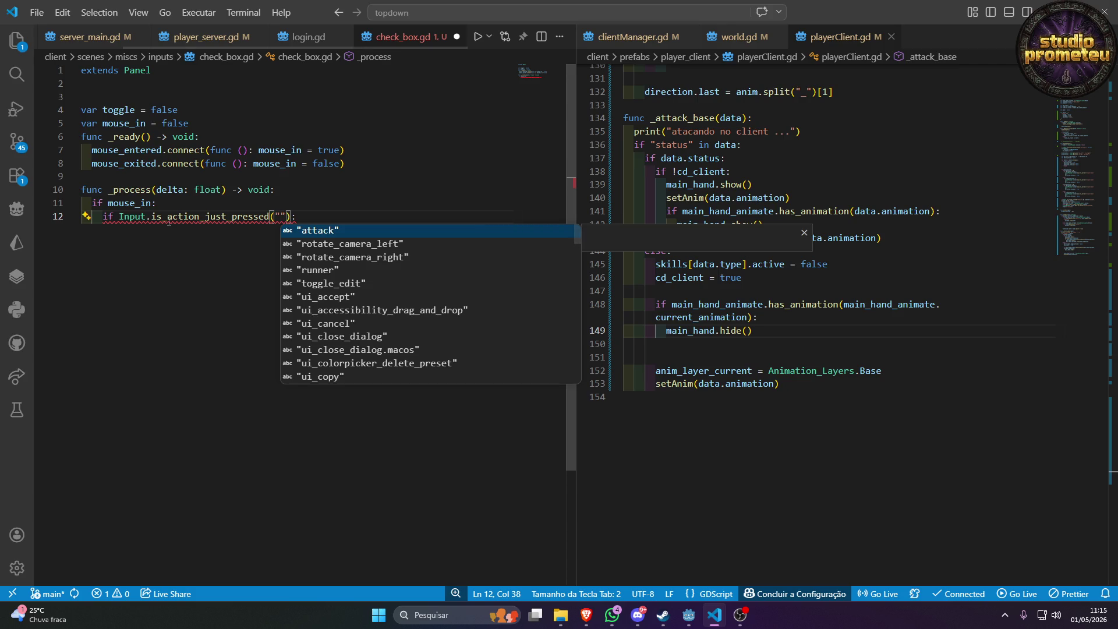
key("Return")
key("BackSpace")
key("BackSpace")
key("Left")
key("Left")
key("Left")
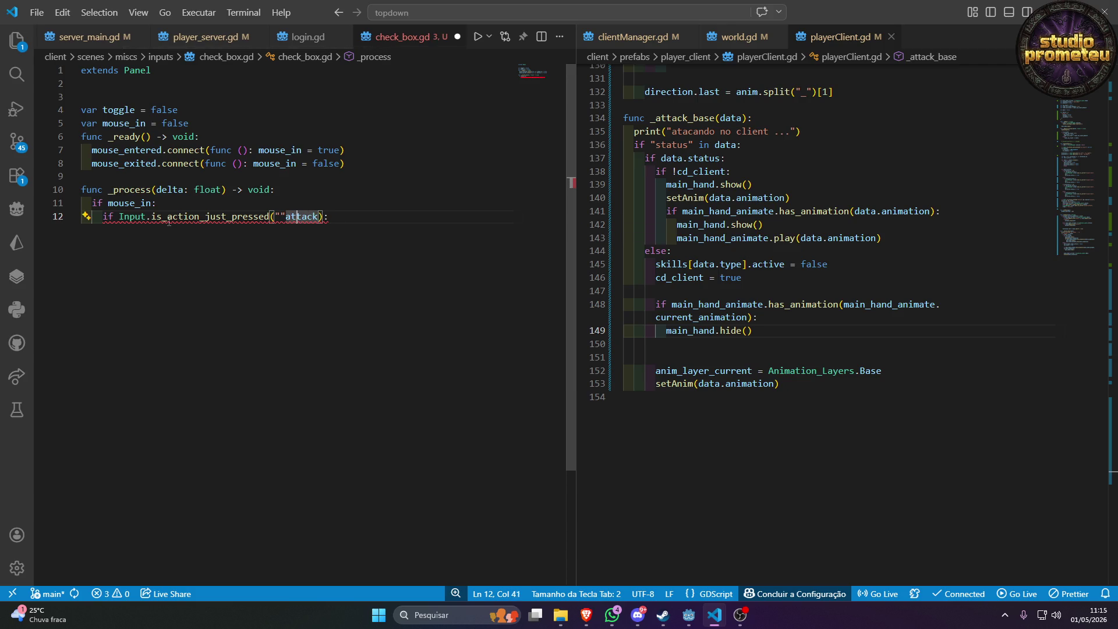
key("BackSpace")
key("Right")
key("Right")
key("Right")
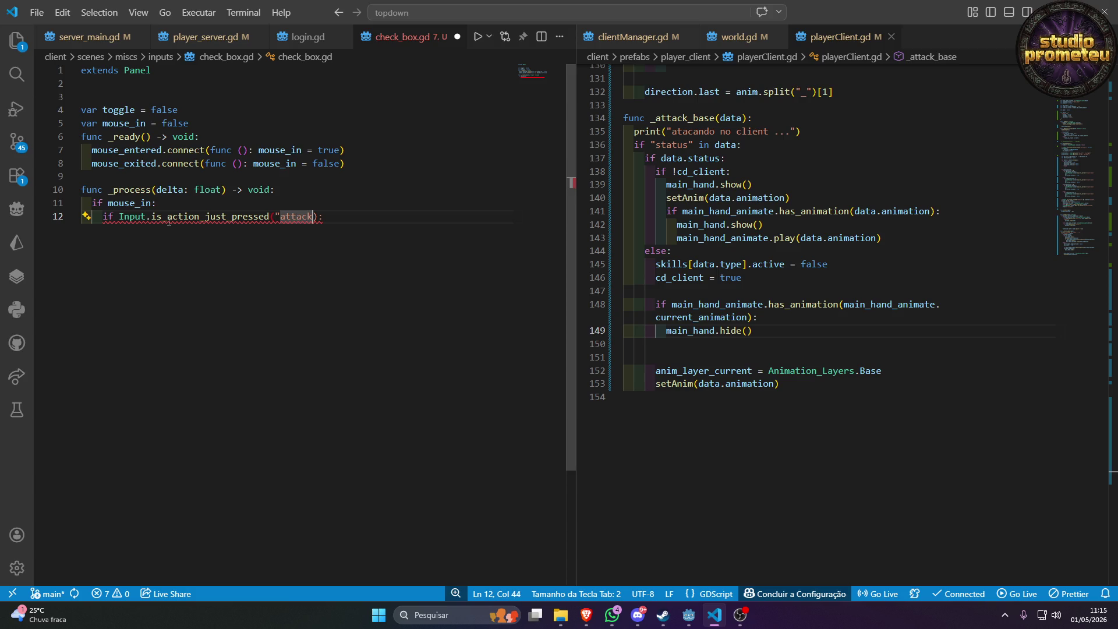
type("\"")
key("Escape")
key("End")
key("Return")
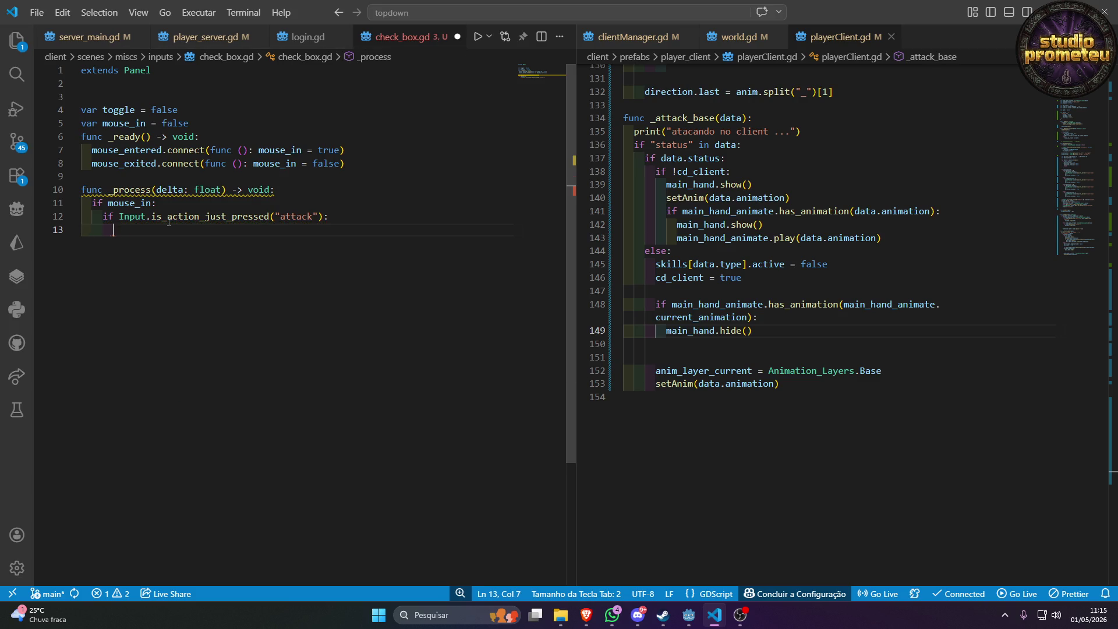
Add 'toggle = !toggle' beneath it, fixing both misspelled toogle names, and begin another if.
type("toogle")
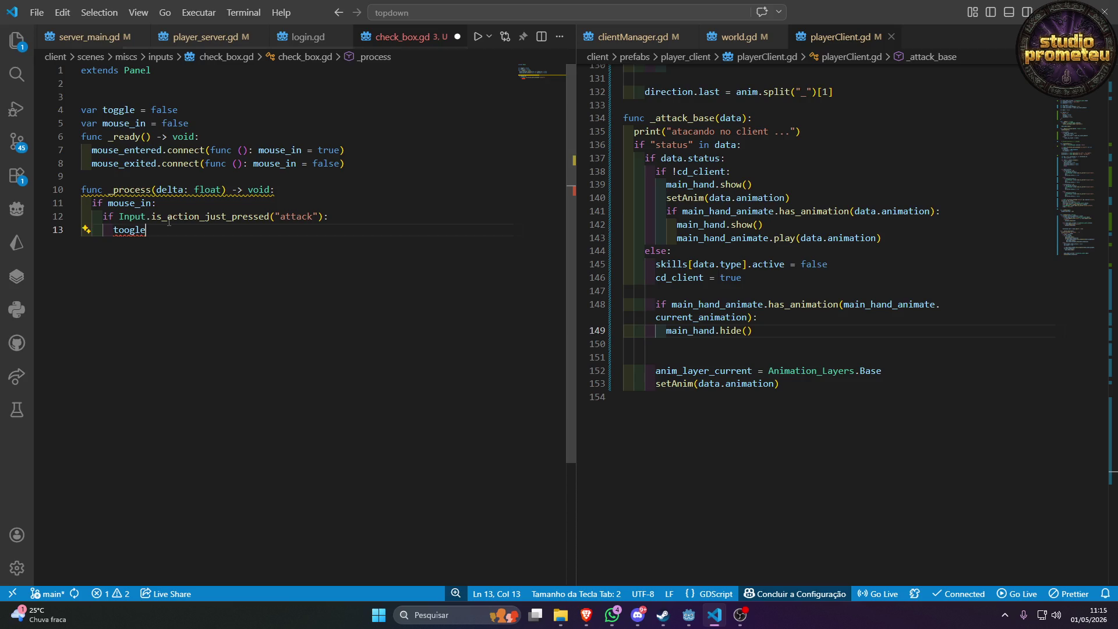
type(" = ")
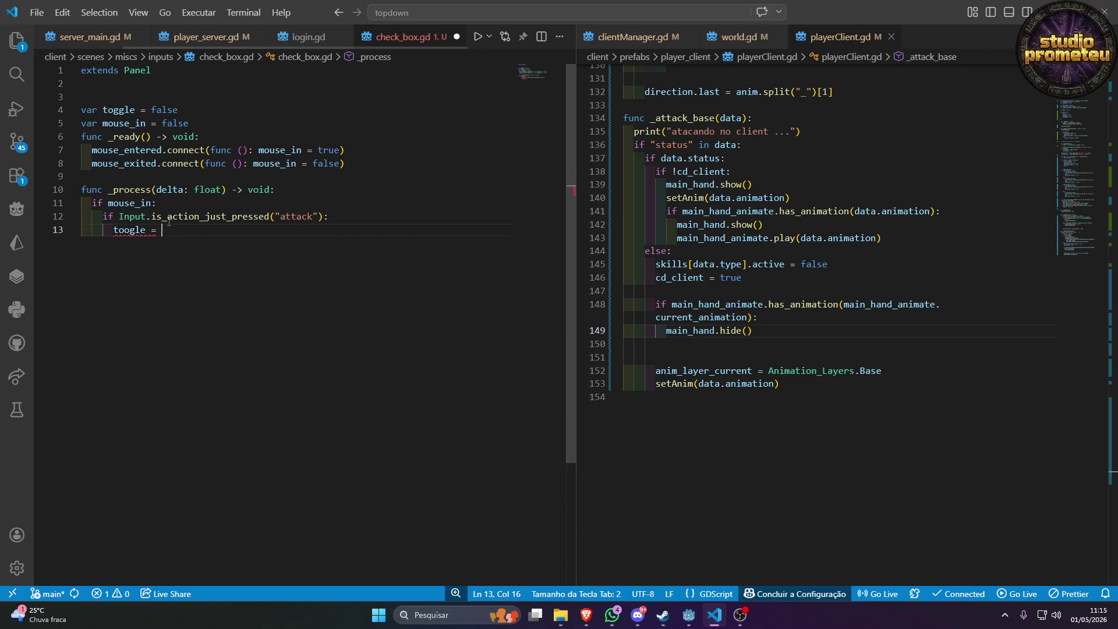
type("! toogle")
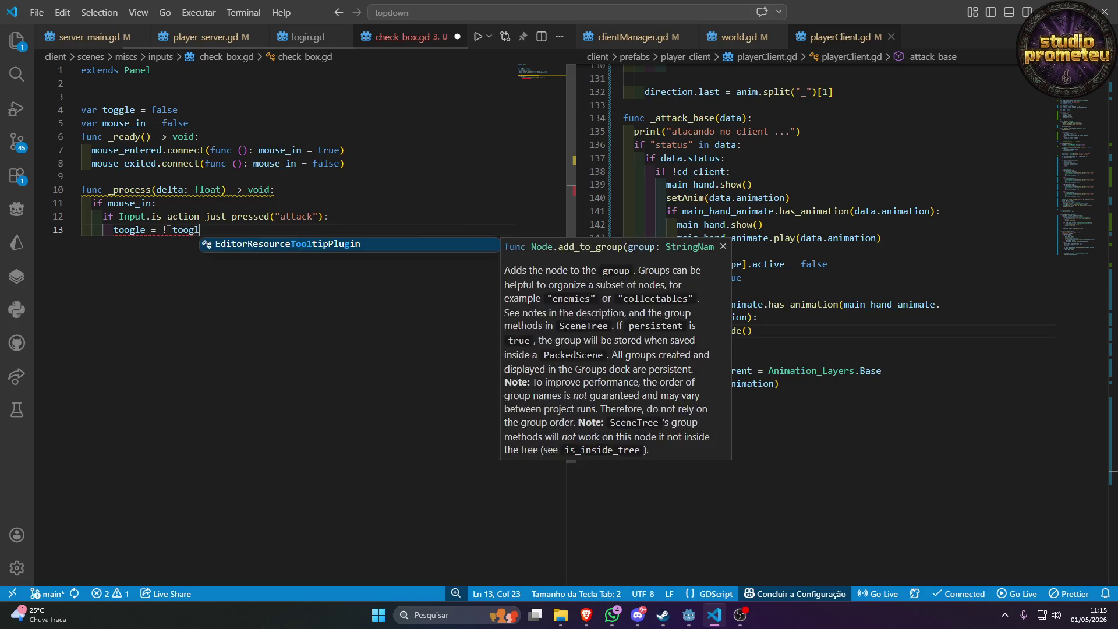
key("Left")
key("Left")
key("Left")
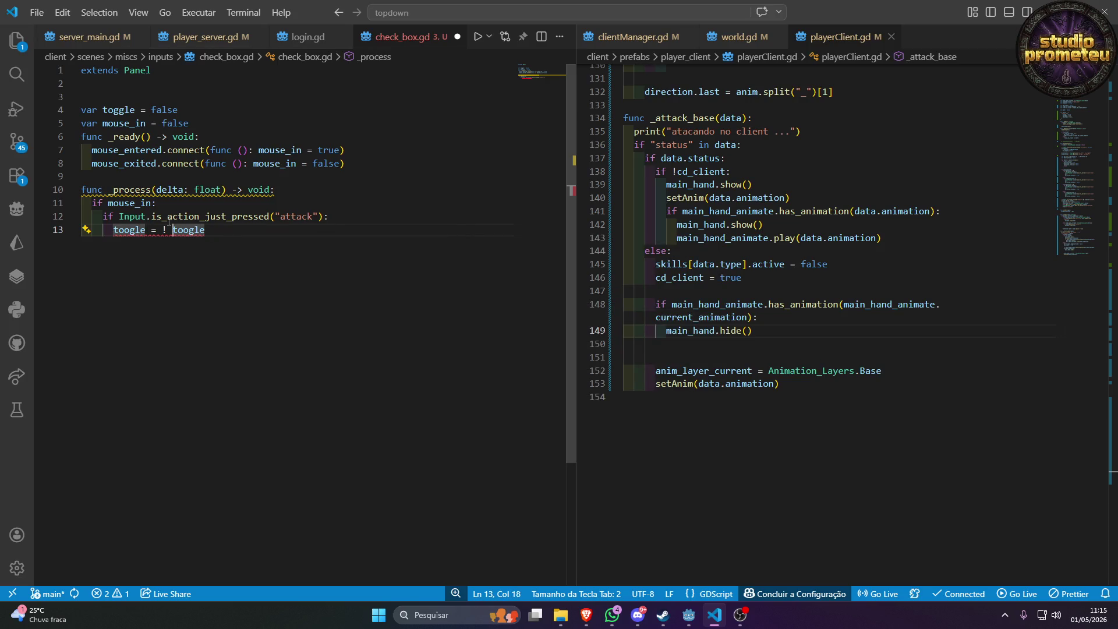
key("BackSpace")
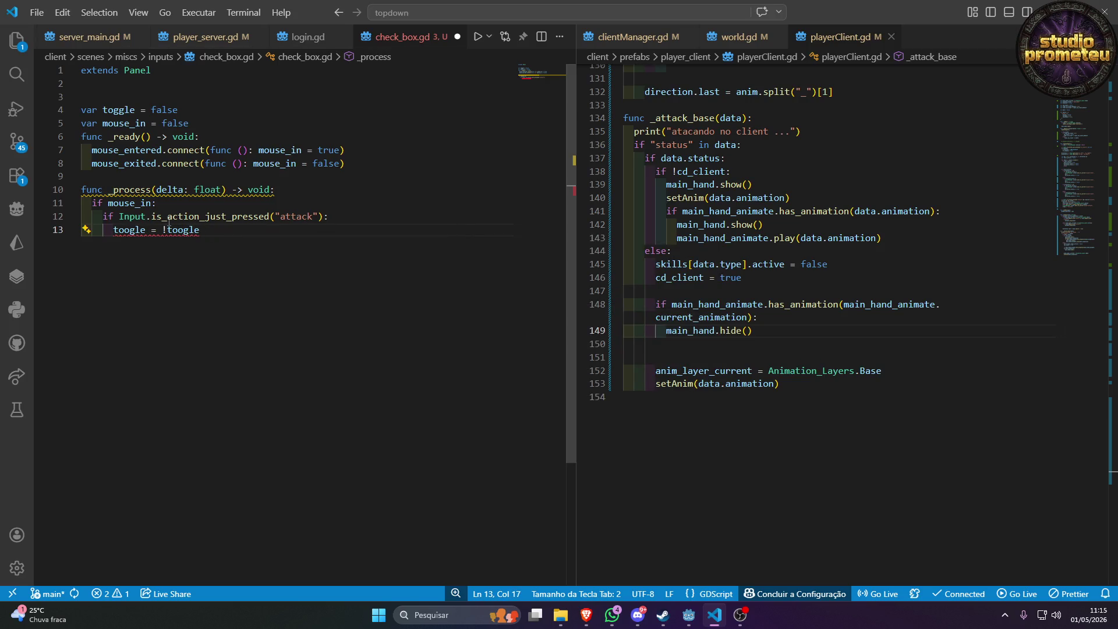
key("Right")
key("Right")
key("Right")
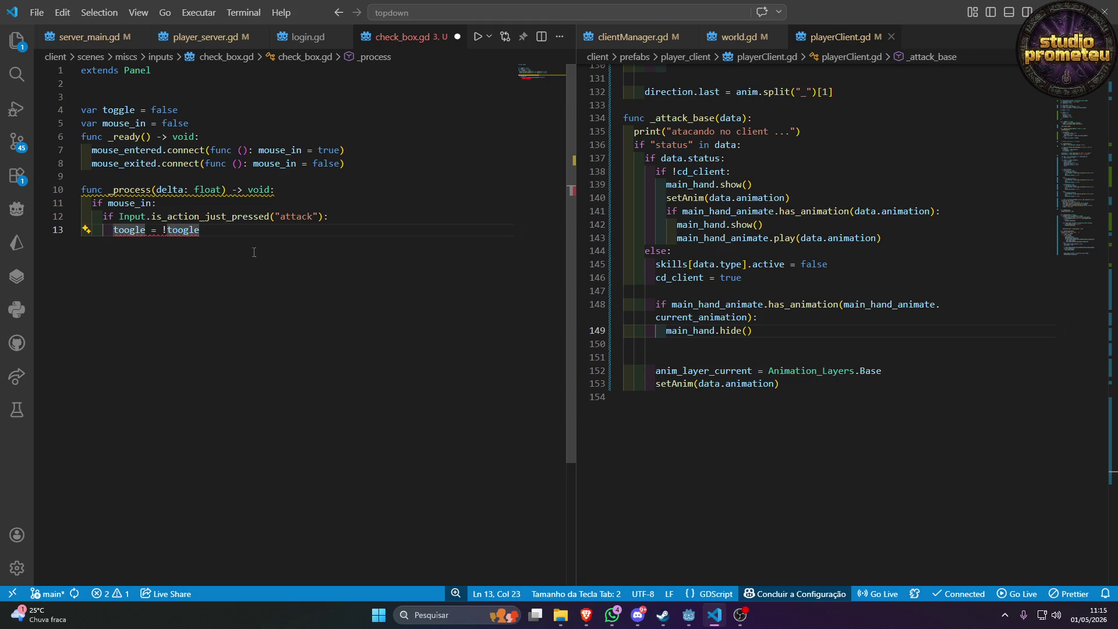
mouse_move(146, 230)
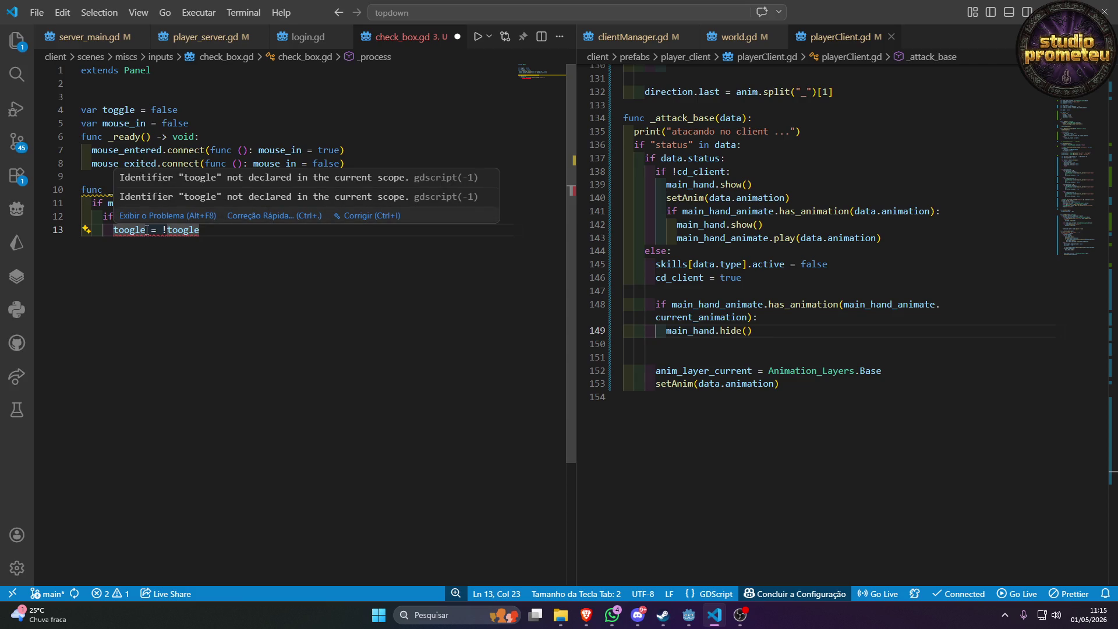
double_click(119, 110)
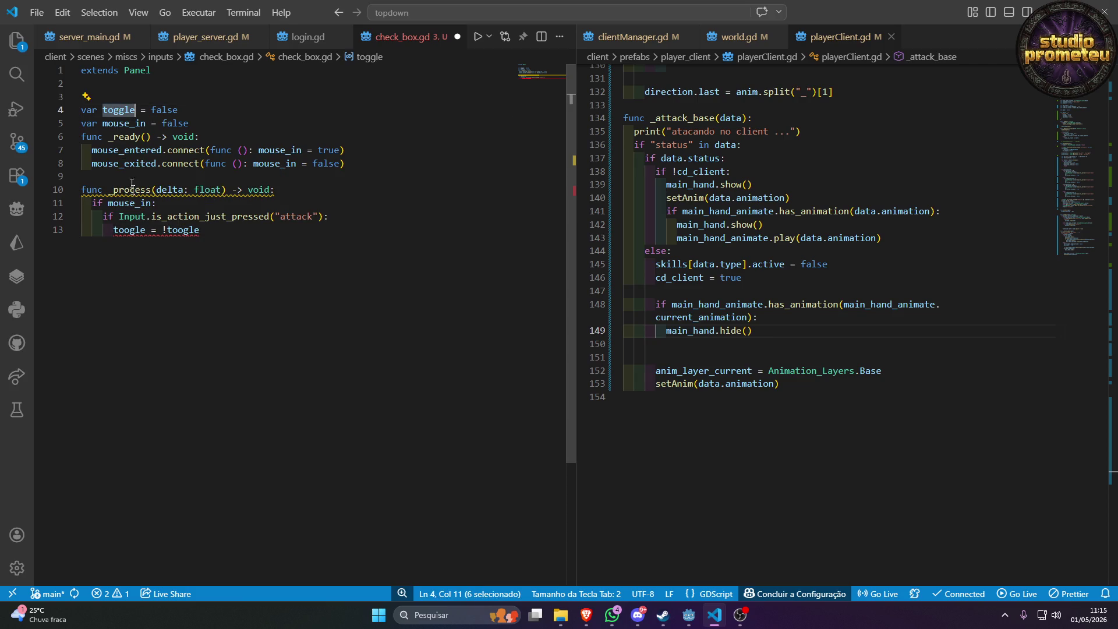
double_click(138, 231)
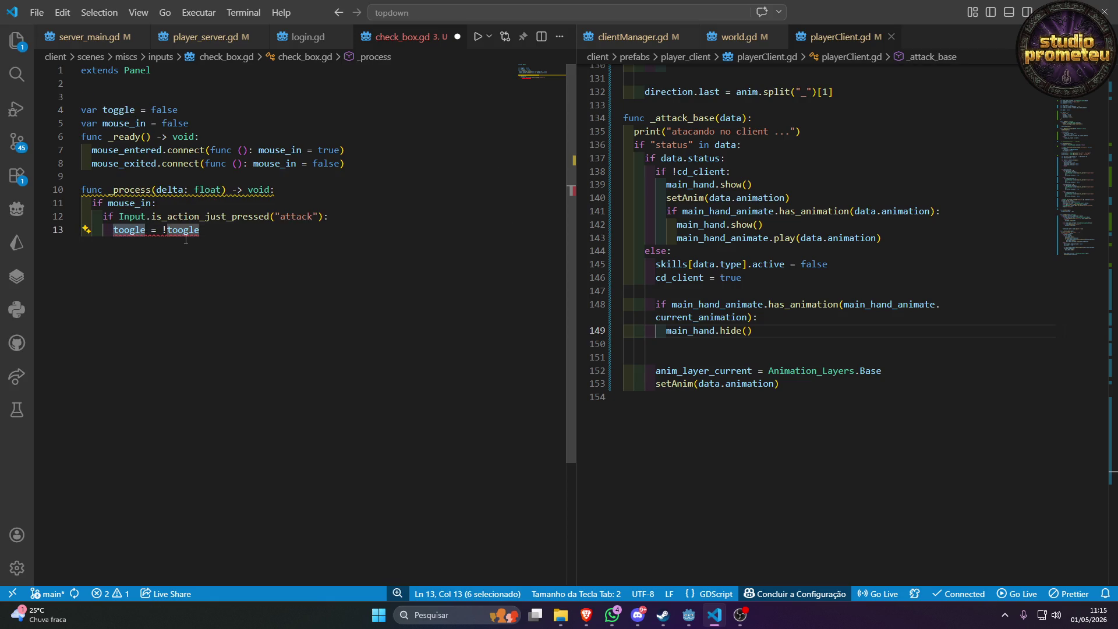
key("ctrl+d")
type("toggle")
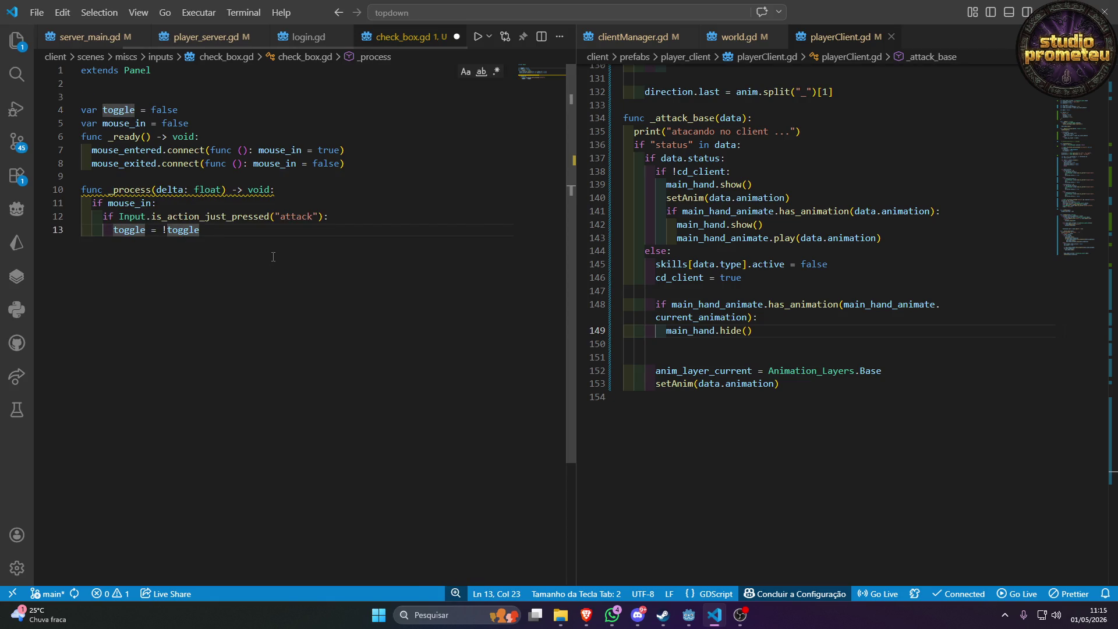
key("Return")
key("Return")
key("BackSpace")
key("BackSpace")
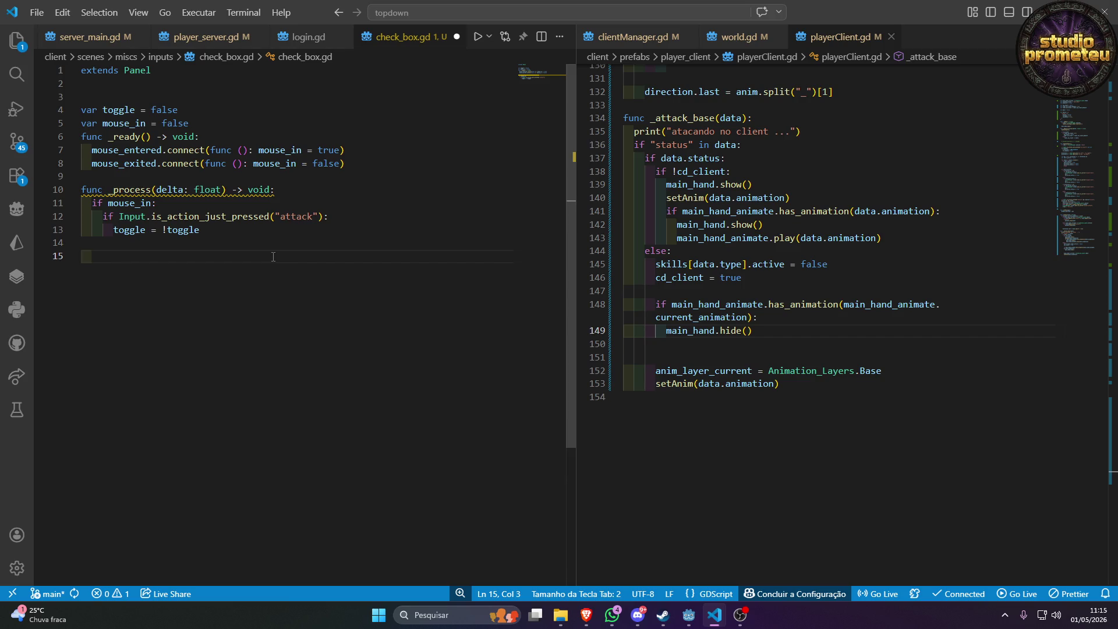
type("if")
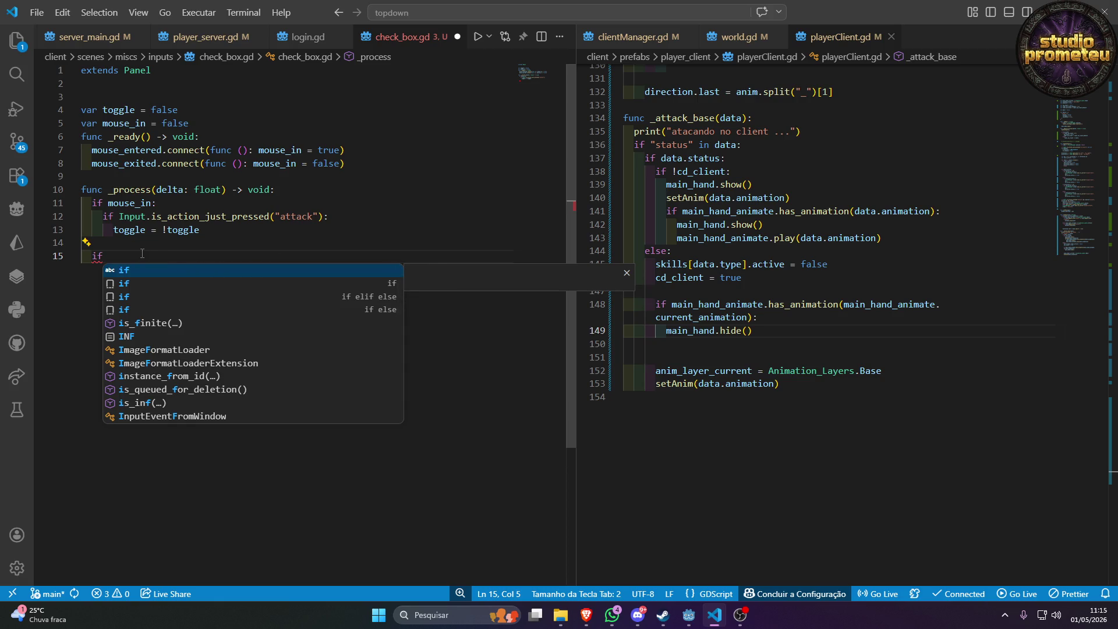
Replace the _process signature with _input and delete the stray if on line 15.
left_click(128, 189)
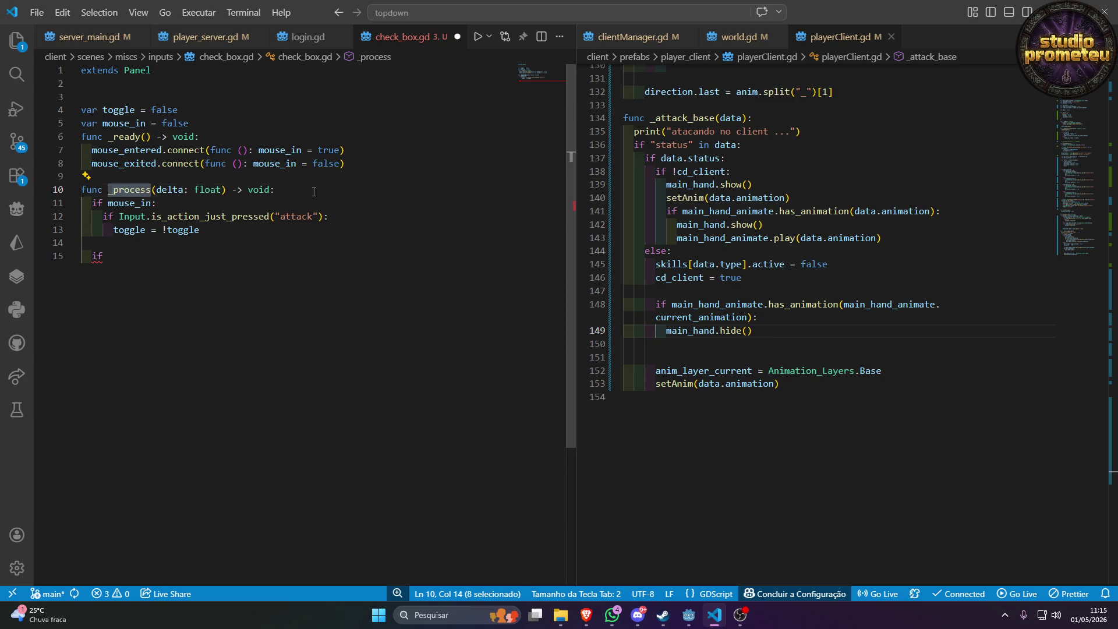
left_click_drag(274, 189, 84, 190)
type("fu")
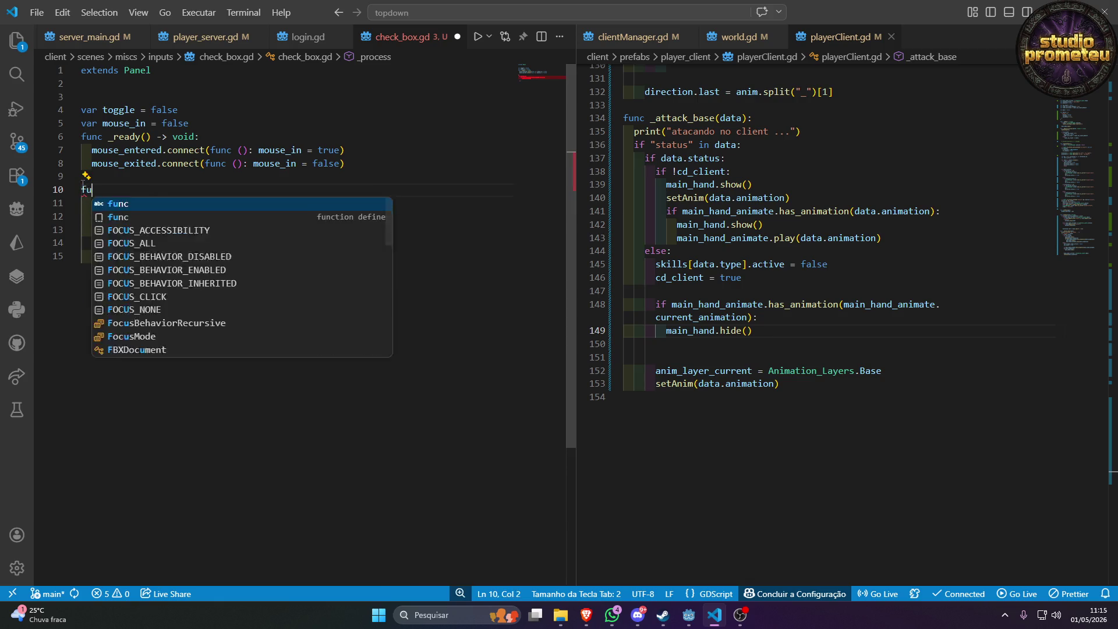
type("nc _input")
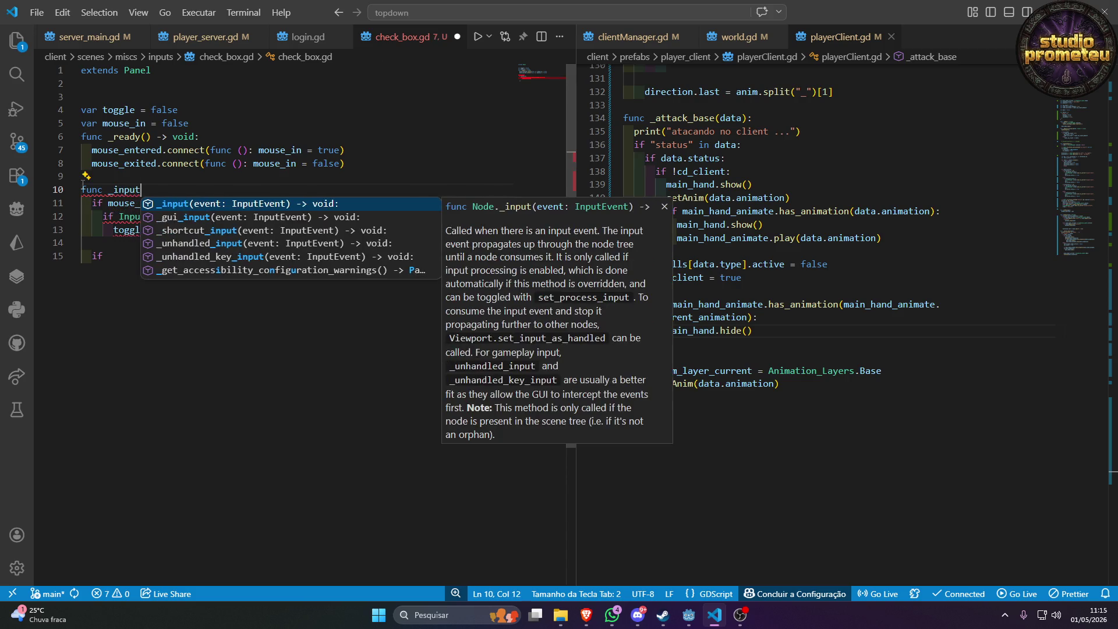
key("Return")
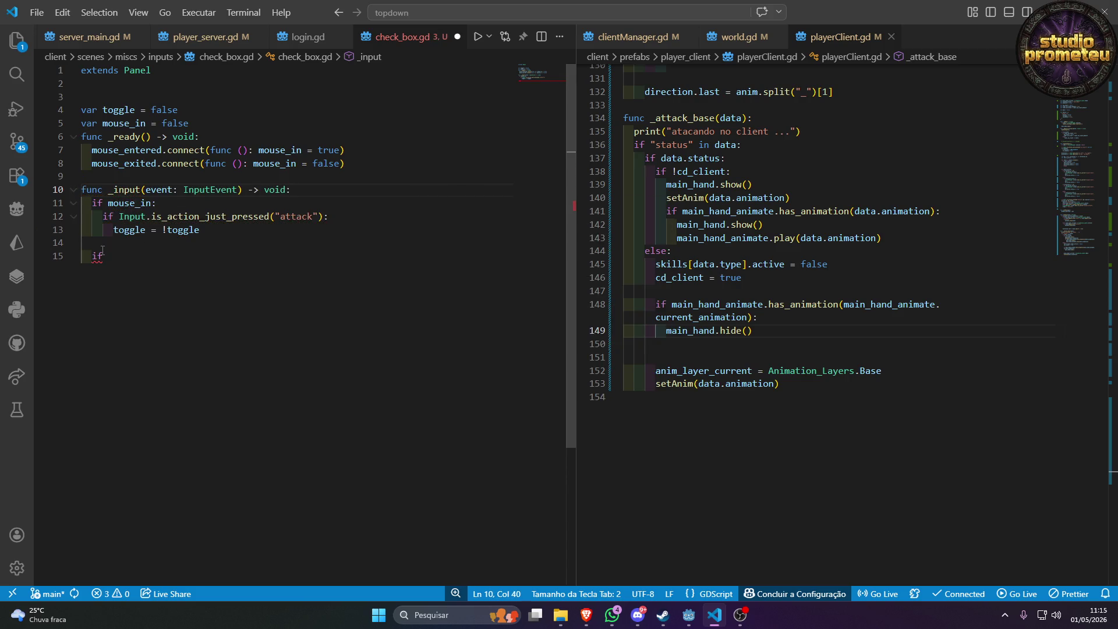
double_click(97, 256)
key("BackSpace")
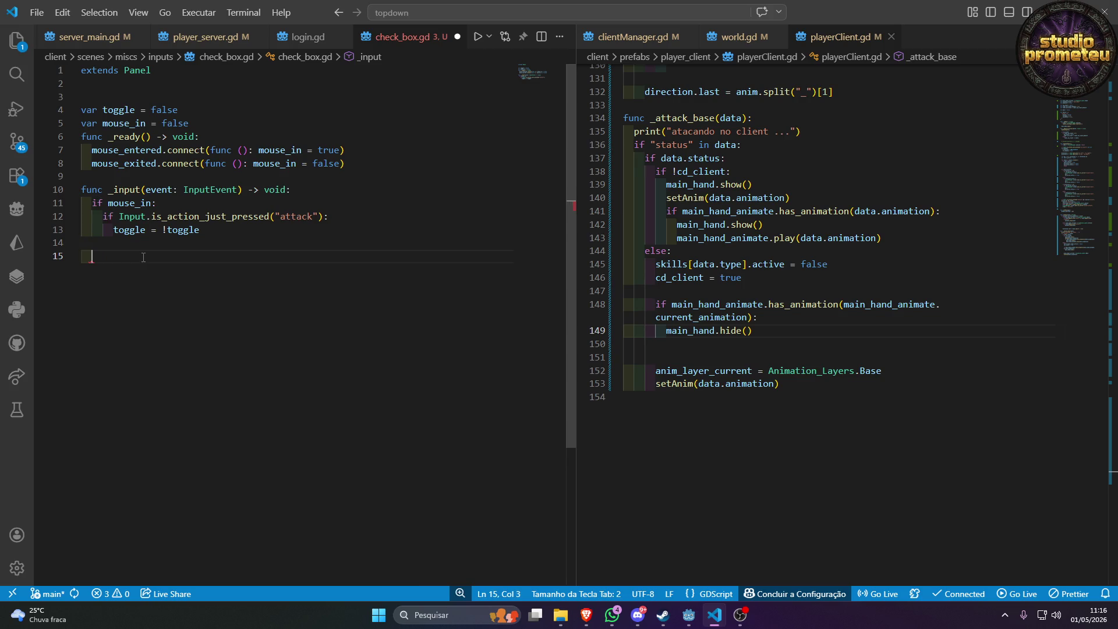
Delete the is_action_just_pressed line and outdent 'toggle = !toggle' under 'if mouse_in:'.
double_click(129, 203)
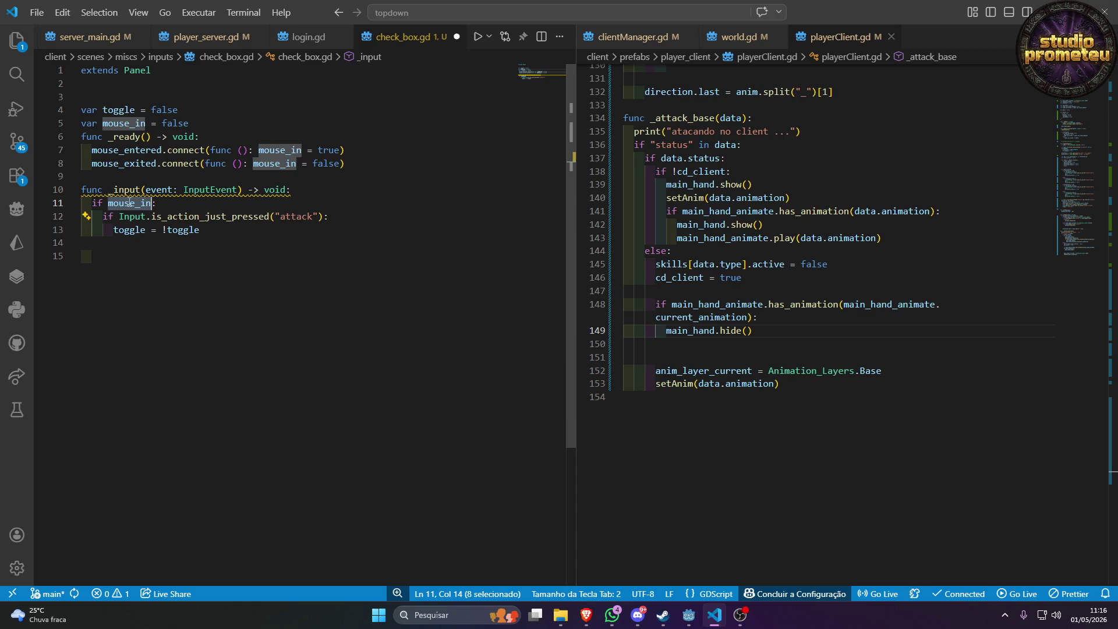
left_click(209, 232)
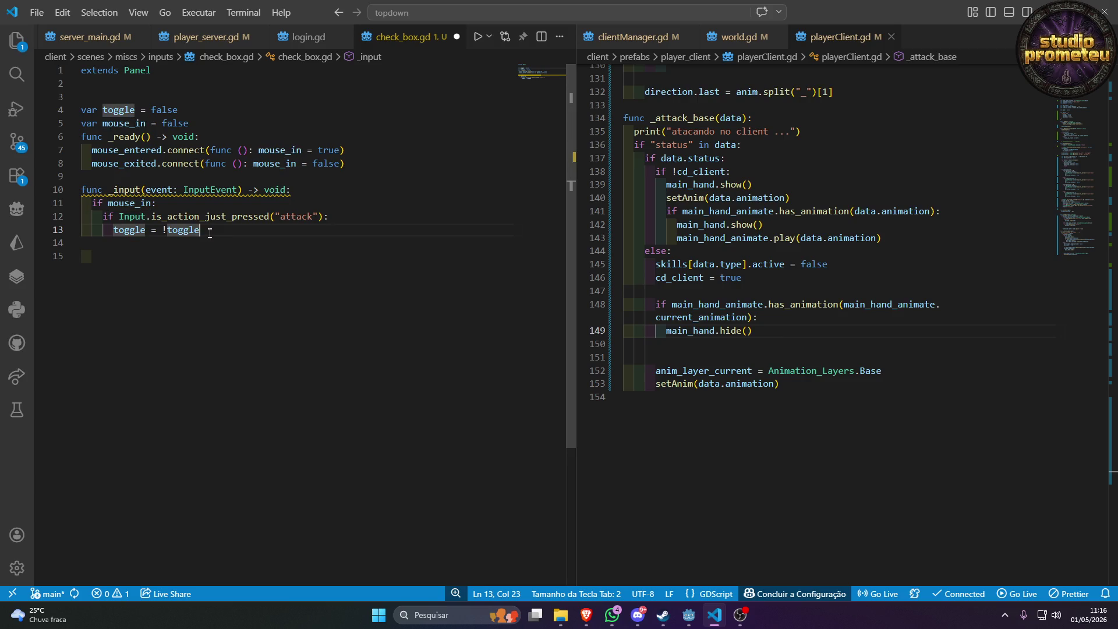
key("ctrl+u")
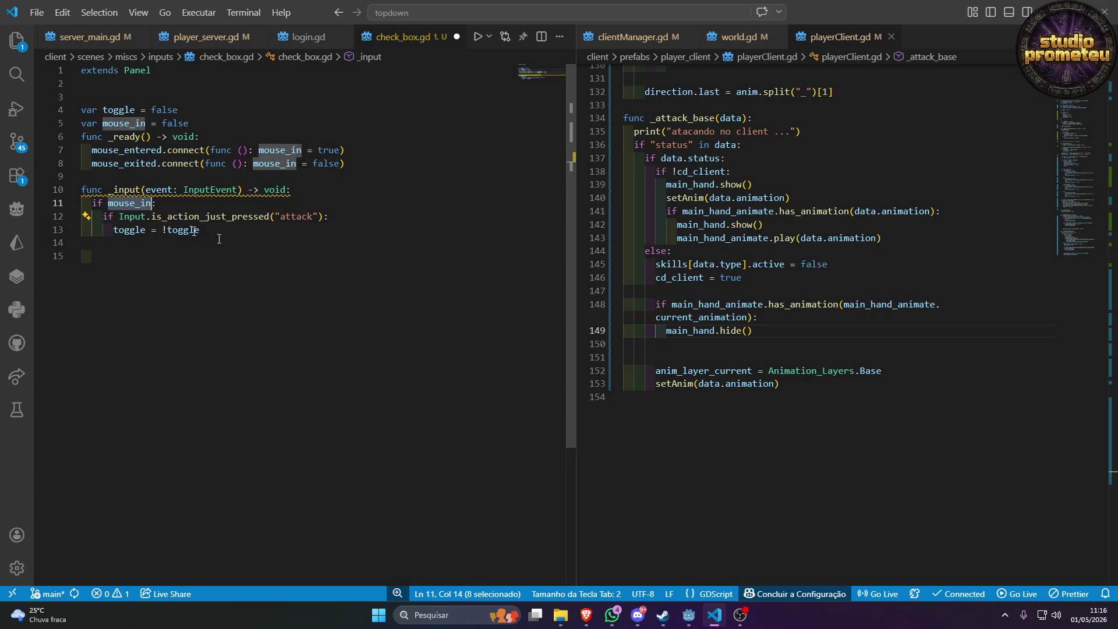
left_click(341, 218)
key("ctrl+shift+k")
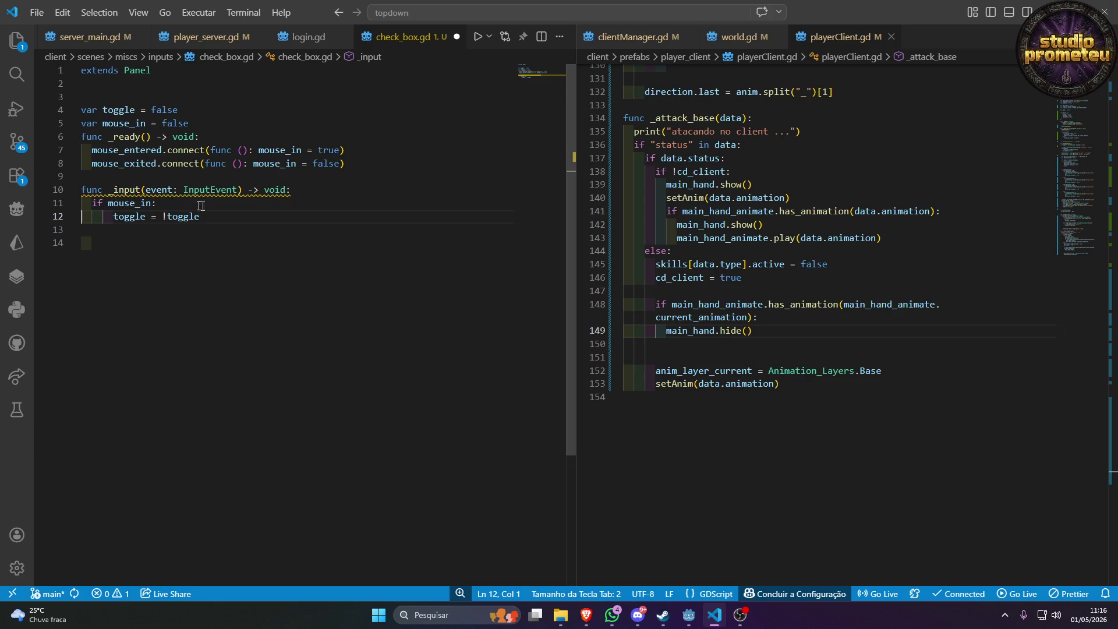
key("Home")
key("BackSpace")
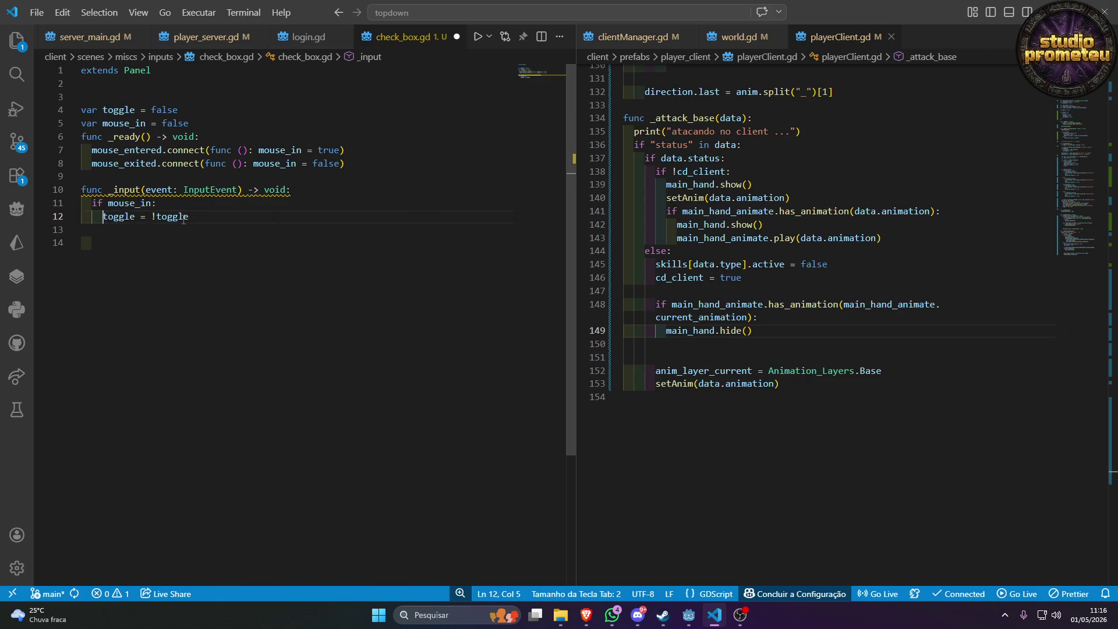
double_click(126, 207)
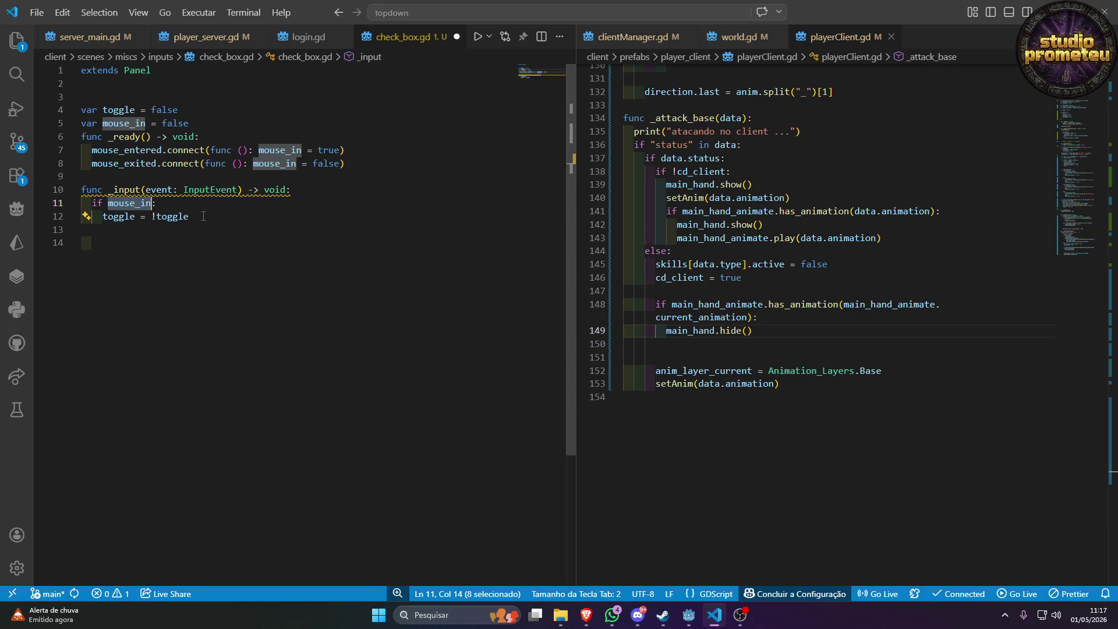
Replace mouse_in in the line 11 condition with 'evet is'.
left_click(203, 217)
left_click(143, 204)
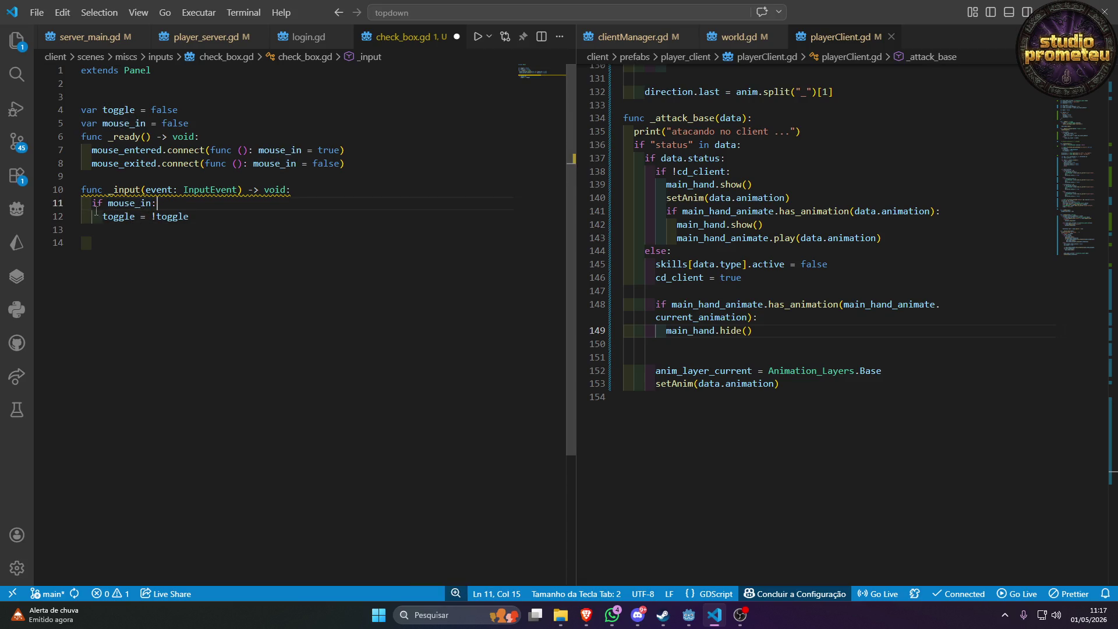
left_click_drag(93, 204, 197, 217)
left_click(228, 229)
key("Up")
key("Up")
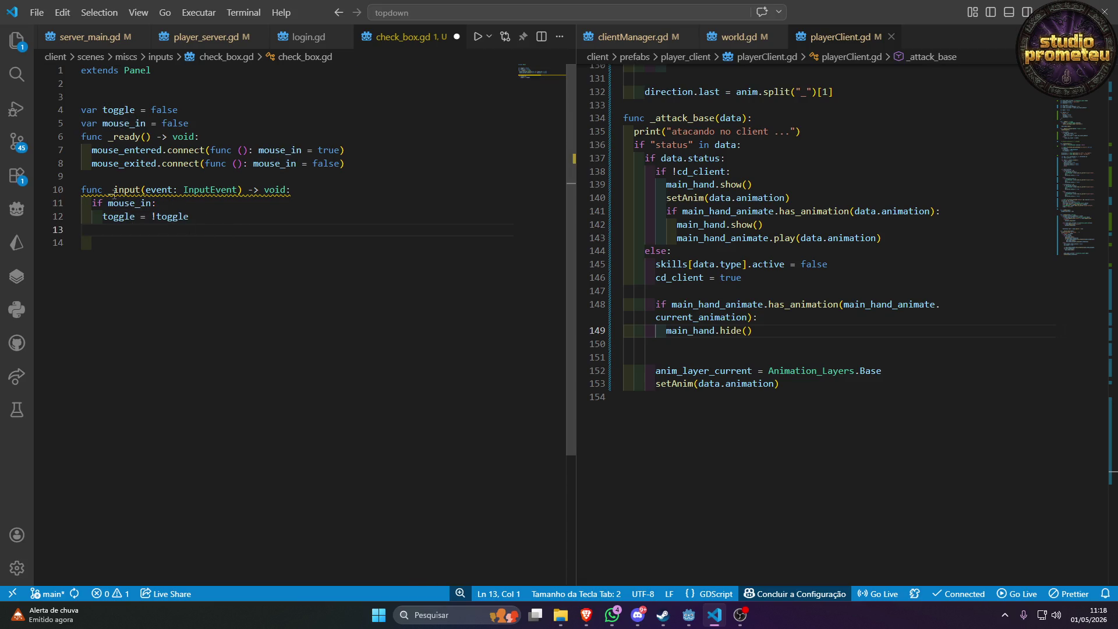
key("ctrl+d")
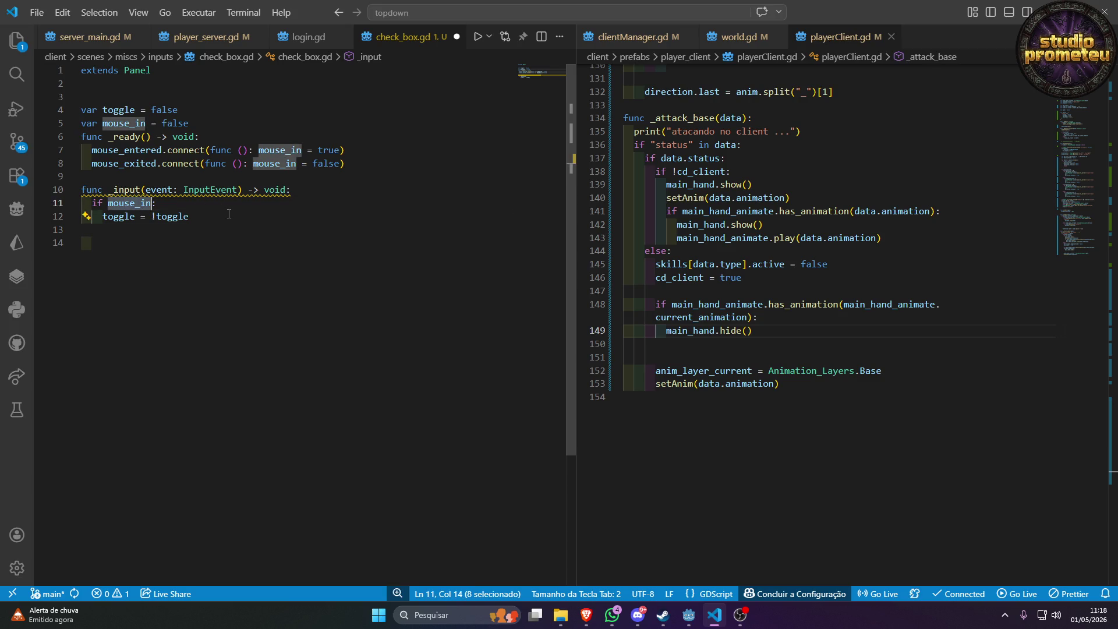
type("evet ")
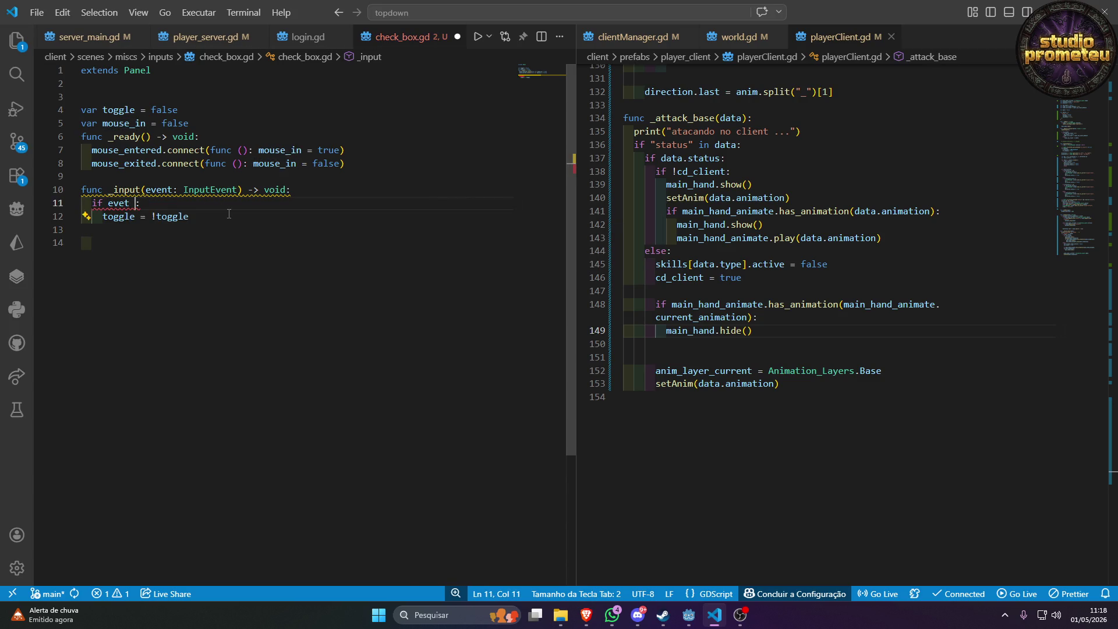
type("is")
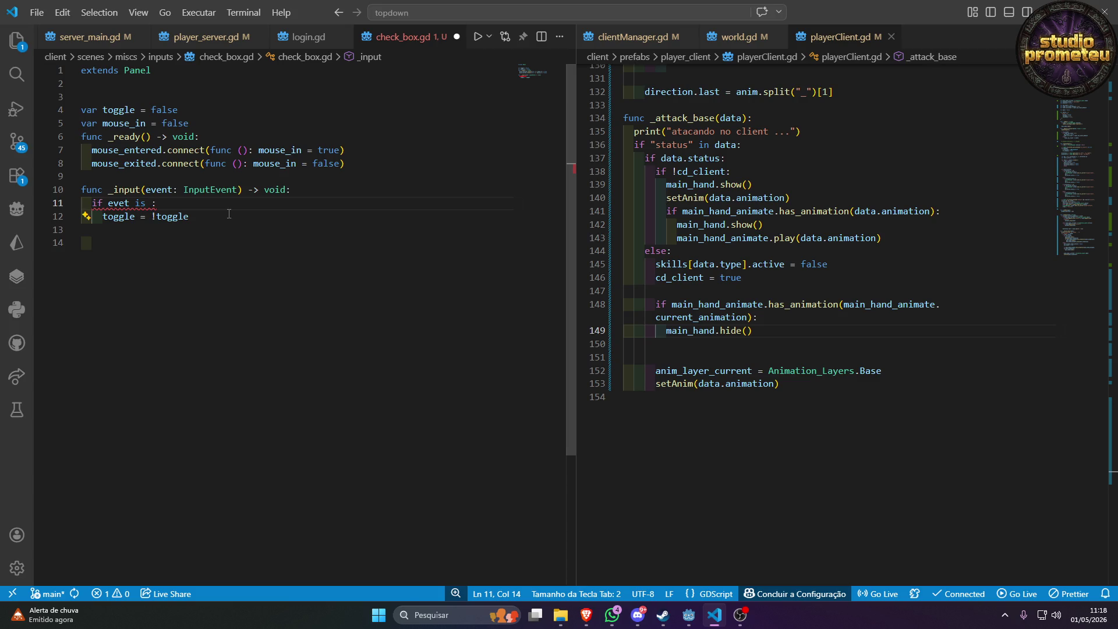
Try InputEvent type completions after 'is', leaving the type unfinished.
type("Inpt")
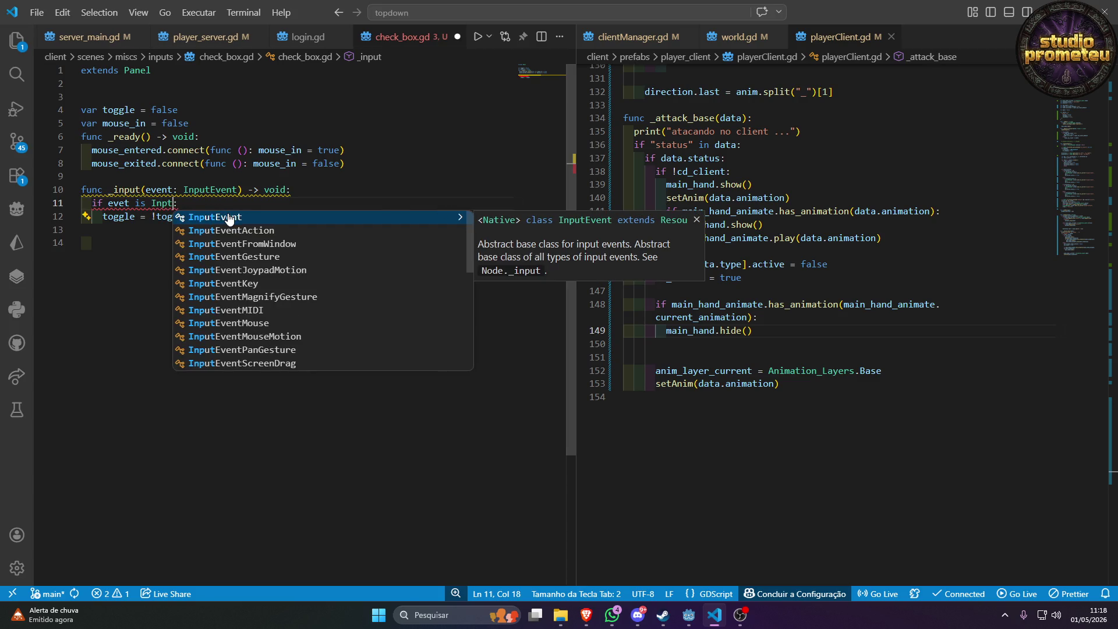
left_click(228, 217)
type(".Mo")
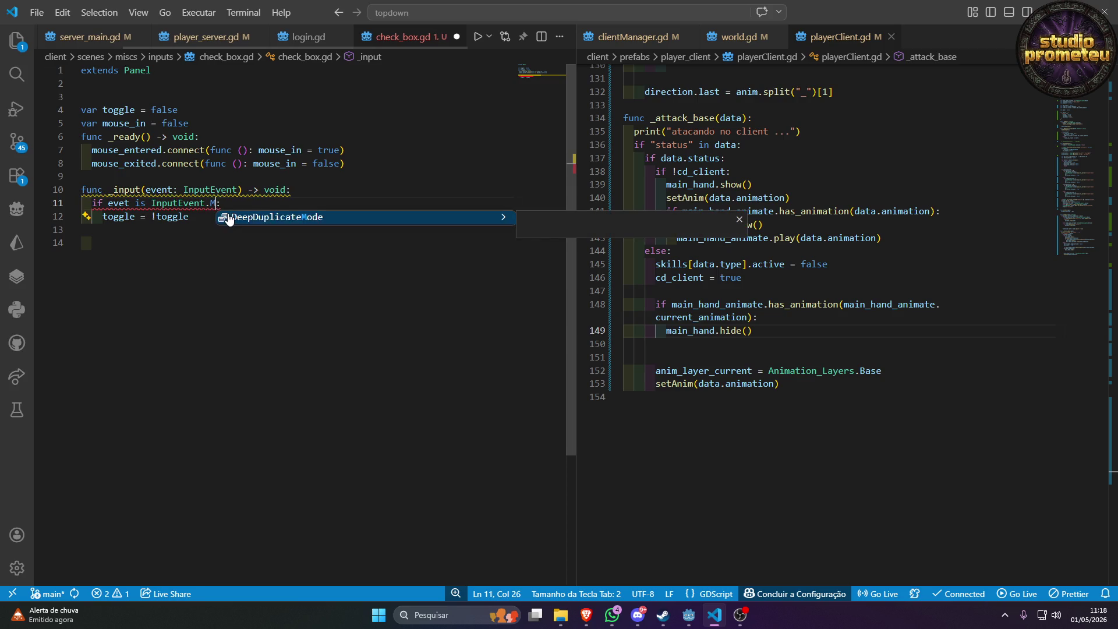
key("BackSpace")
key("BackSpace")
key("BackSpace")
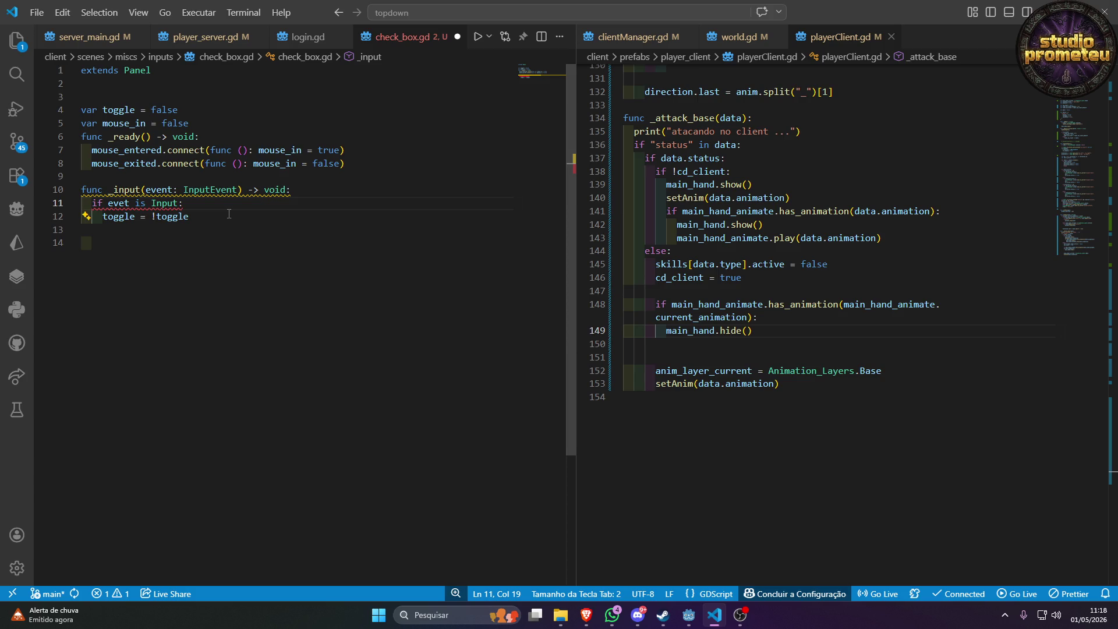
key("ctrl+space")
key("Return")
type(".")
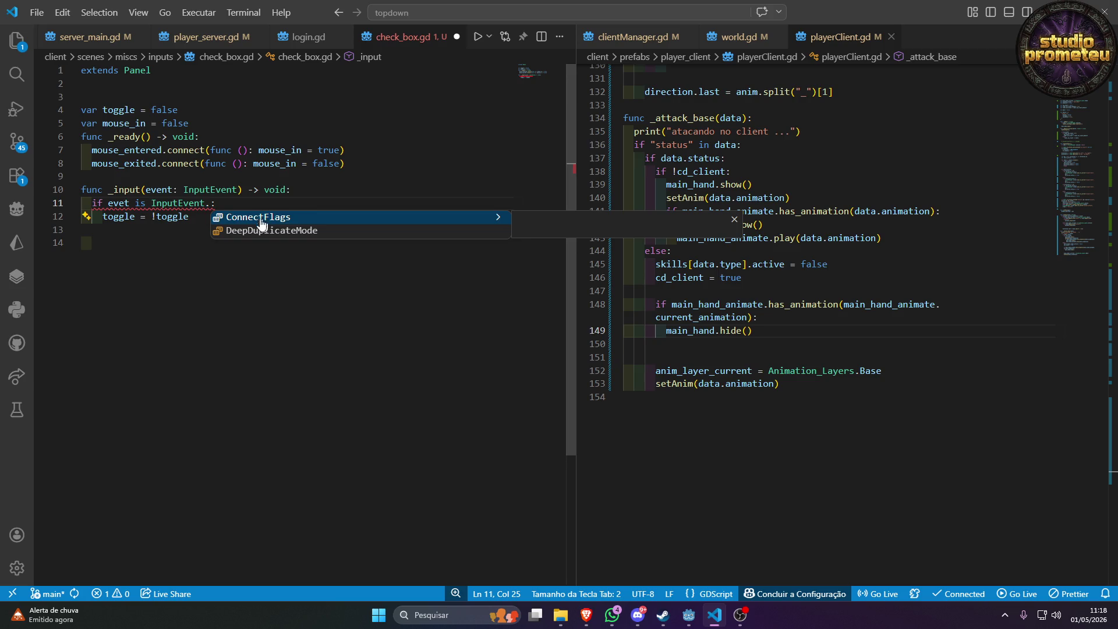
mouse_move(165, 204)
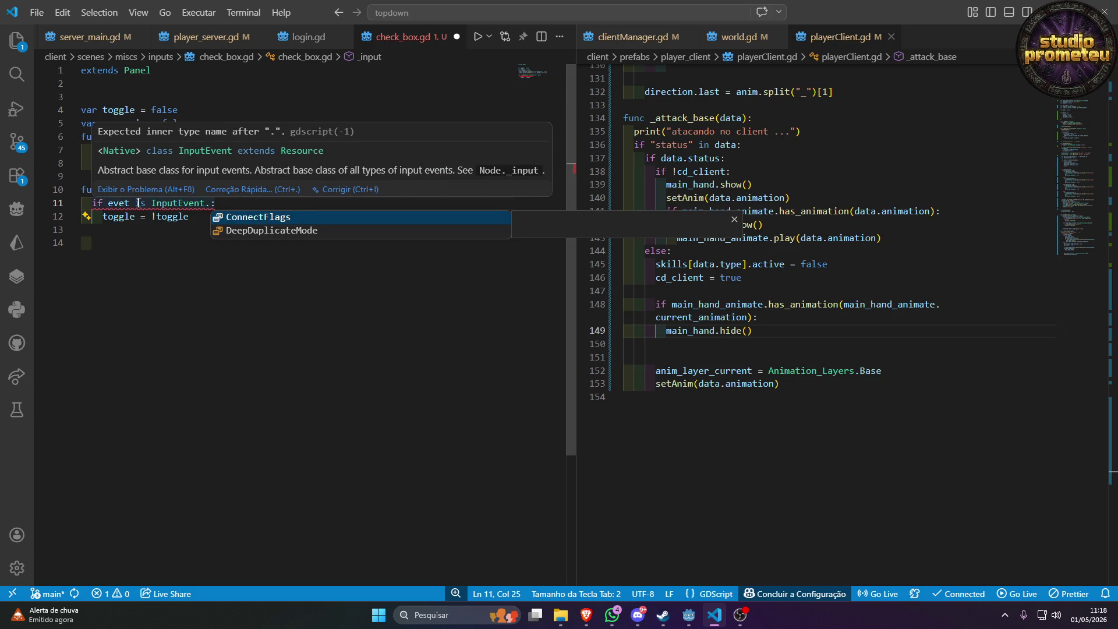
double_click(162, 203)
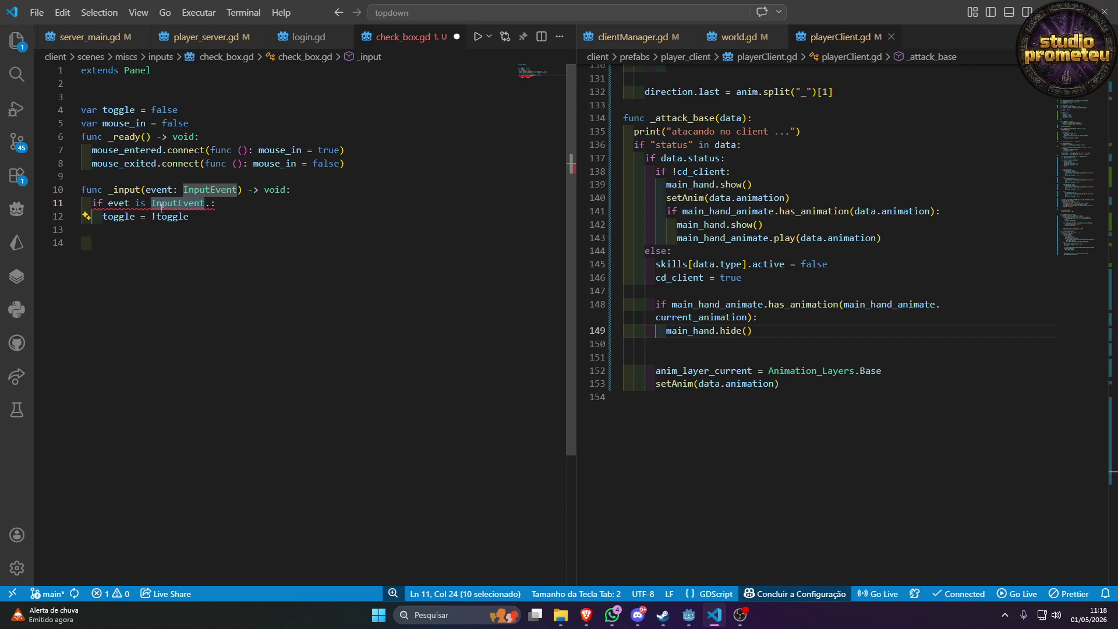
type("Input")
key("Escape")
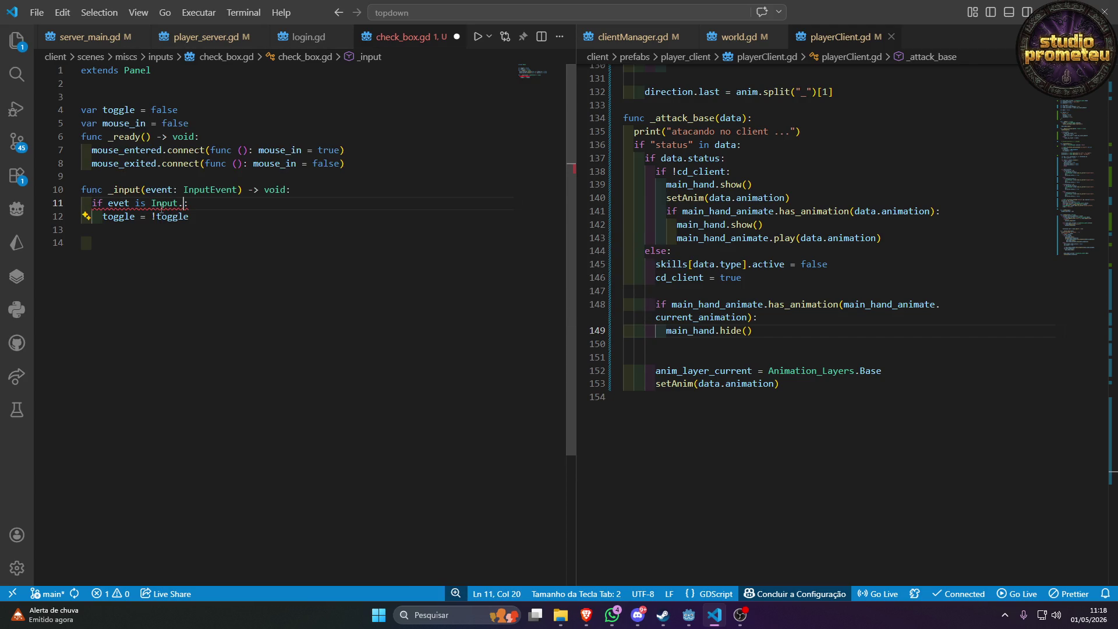
type("Mous")
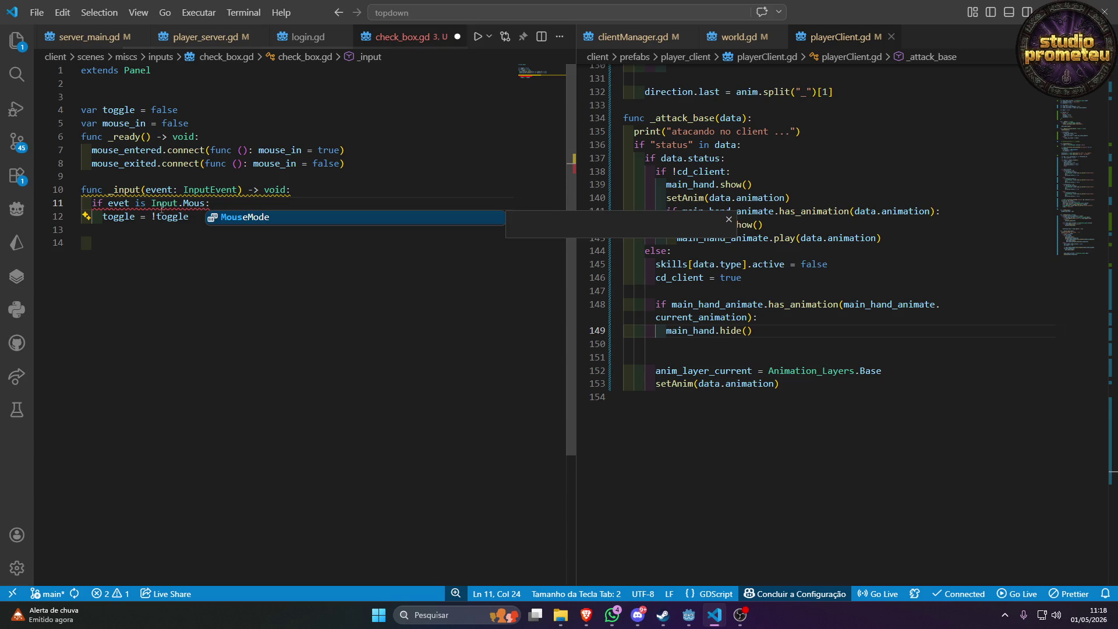
key("BackSpace")
key("BackSpace")
key("BackSpace")
key("BackSpace")
key("BackSpace")
key("BackSpace")
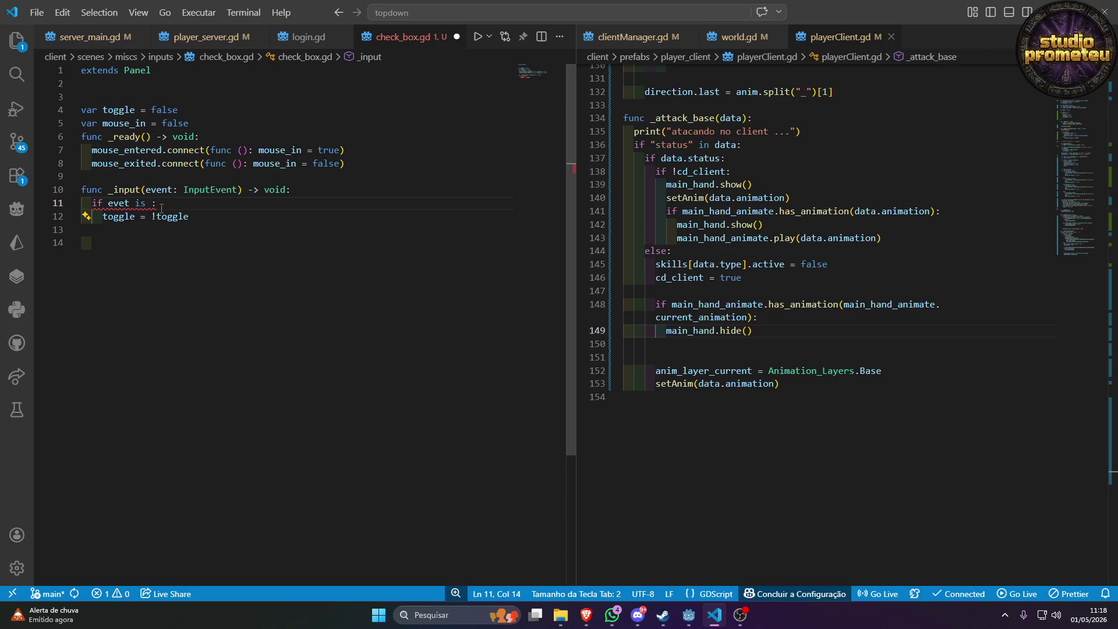
Correct evet to event and restore the _input function name.
double_click(118, 202)
type("e")
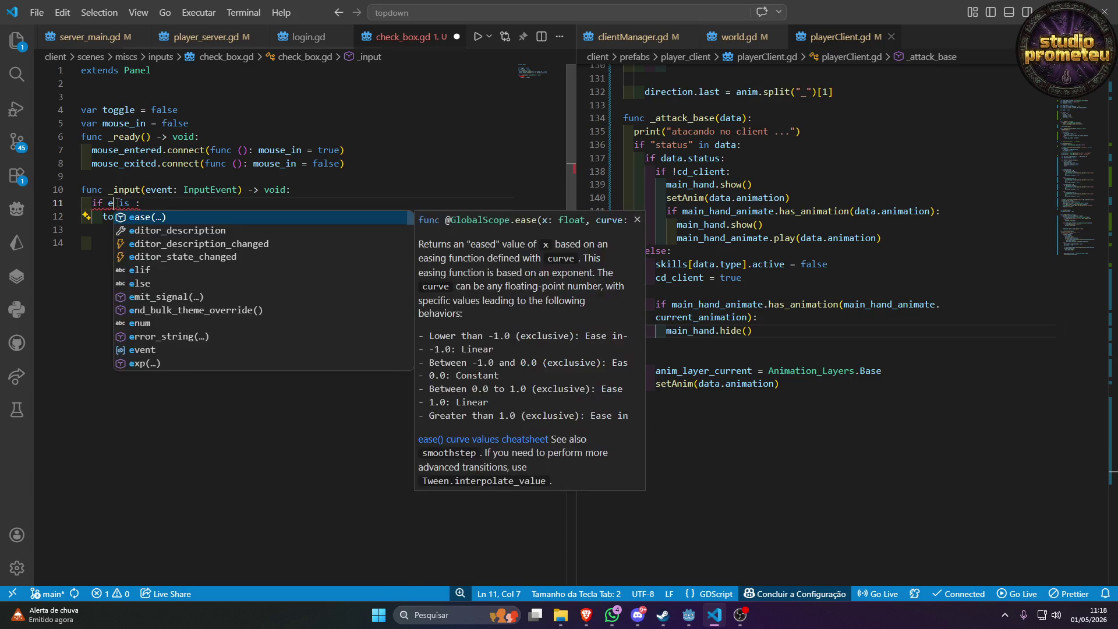
type("x")
key("BackSpace")
type("vent.")
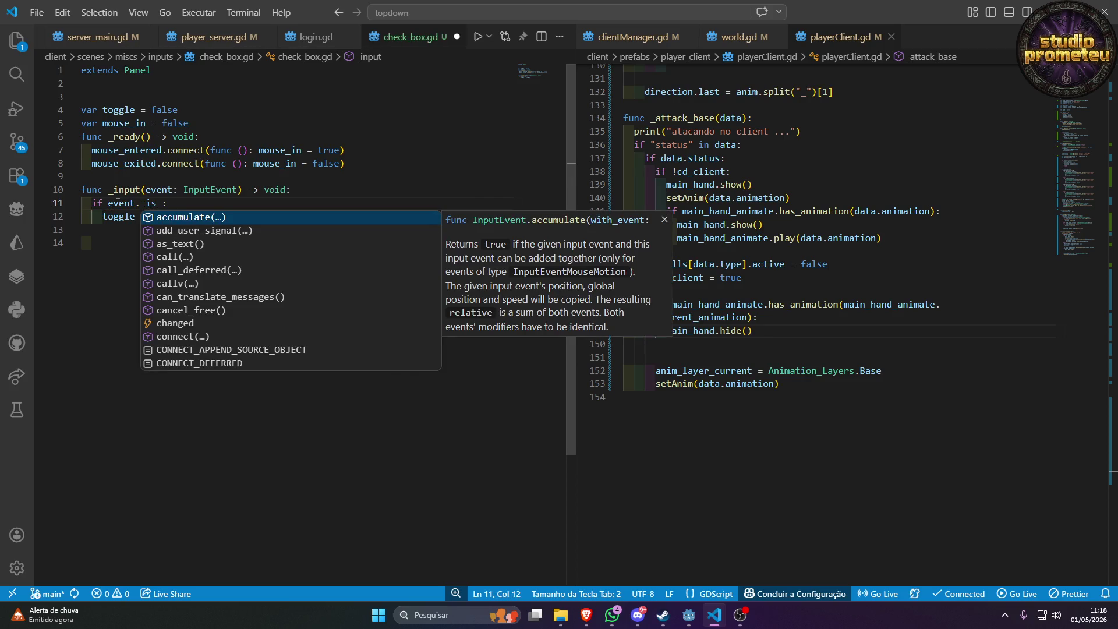
type("Mo")
key("Escape")
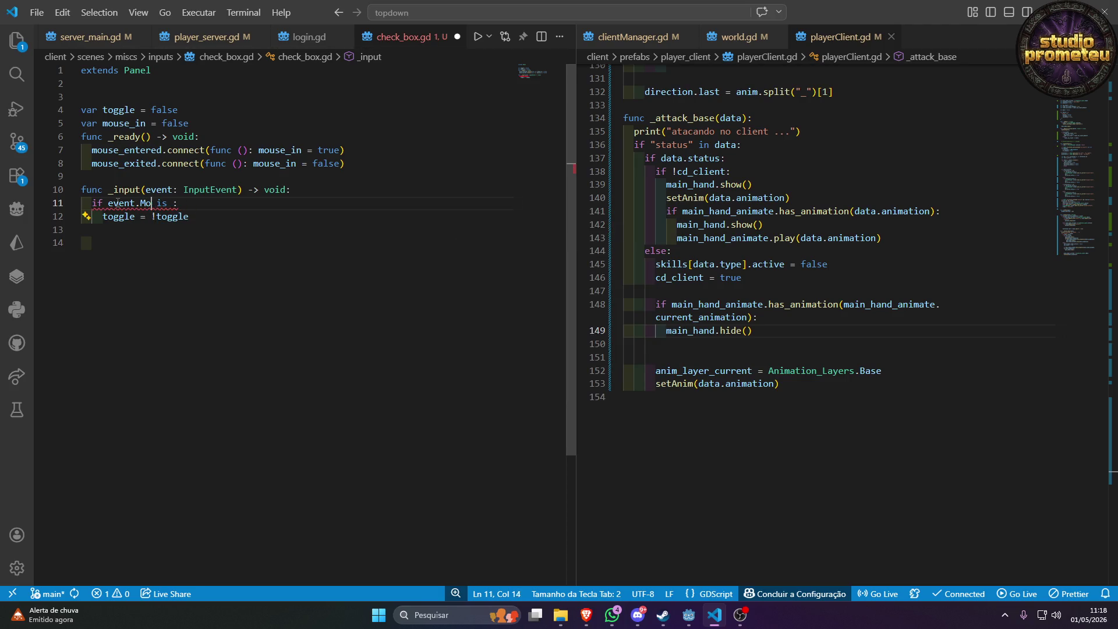
key("BackSpace")
key("BackSpace")
key("BackSpace")
key("Right")
key("Right")
left_click(141, 190)
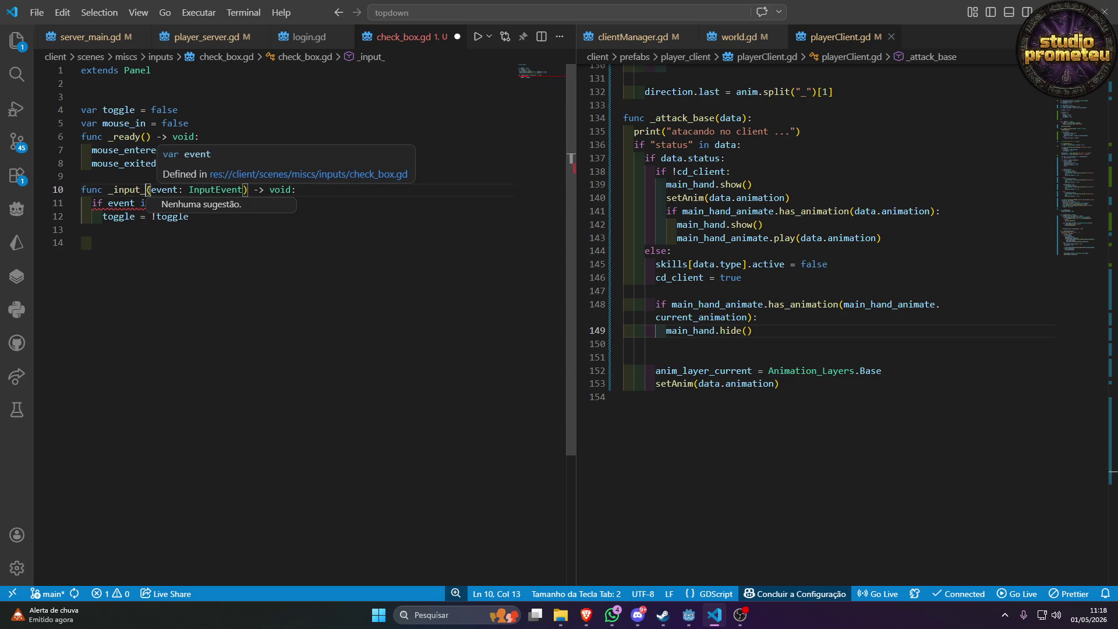
left_click(135, 189)
key("Delete")
key("Delete")
type("t")
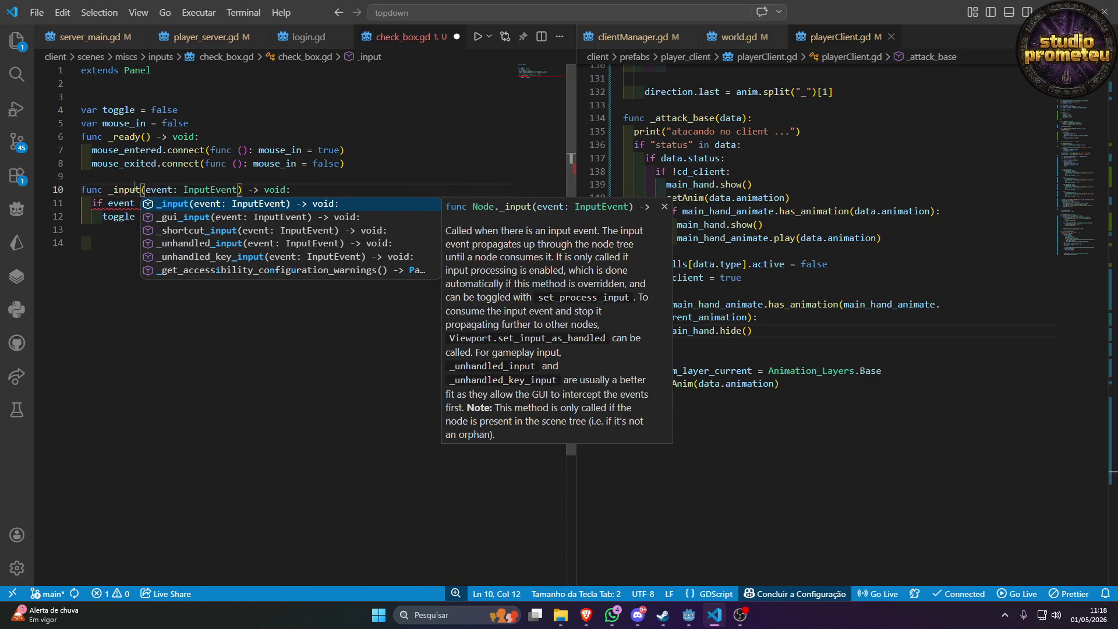
key("Escape")
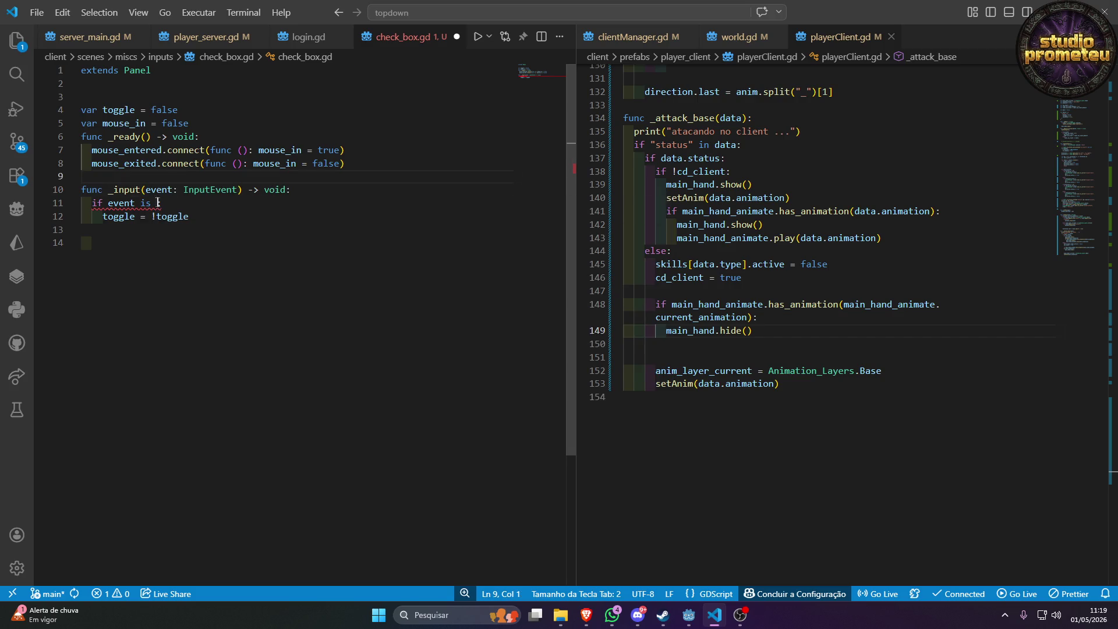
Make the line 11 condition test 'event is InputEventMouseButton'.
left_click(158, 203)
type("Input:")
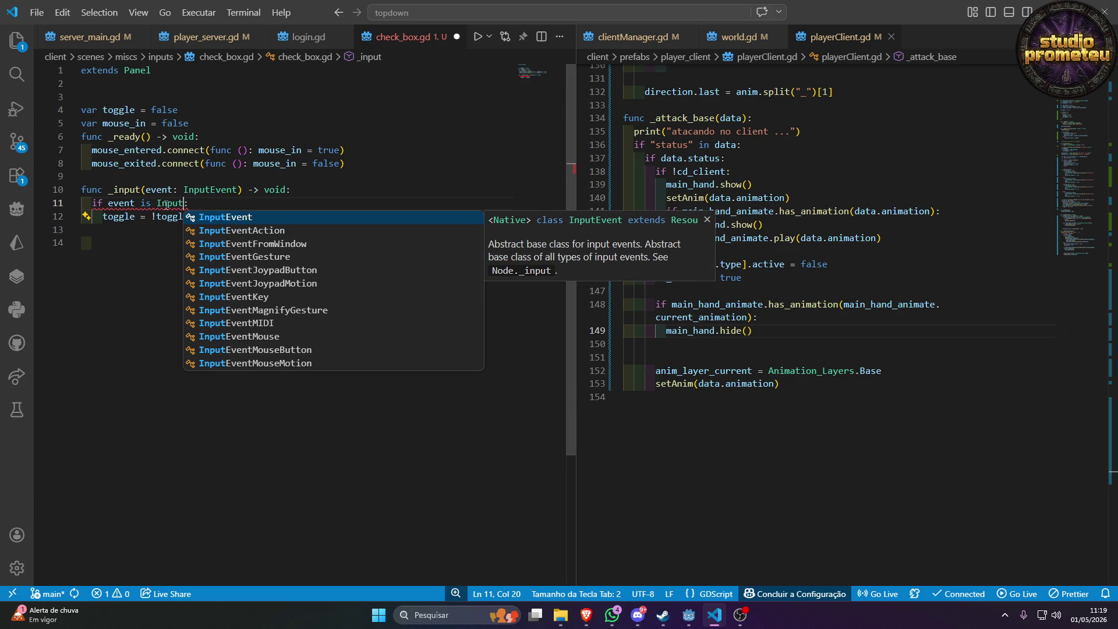
key("Down")
key("Down")
key("Down")
key("Down")
key("Down")
key("Down")
key("Up")
key("Up")
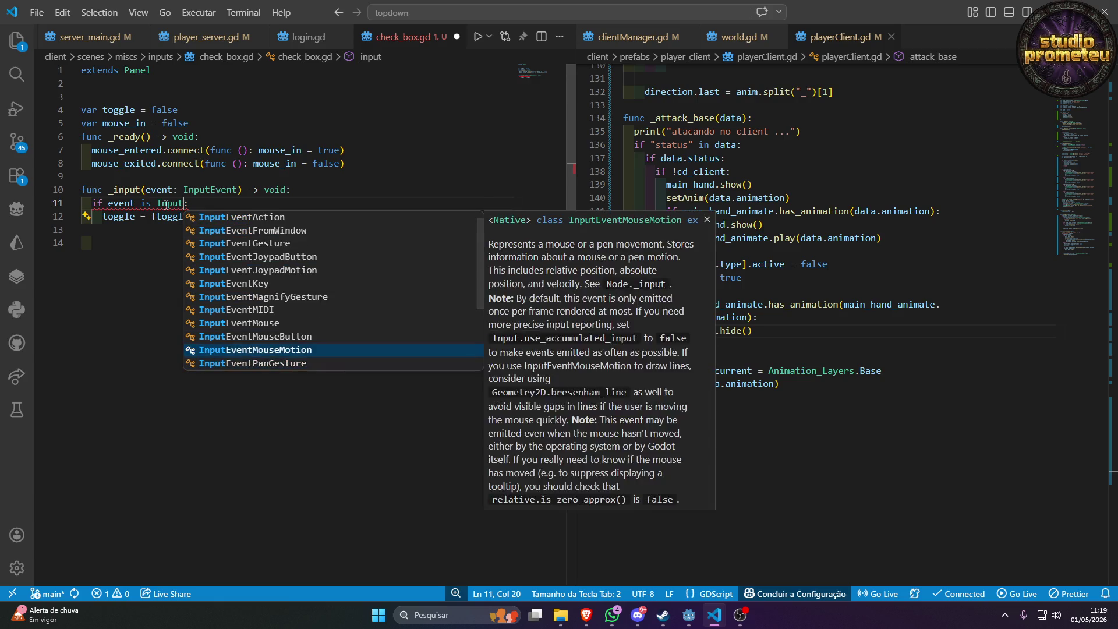
key("Return")
key("End")
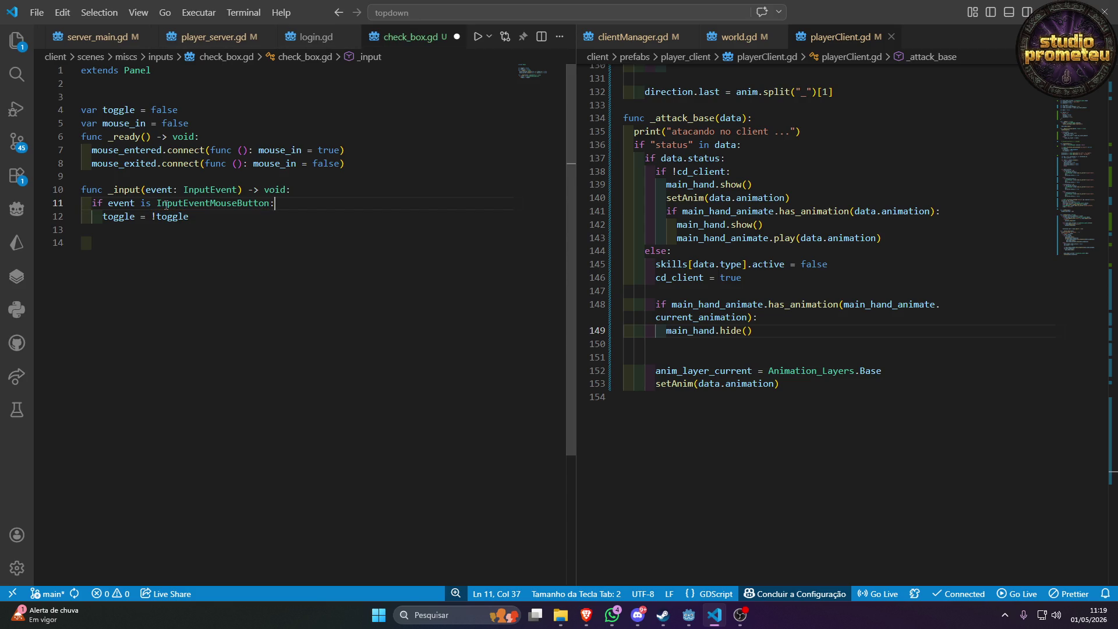
Add 'if event.button_index = 1:' and indent 'toggle = !toggle' beneath it.
key("Return")
type("if e")
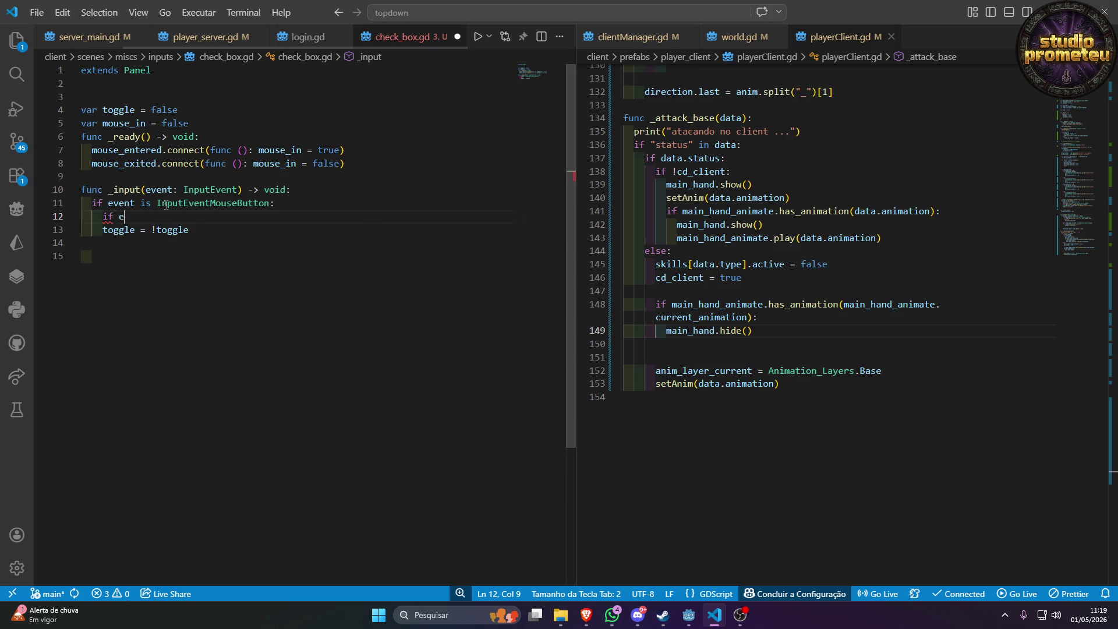
type("vent.")
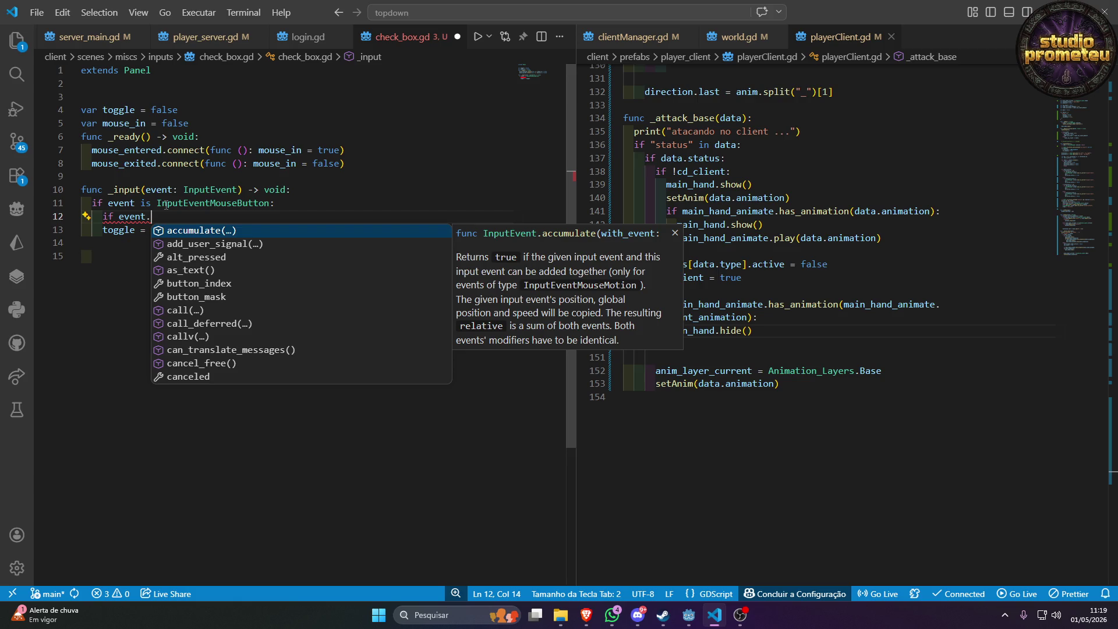
type("button")
key("Return")
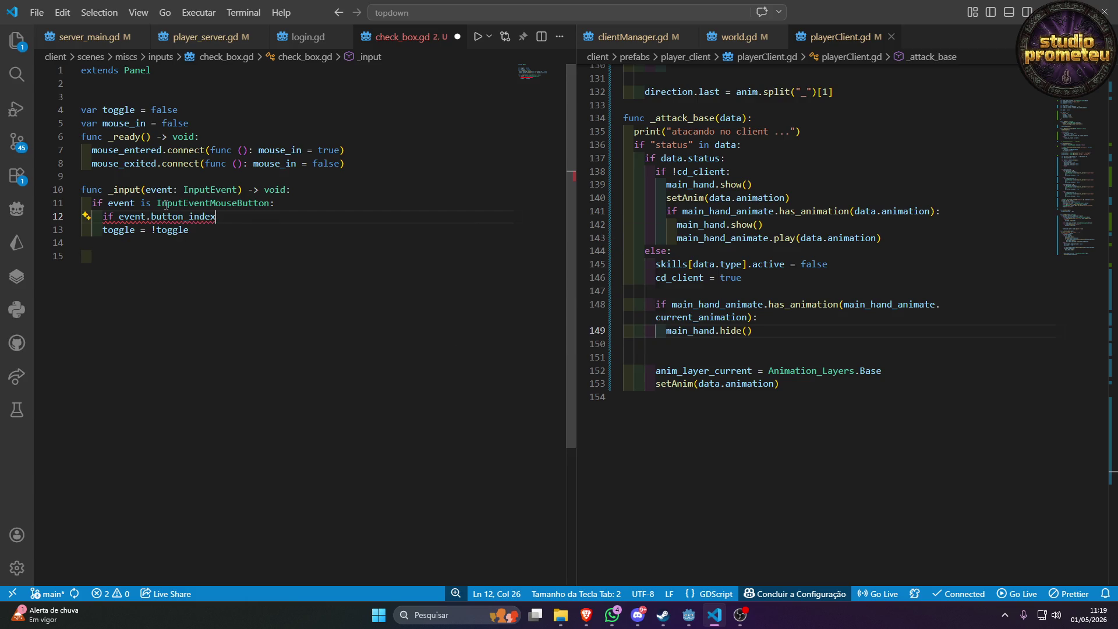
type(" = ")
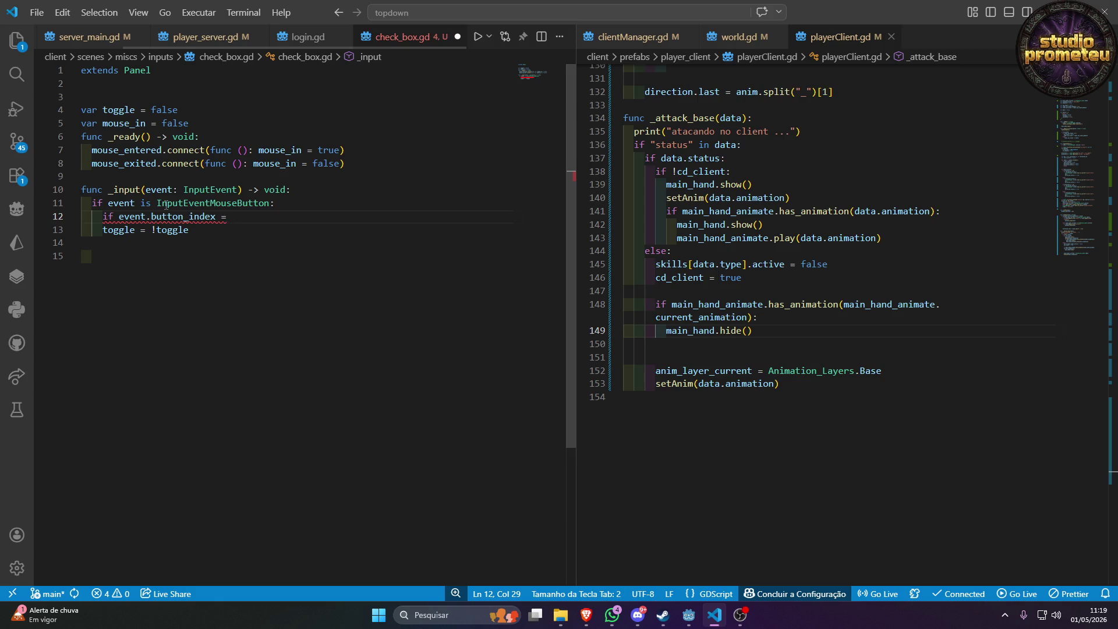
type("1:")
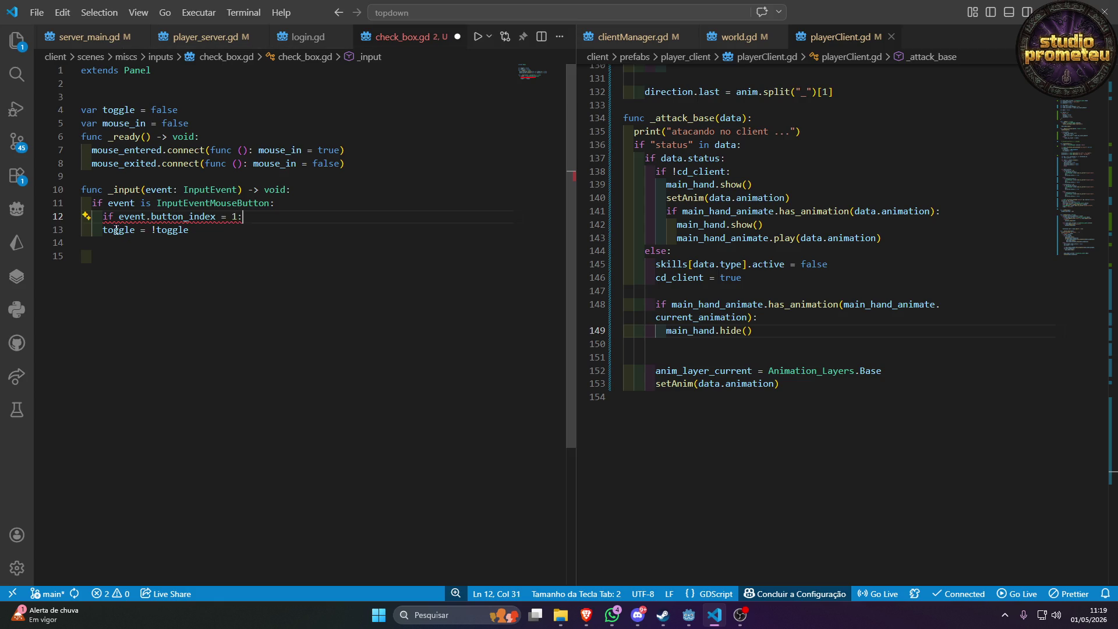
key("Down")
key("Home")
key("Tab")
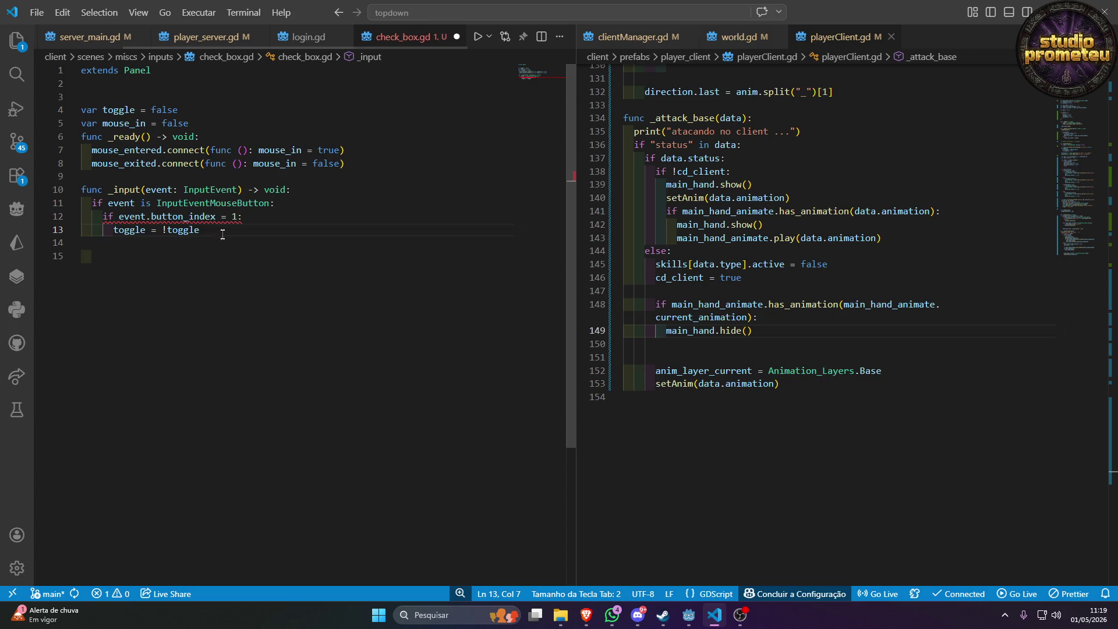
left_click(245, 217)
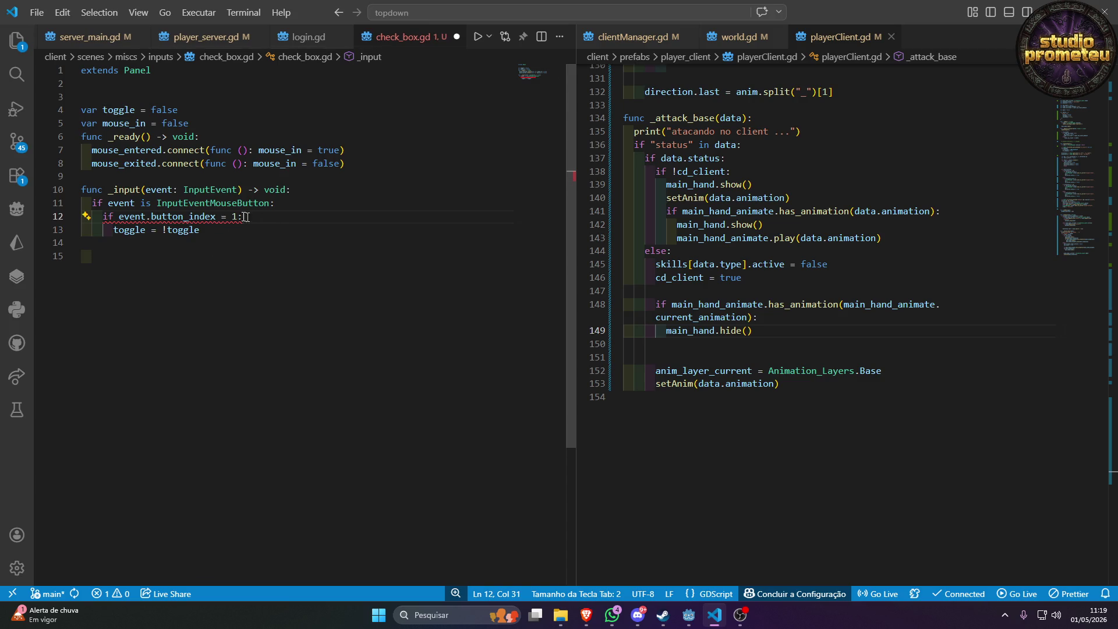
left_click(210, 123)
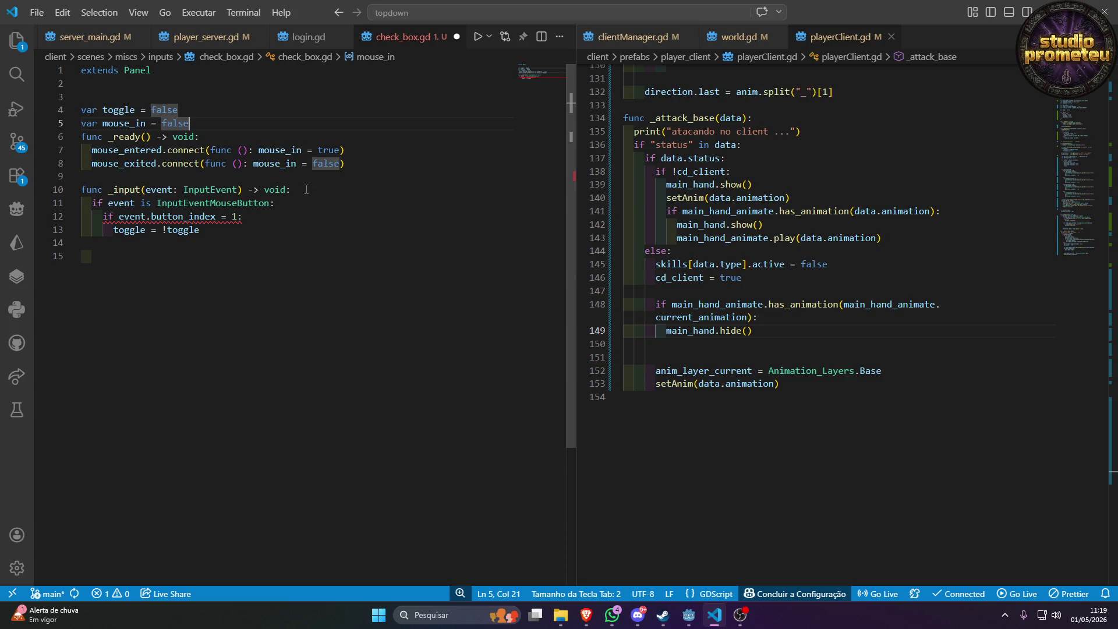
left_click(217, 233)
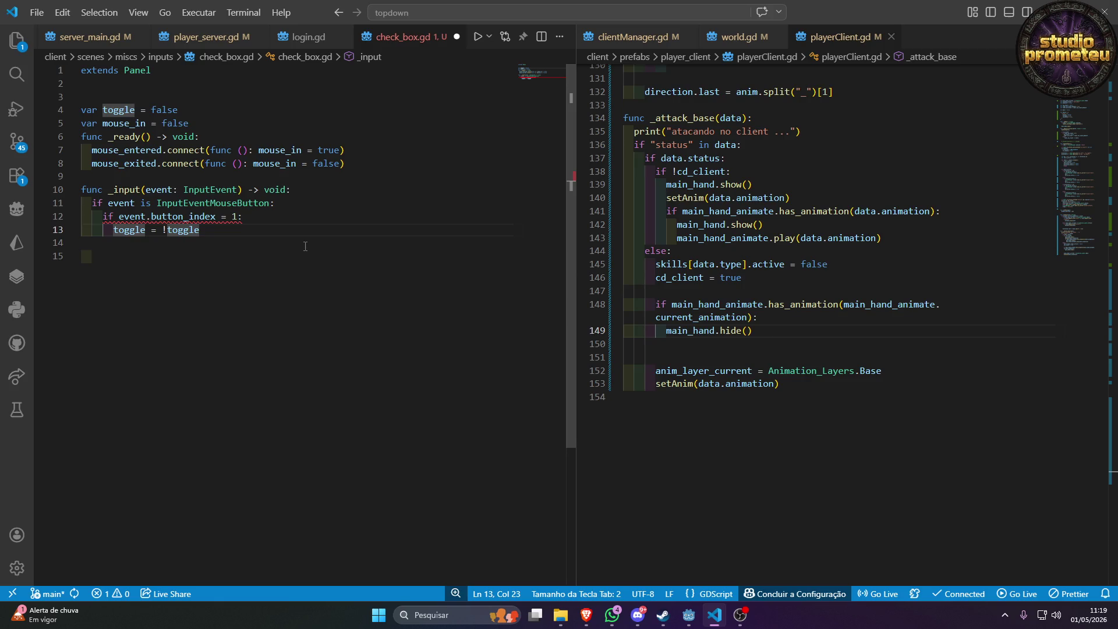
key("Return")
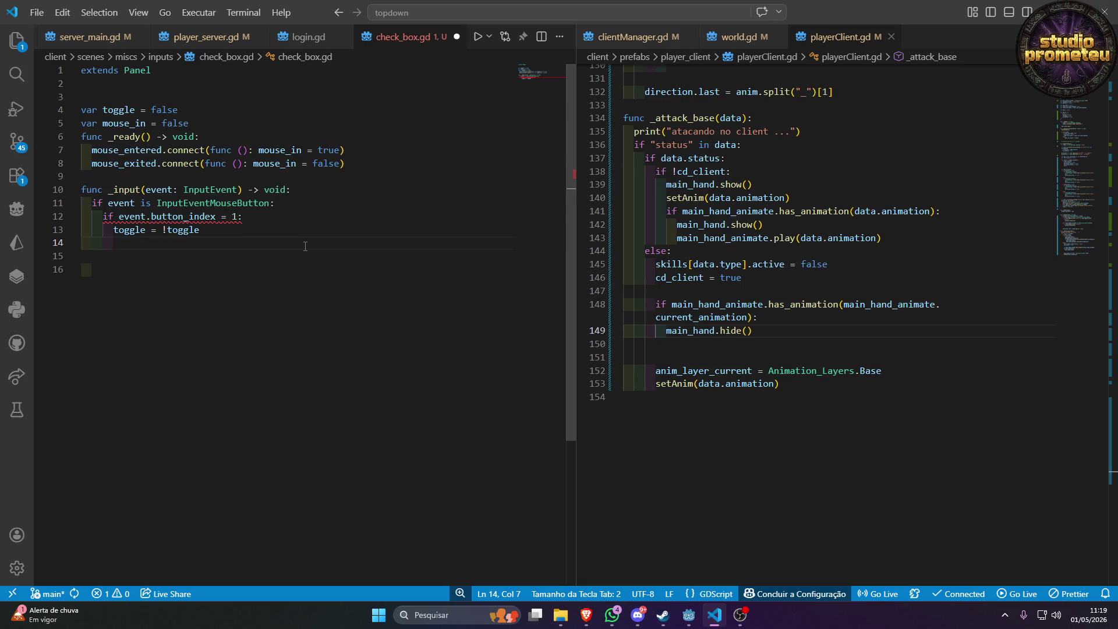
left_click(211, 122)
Add a new line below mouse_in declaring var cooldown = 0.5.
key("Return")
key("Return")
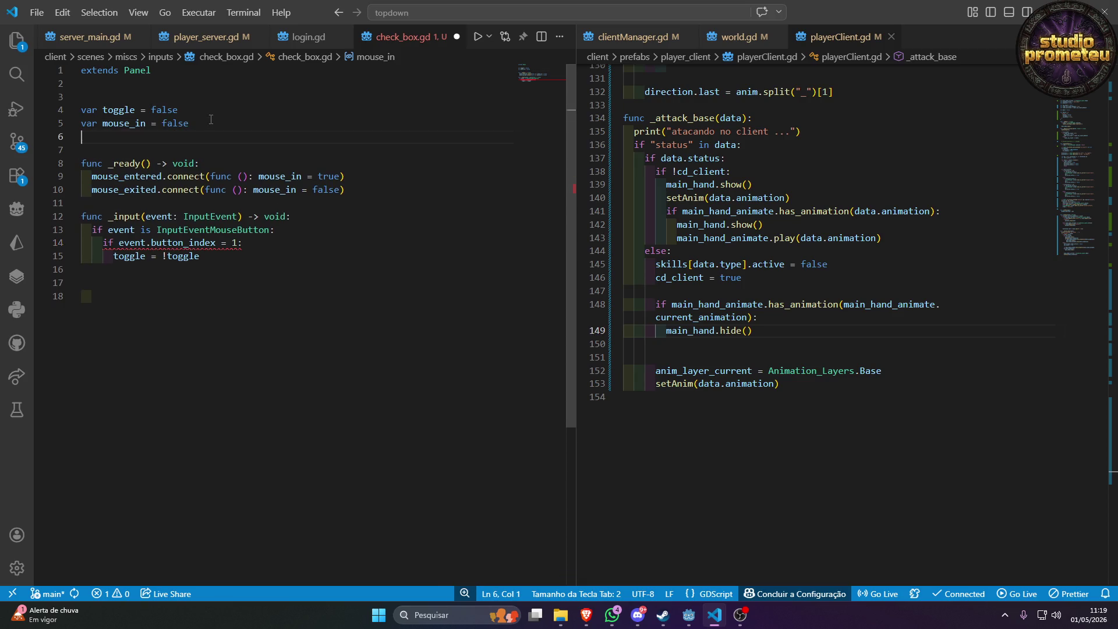
key("Return")
key("Up")
type("co")
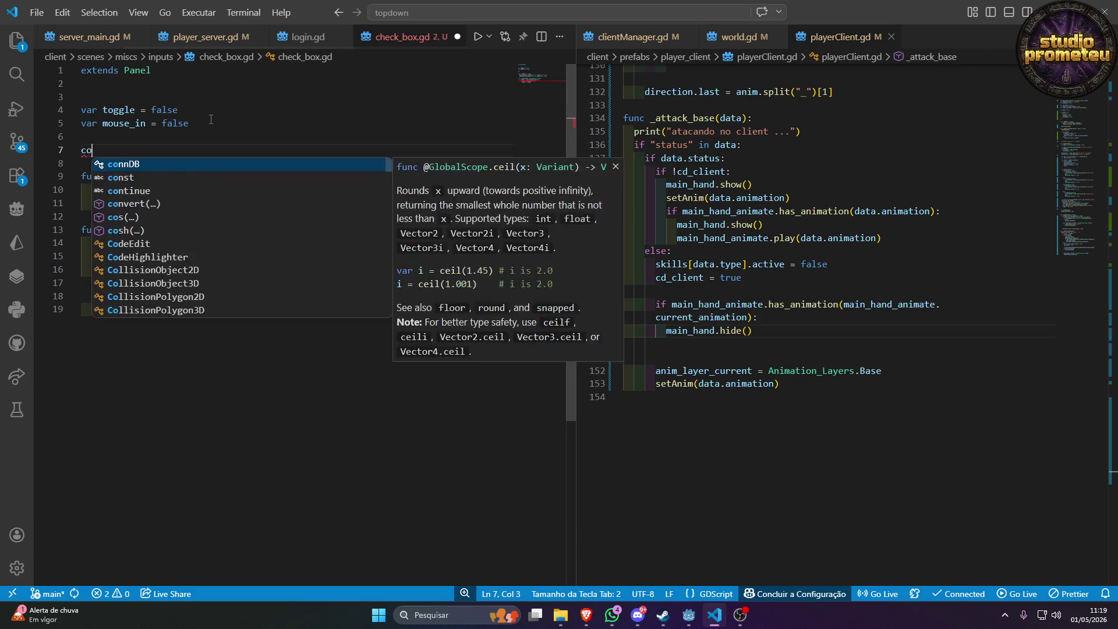
type("oldown =")
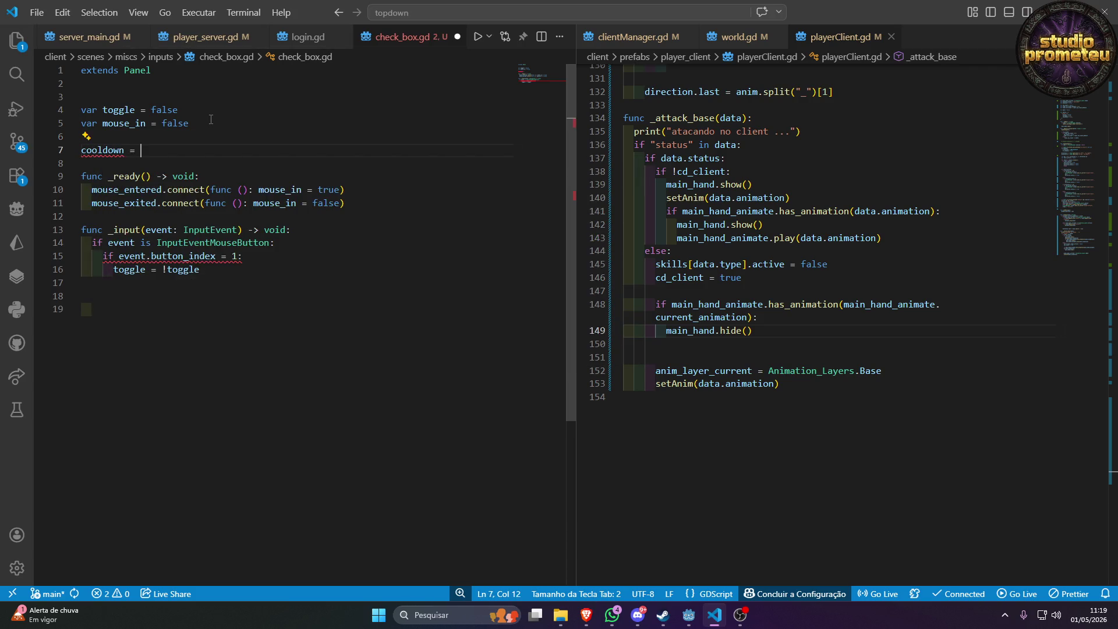
left_click_drag(124, 150, 67, 151)
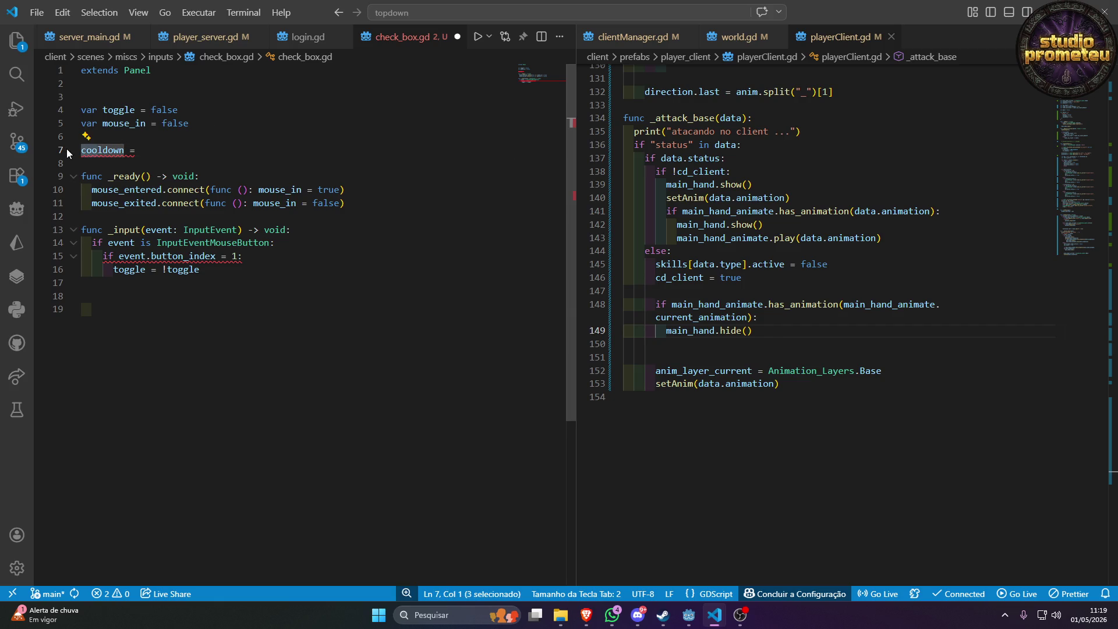
key("Left")
type("var")
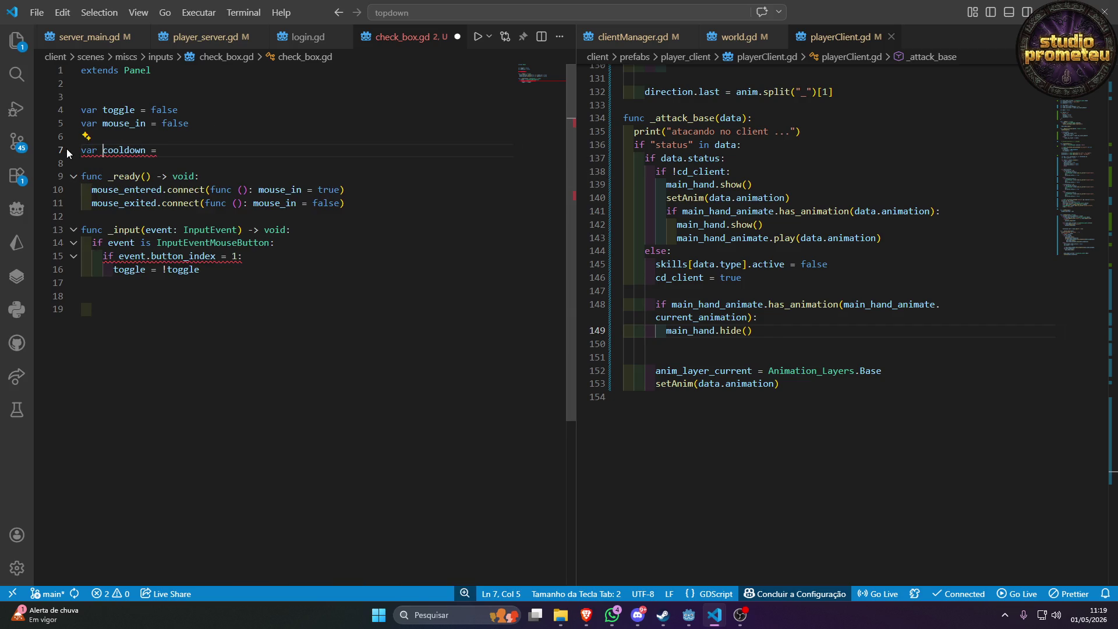
key("End")
type("0.5")
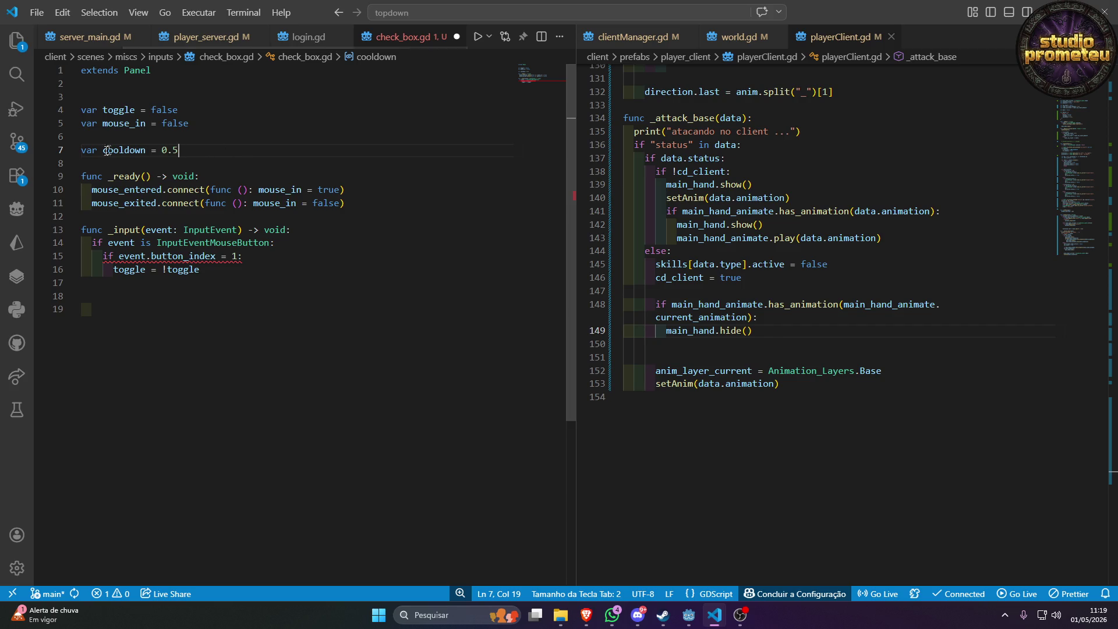
left_click_drag(161, 151, 185, 149)
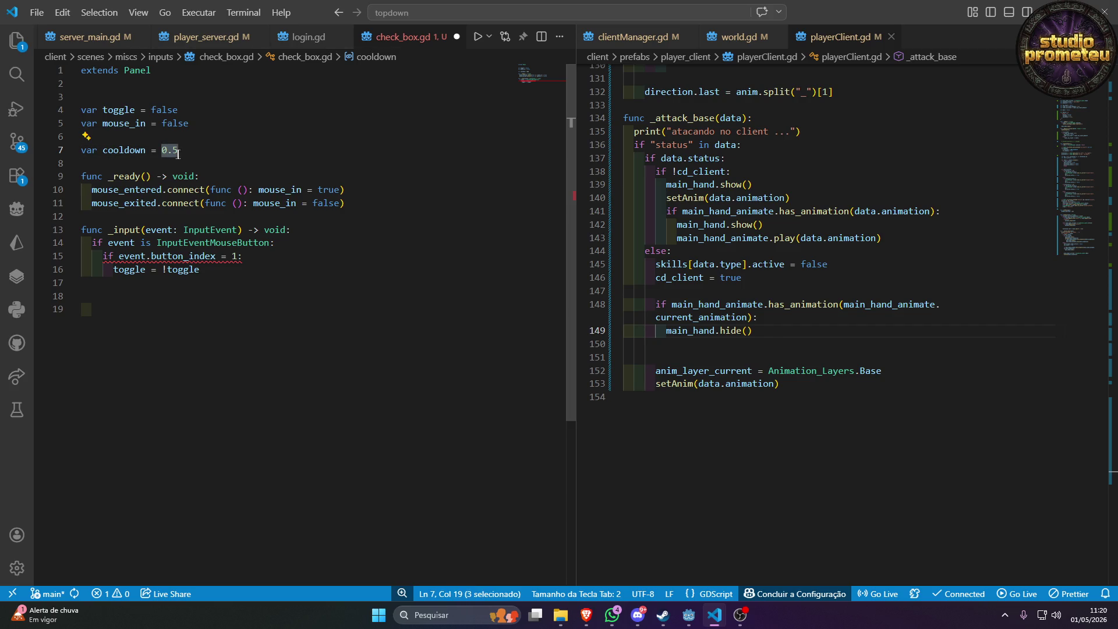
Rename the new variable to allow and change its value to true.
double_click(127, 151)
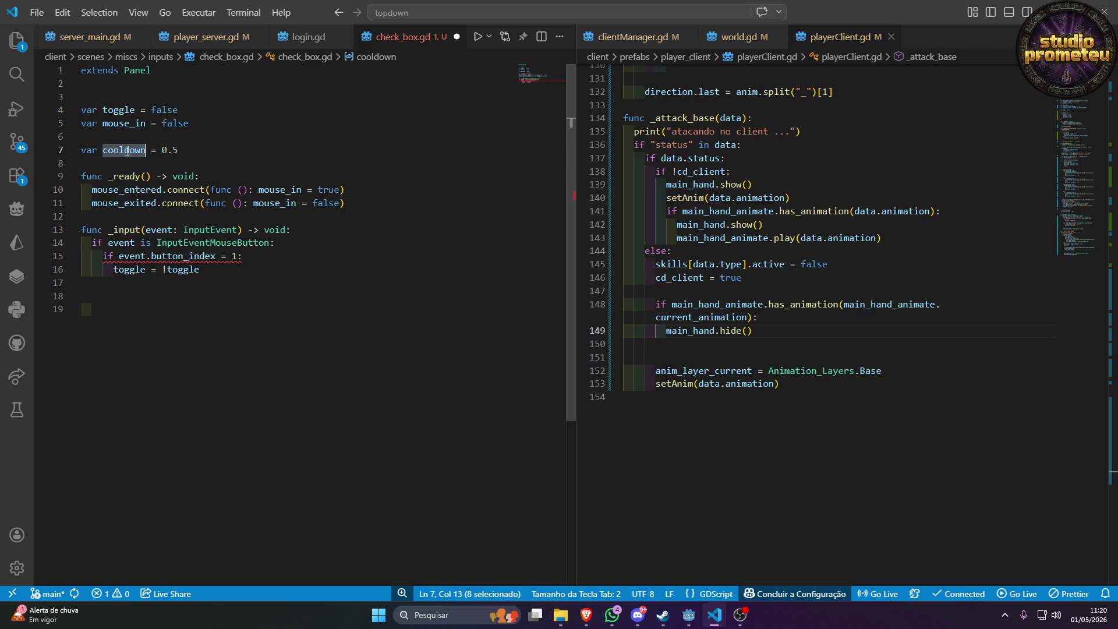
type("allow")
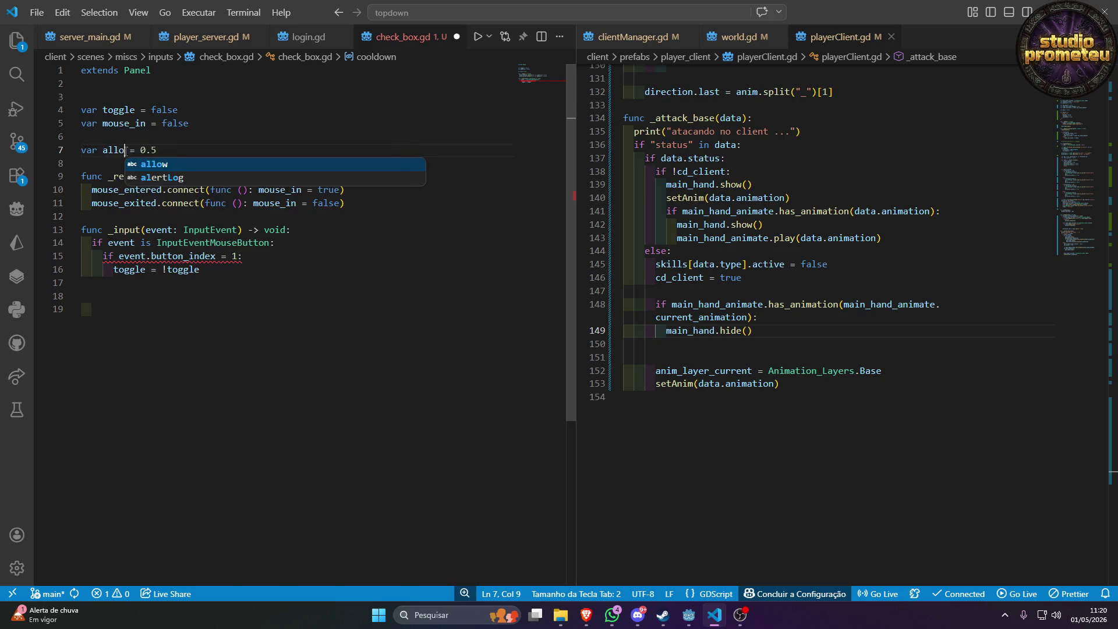
left_click_drag(145, 151, 174, 154)
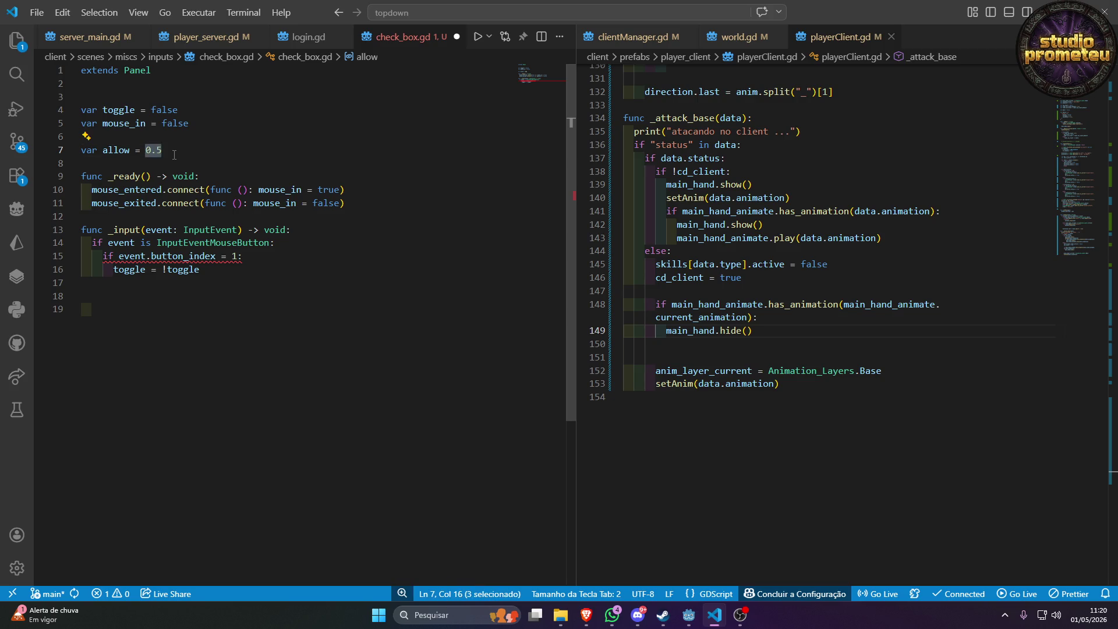
type("fasl")
key("BackSpace")
key("BackSpace")
type("lase")
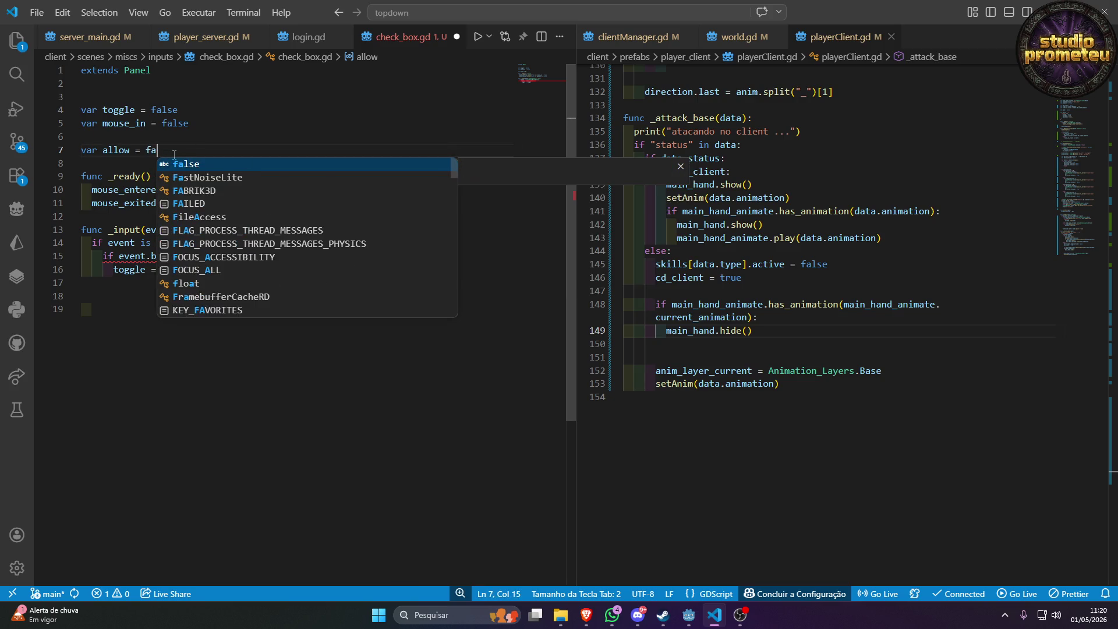
double_click(162, 150)
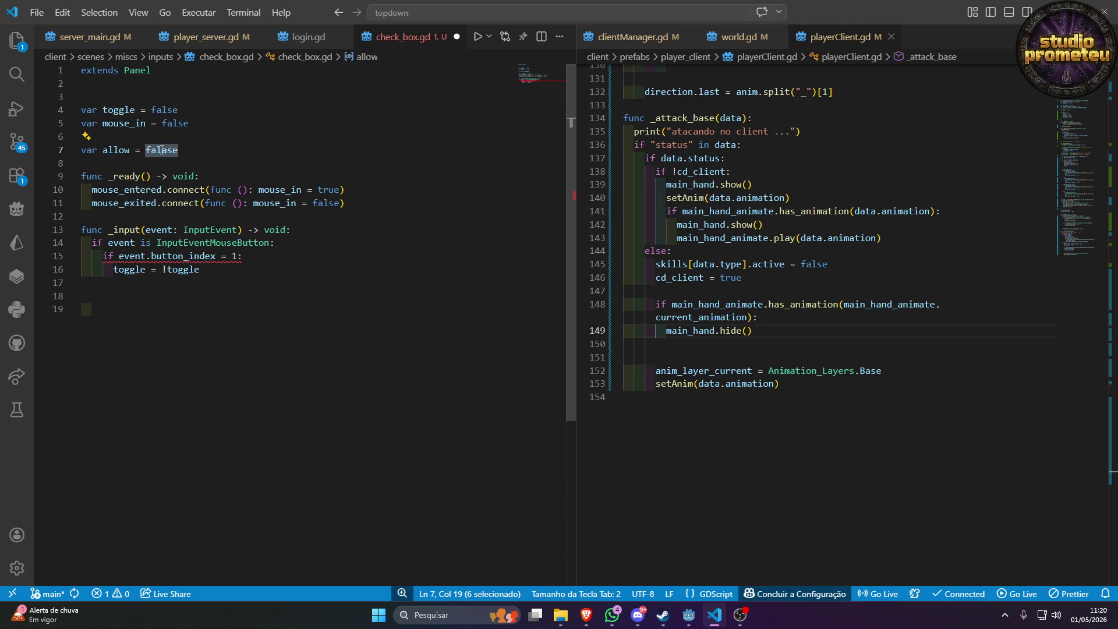
type("true")
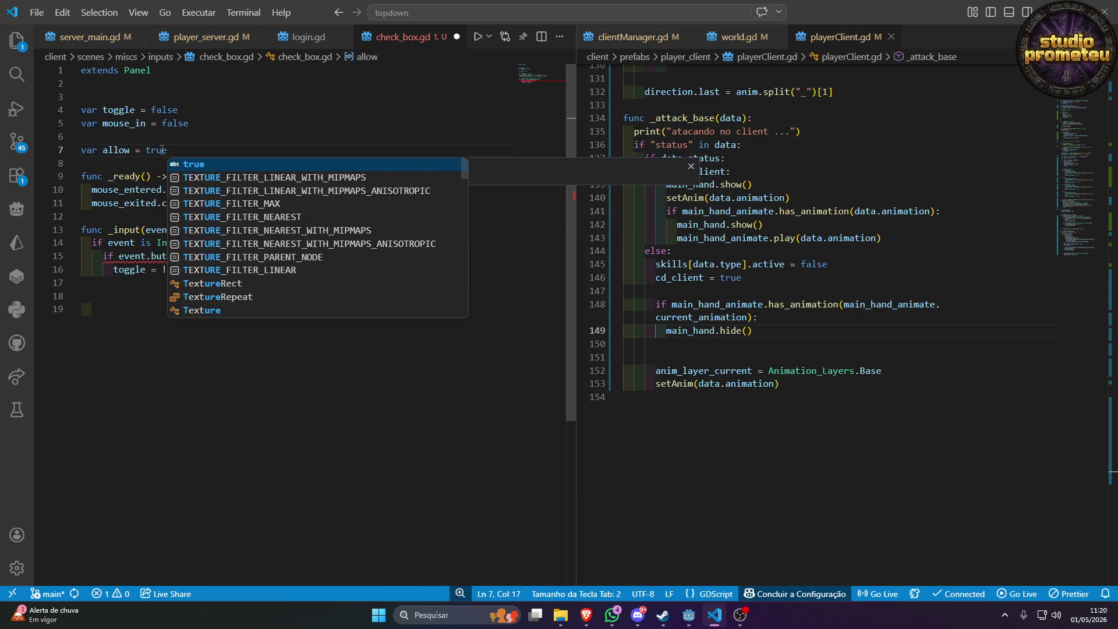
double_click(128, 149)
left_click(212, 265)
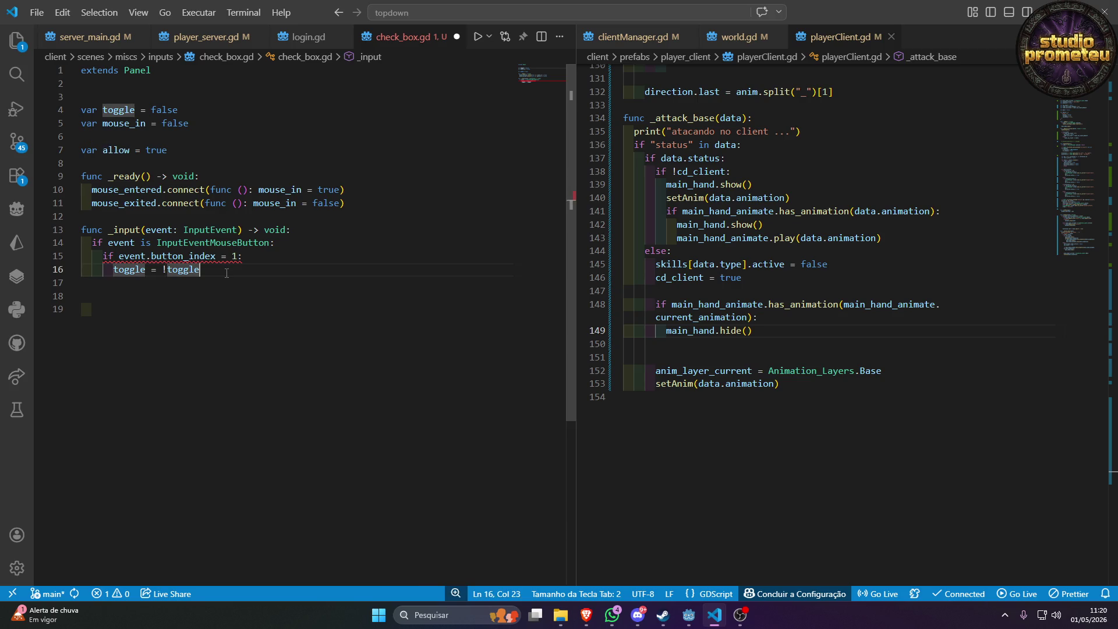
mouse_move(133, 256)
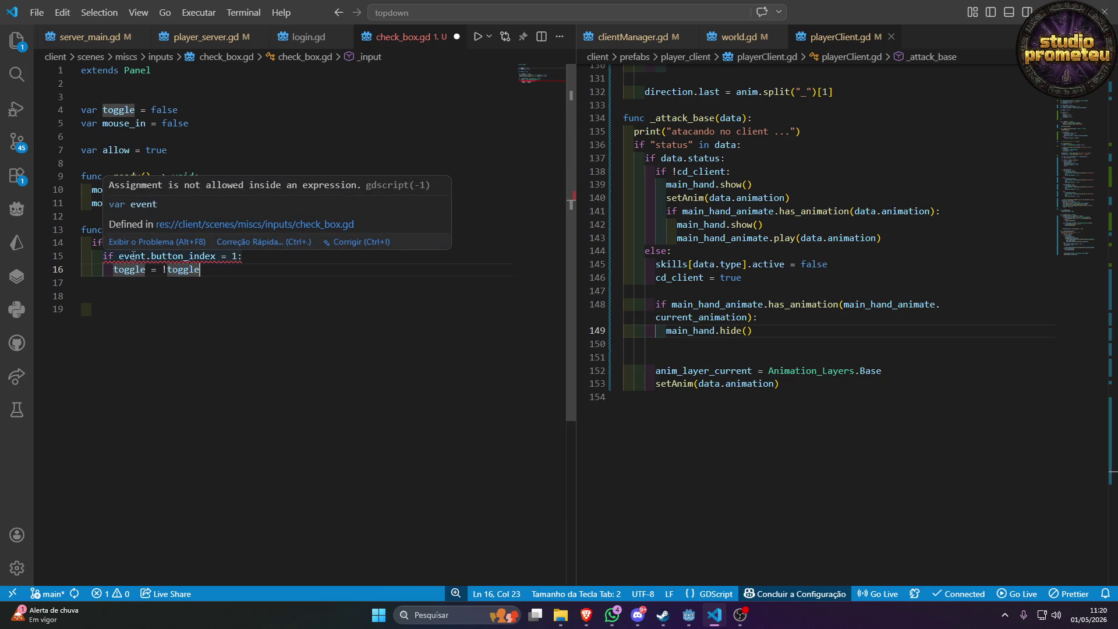
Fix the button check to == and add an 'if allow:' block setting allow = false.
left_click(222, 256)
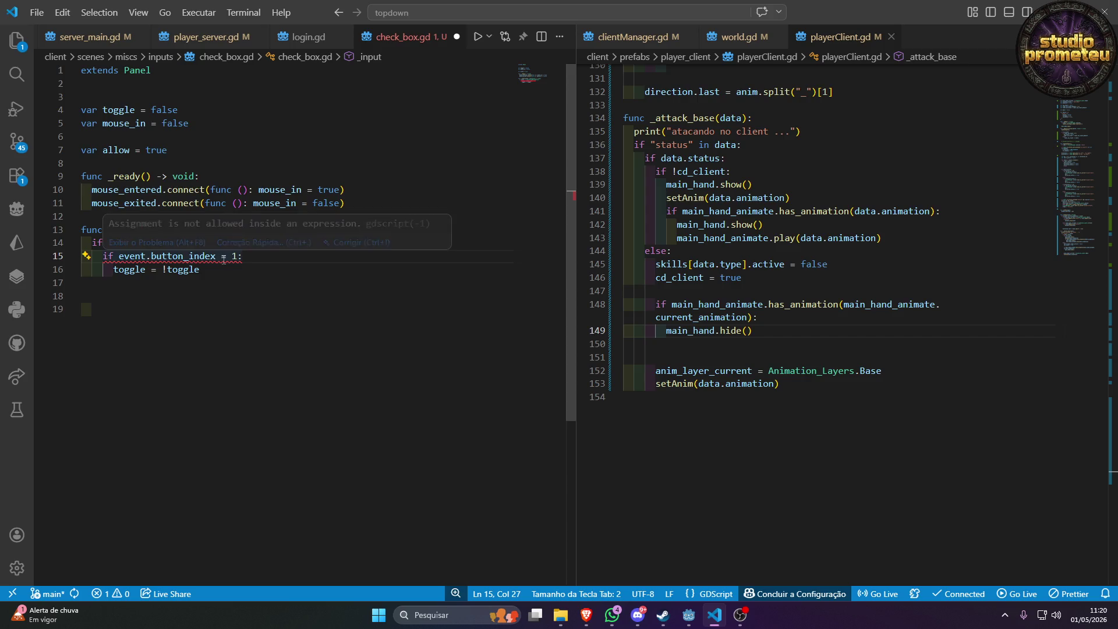
type("=")
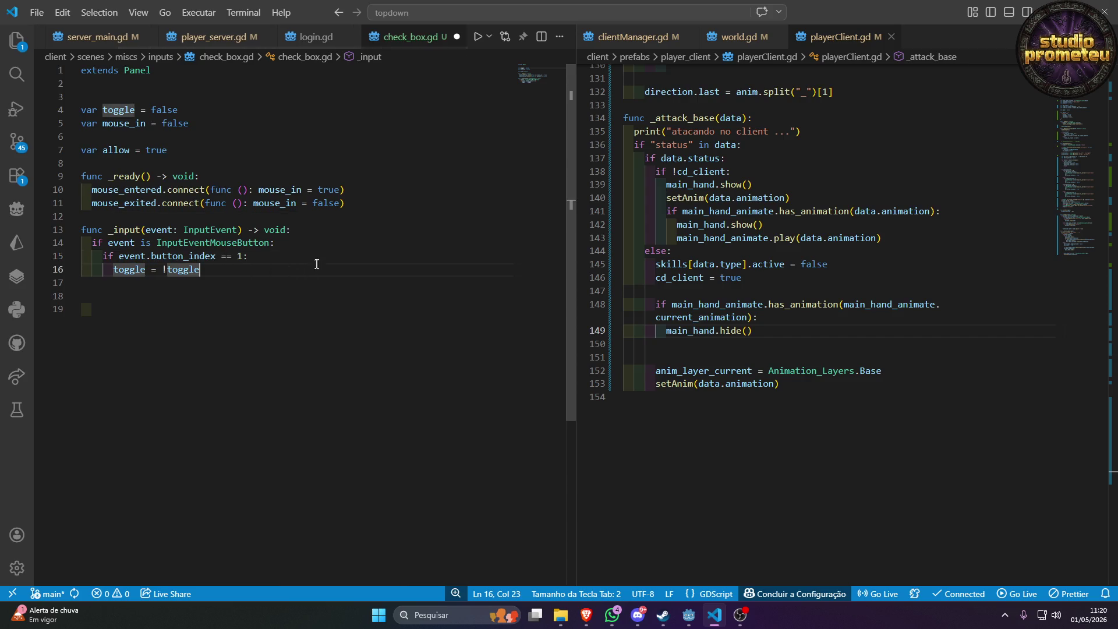
left_click(317, 258)
key("Return")
type("if allow")
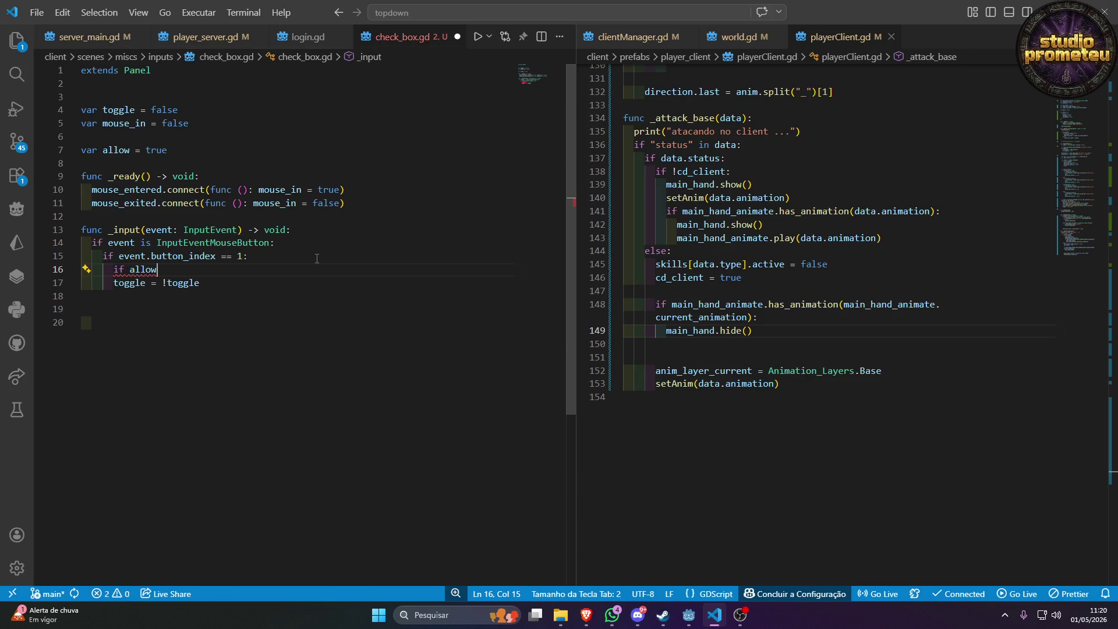
type(":")
key("Return")
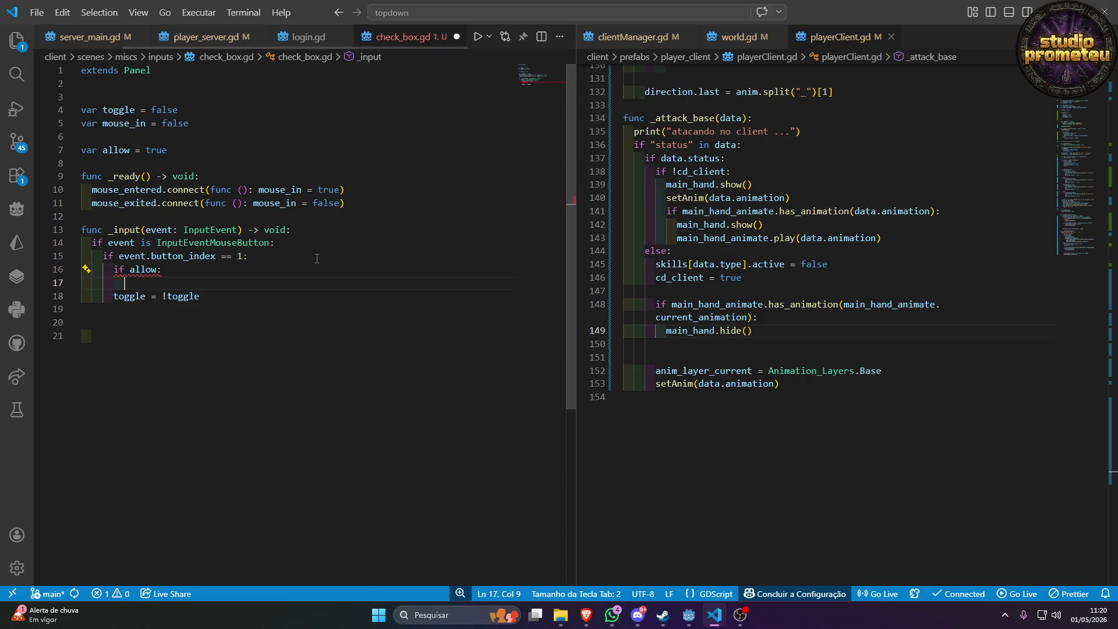
type("all")
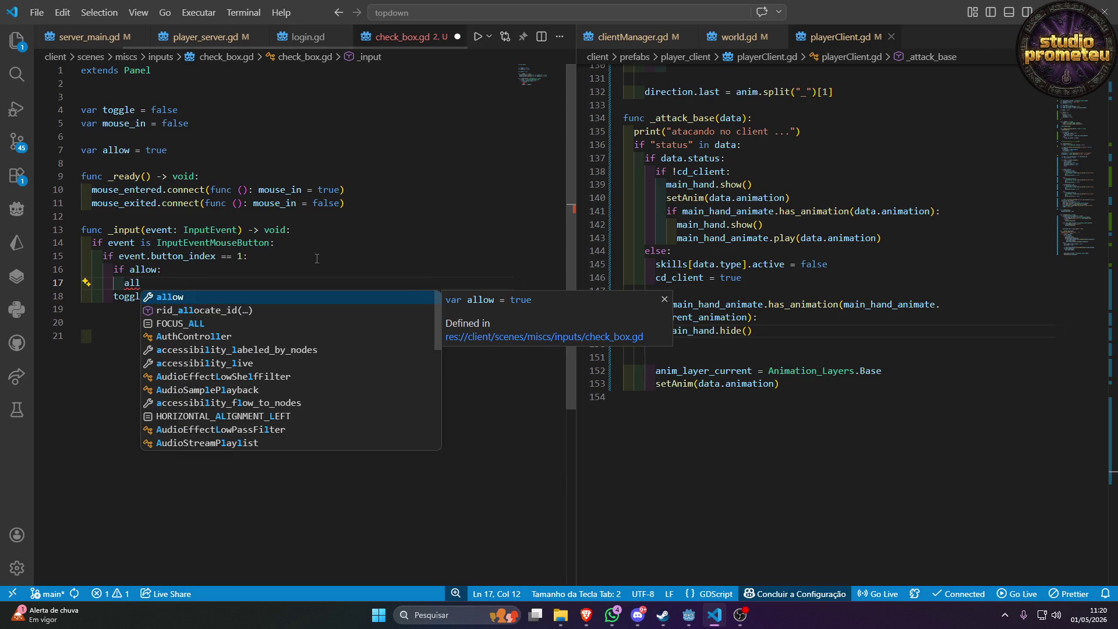
type("ow = false")
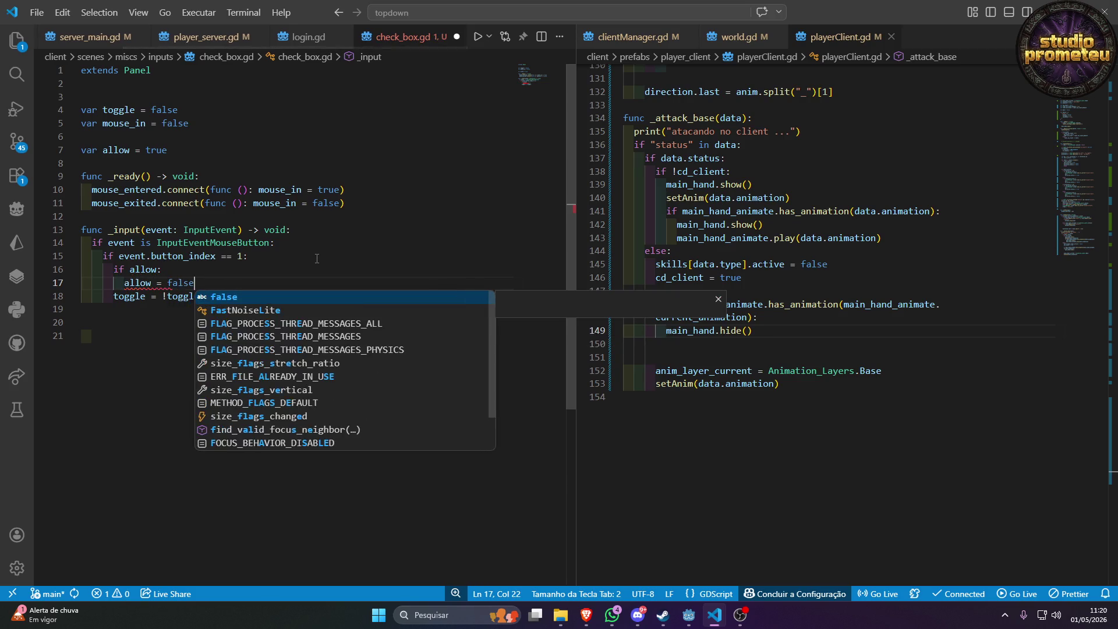
Indent toggle = !toggle under the check and add await get_tree().create_timer(1).timeout.
left_click(215, 296)
key("ctrl+bracketright")
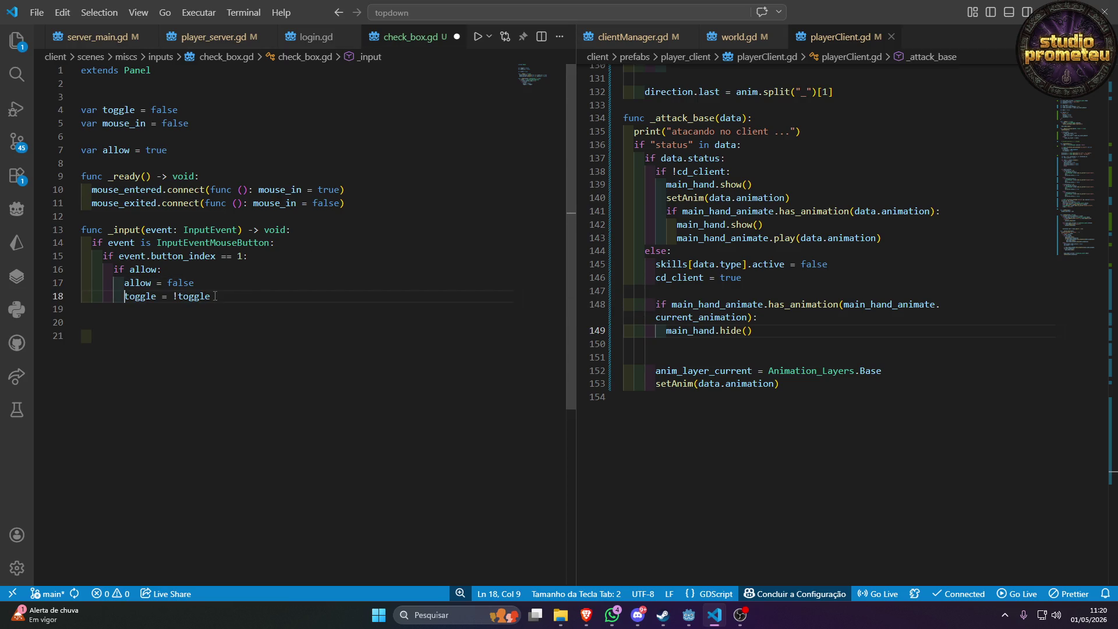
key("Return")
type("aw")
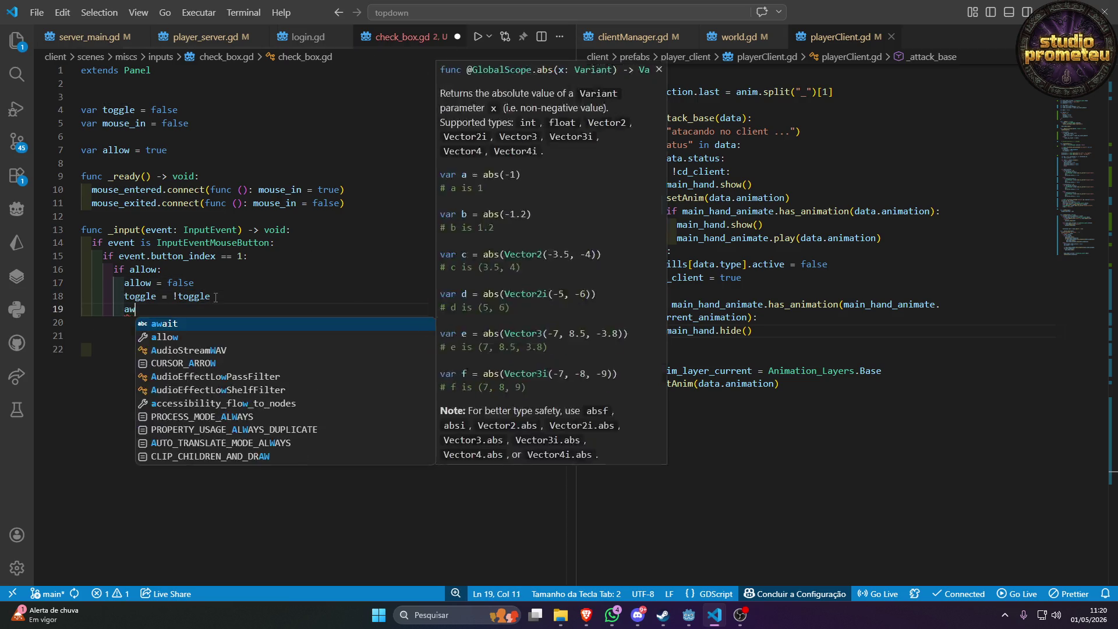
type("ait")
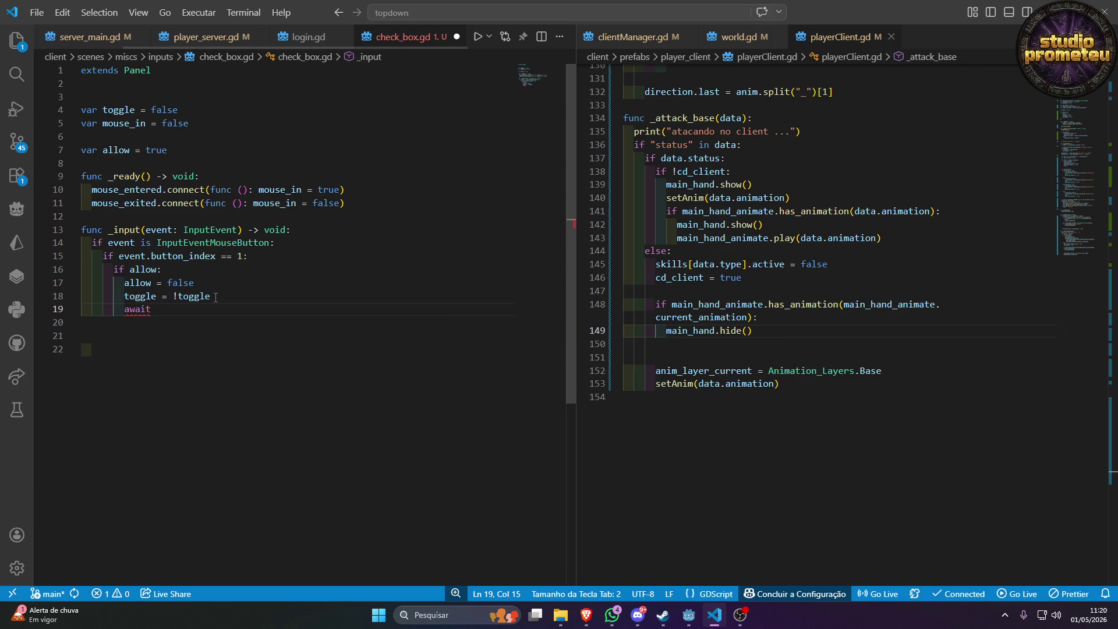
type(" get_tre")
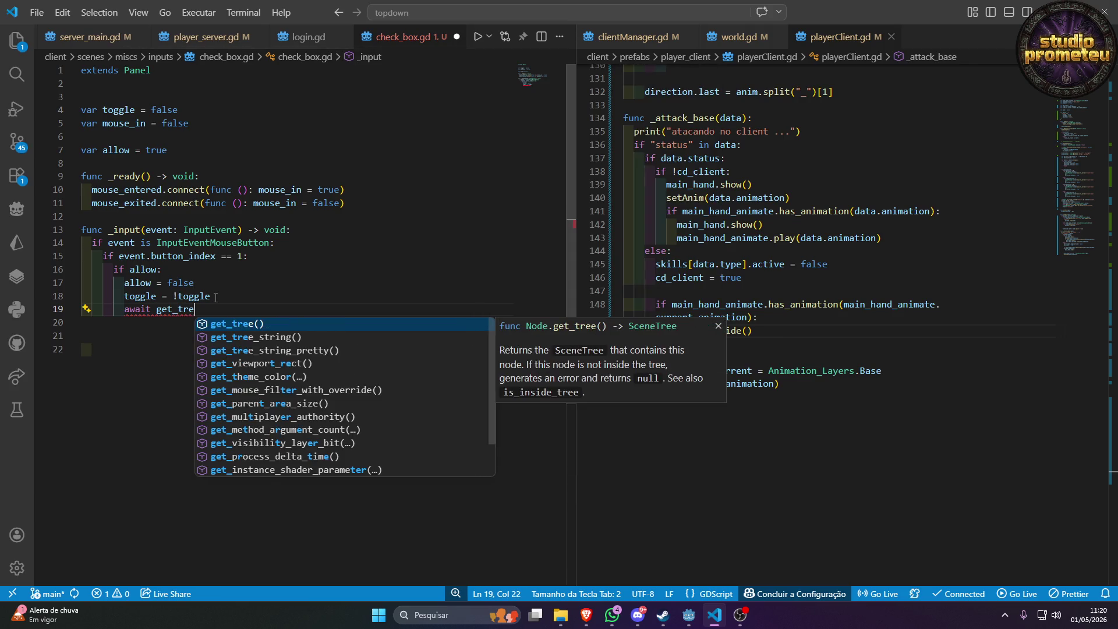
key("Return")
type(".cre")
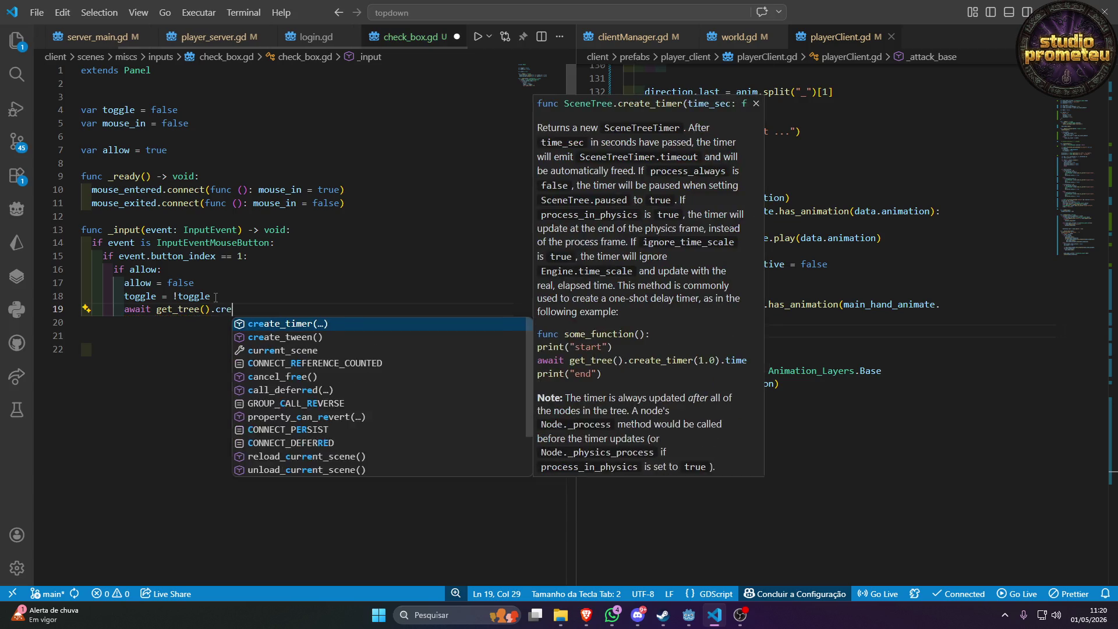
key("Return")
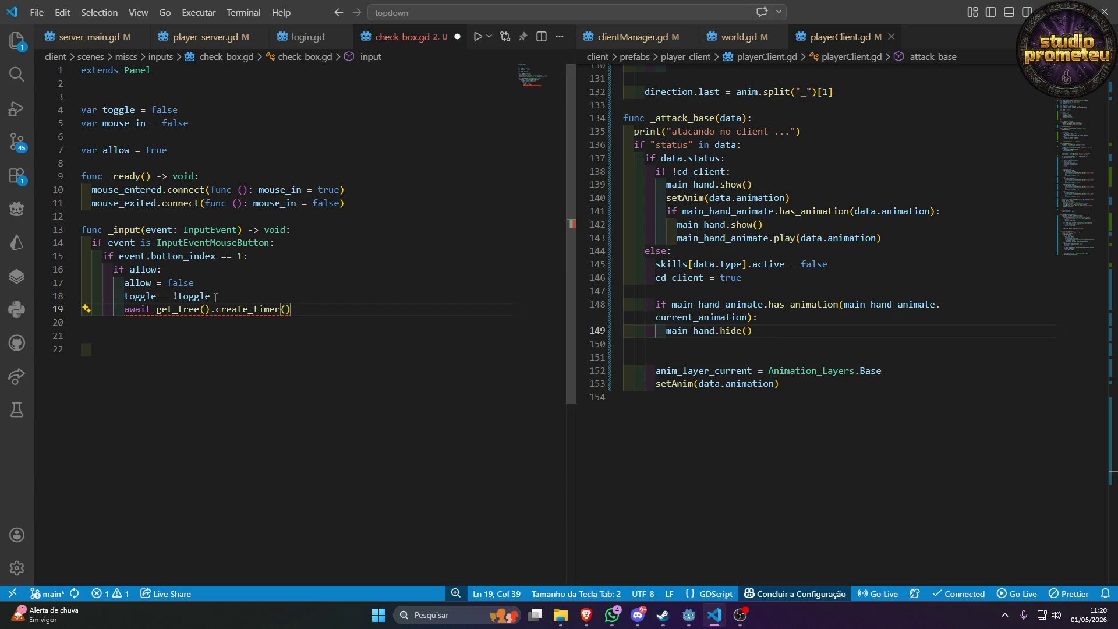
type("1).")
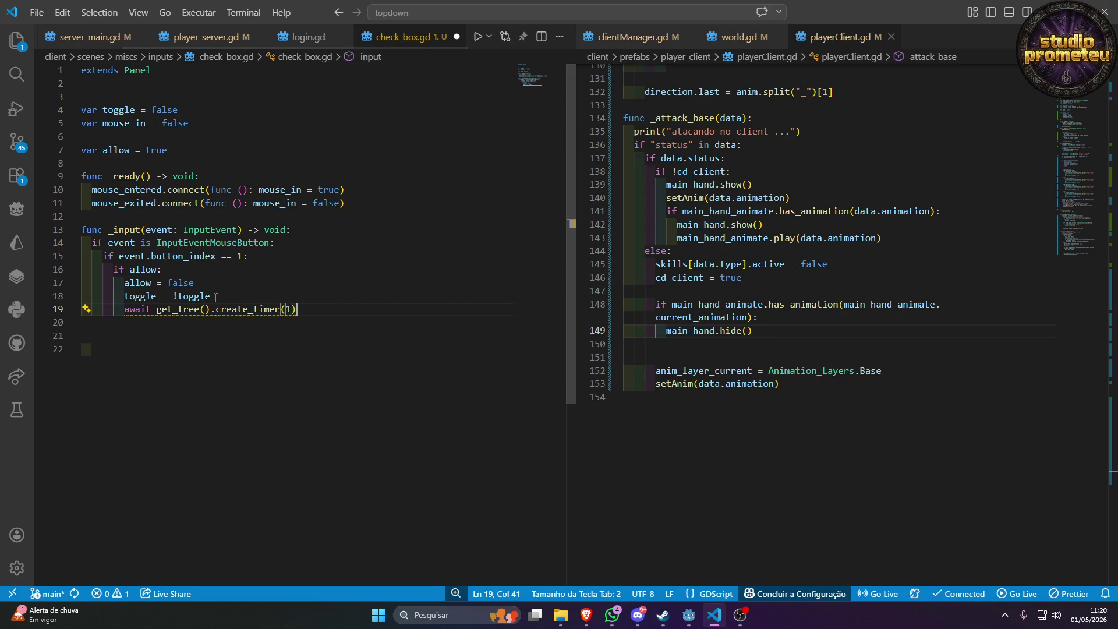
type("tim")
key("Return")
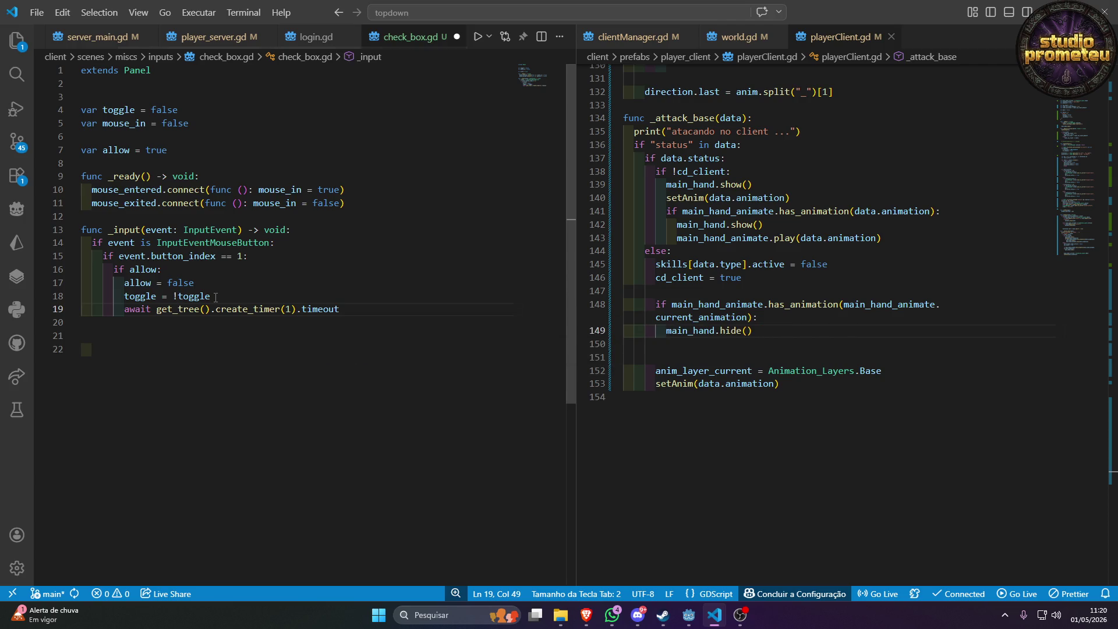
Copy the allow line below the await as allow = true and save the script.
key("Up")
key("Up")
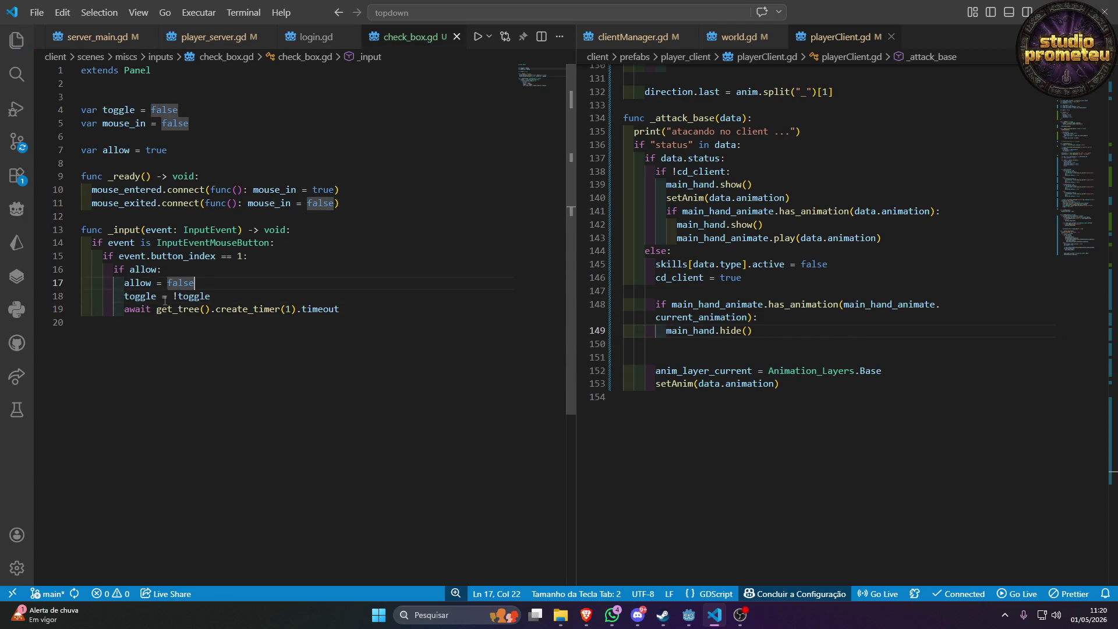
key("shift+alt+Down")
key("shift+alt+Down")
key("ctrl+z")
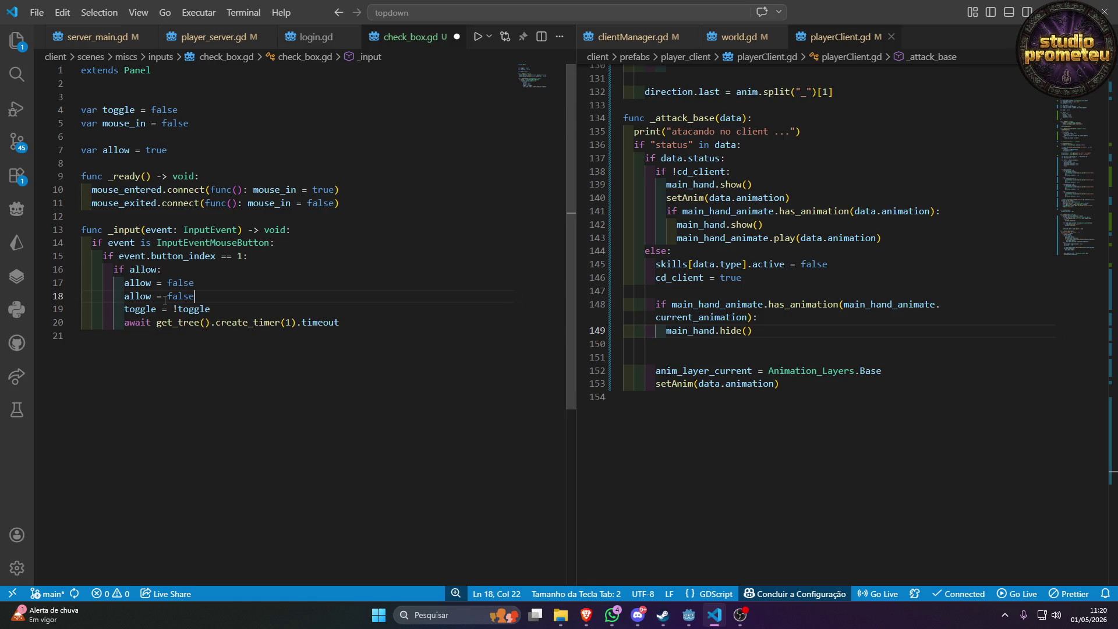
key("alt+Down")
key("alt+Down")
key("BackSpace")
key("BackSpace")
key("BackSpace")
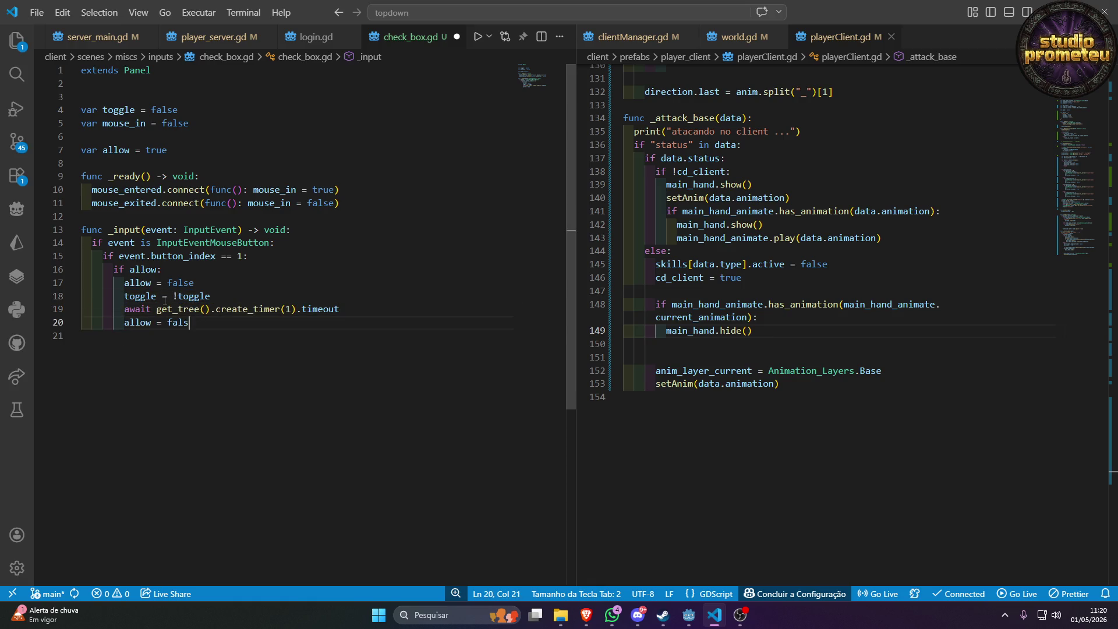
key("BackSpace")
type("true")
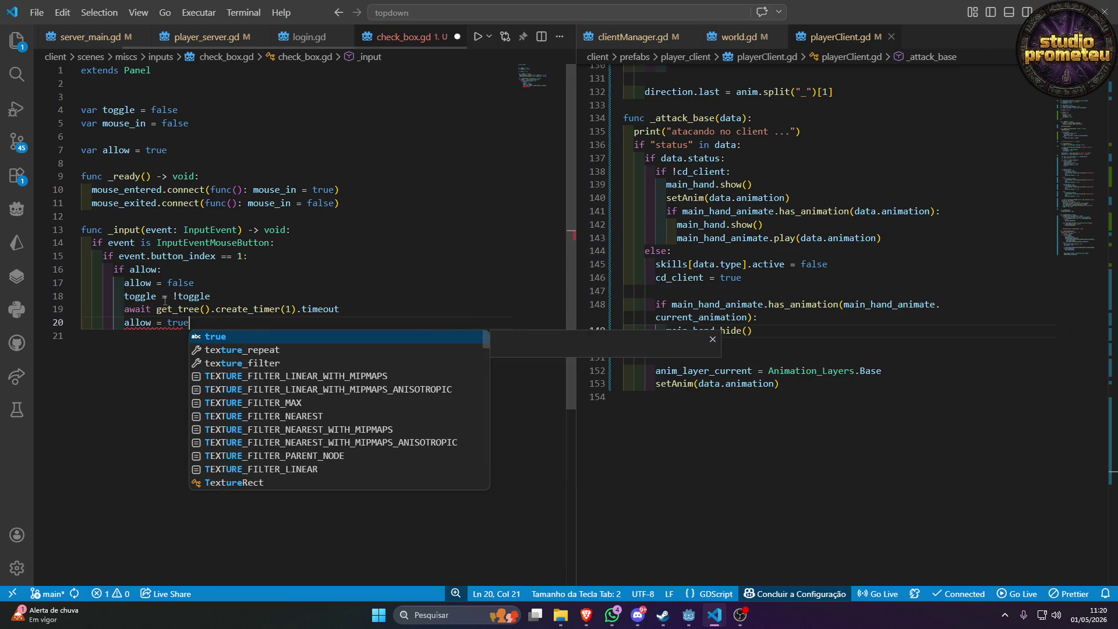
left_click(222, 294)
key("ctrl+s")
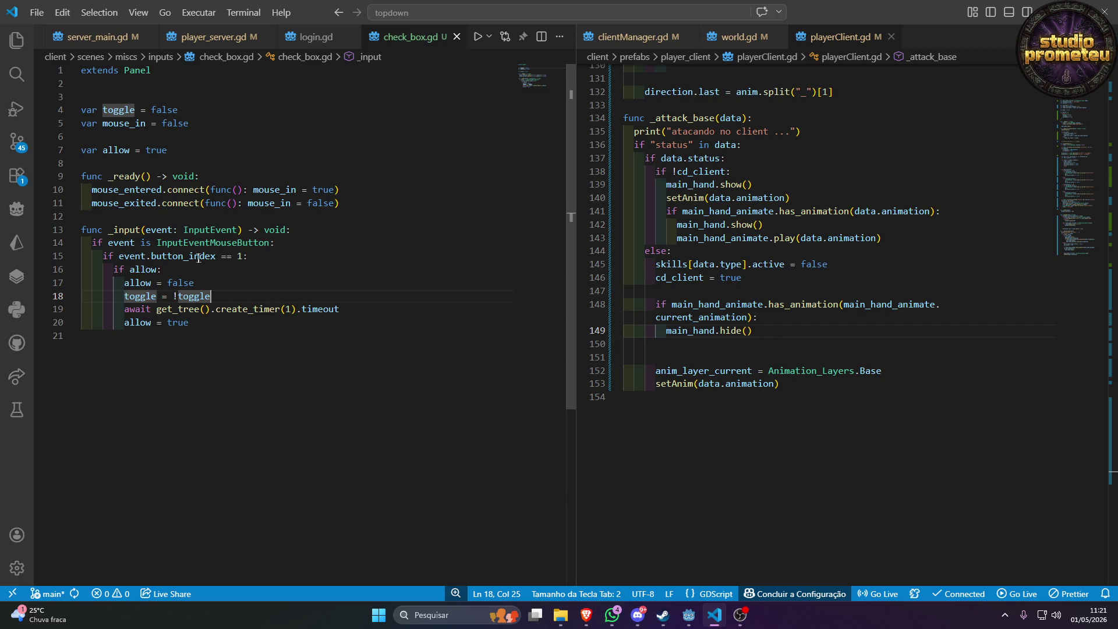
Append && mouse_in to the line-15 button condition and save check_box.gd.
left_click(254, 284)
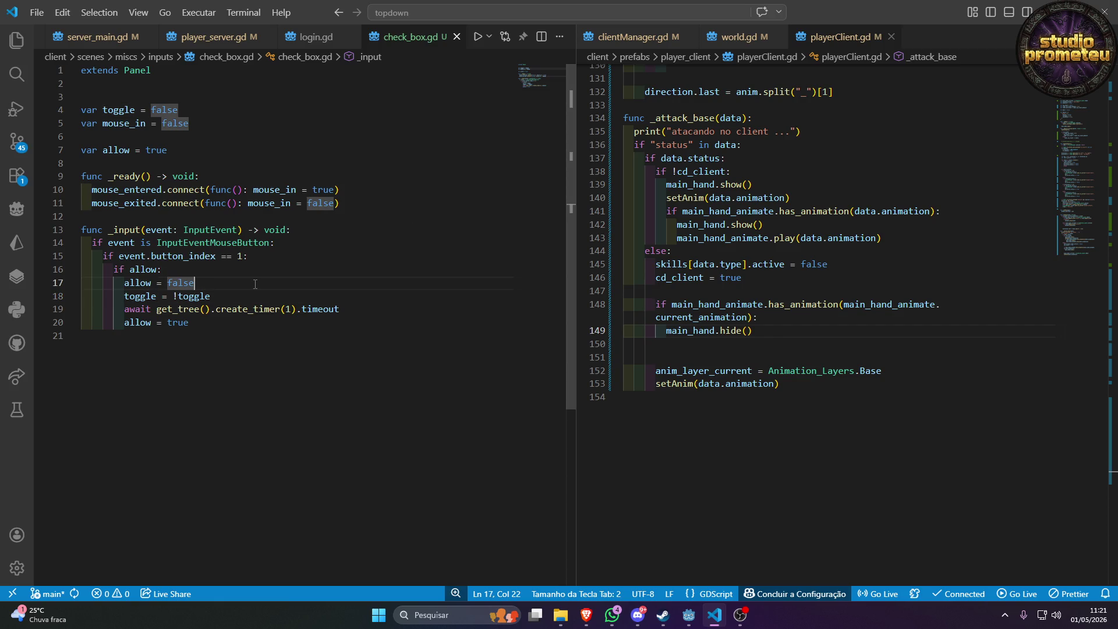
left_click(243, 256)
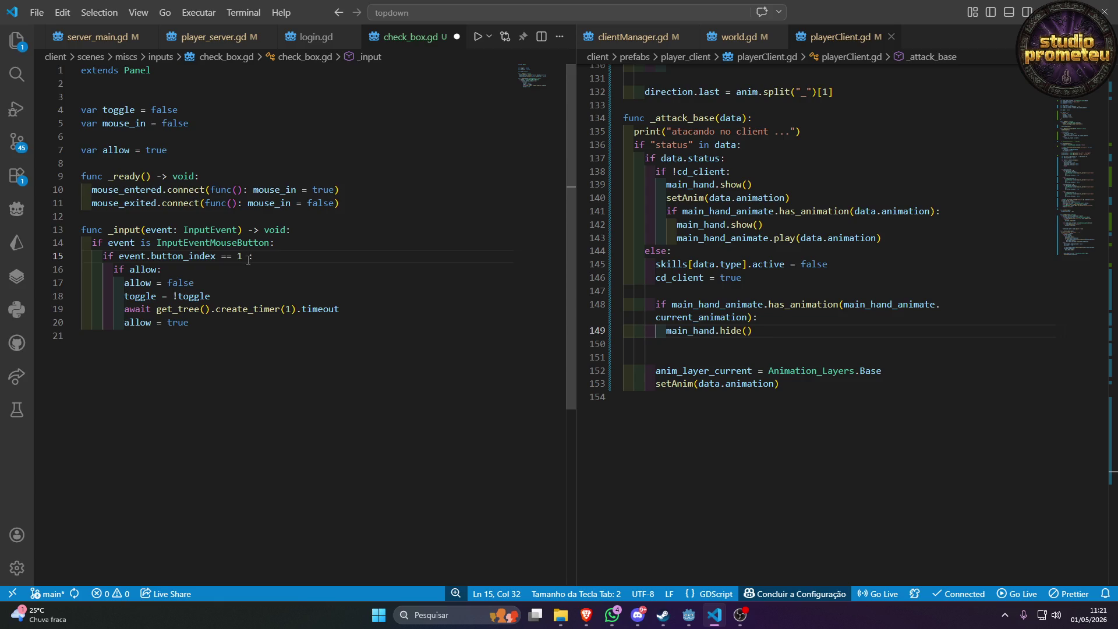
type("&& mouse")
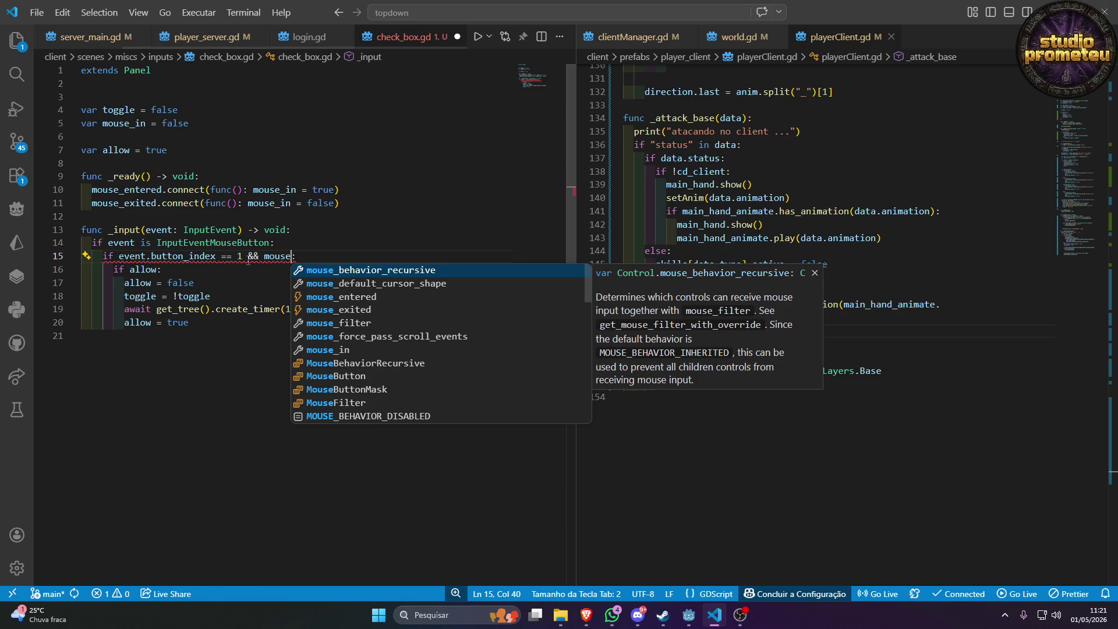
key("Down")
key("Down")
key("Down")
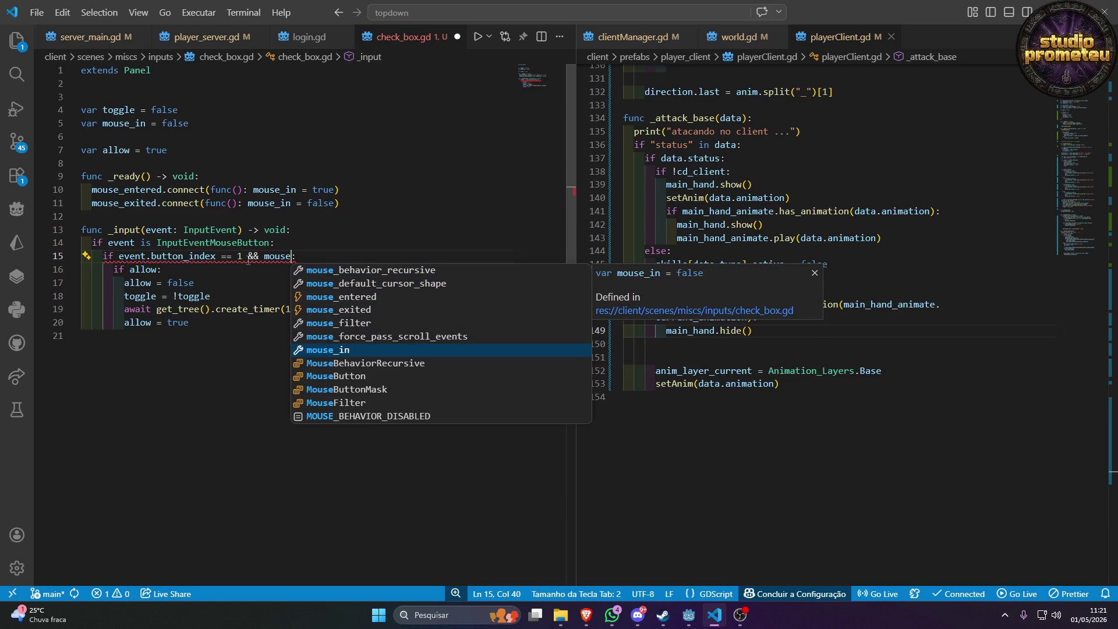
key("Return")
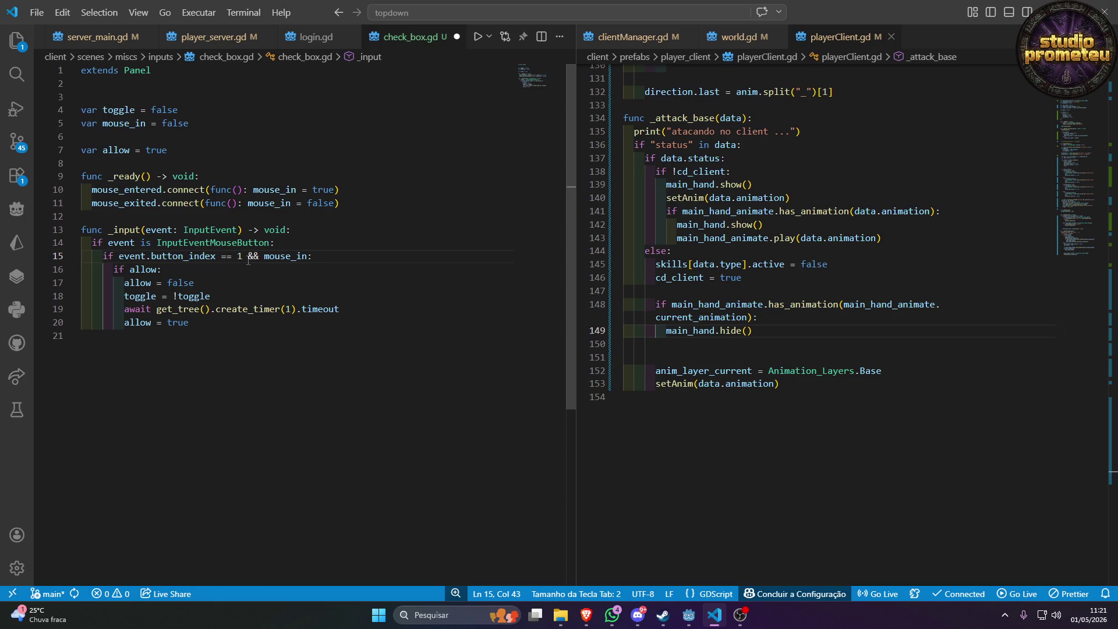
key("ctrl+s")
left_click_drag(248, 261, 274, 261)
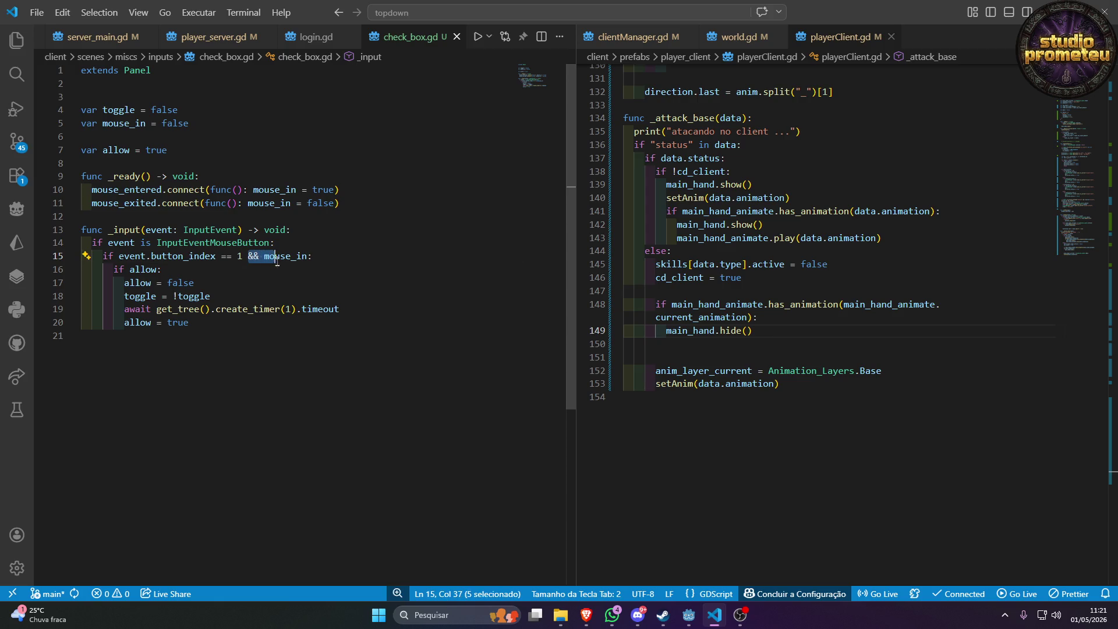
left_click(286, 286)
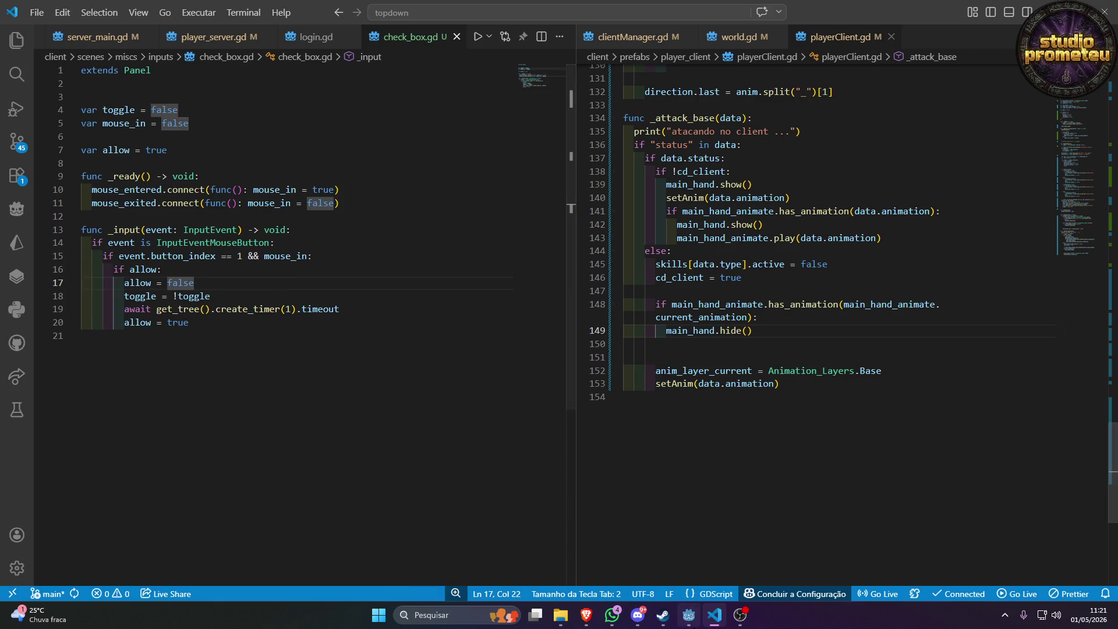
Run the Godot project to show the Lembrar checkbox, then return to VS Code.
mouse_move(688, 615)
left_click(681, 572)
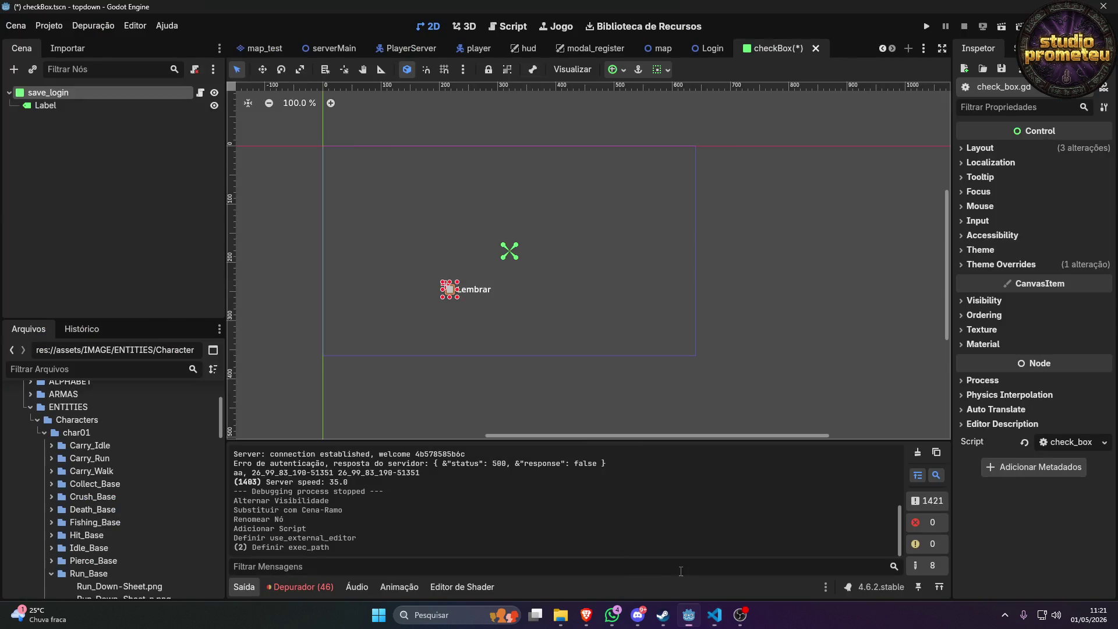
left_click(931, 24)
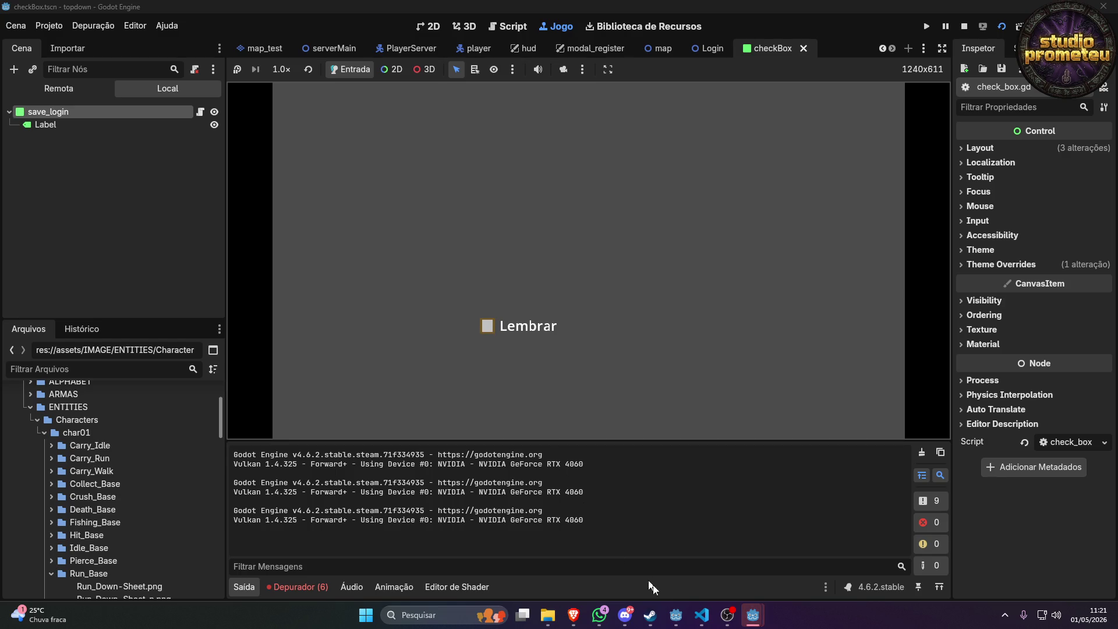
left_click(701, 615)
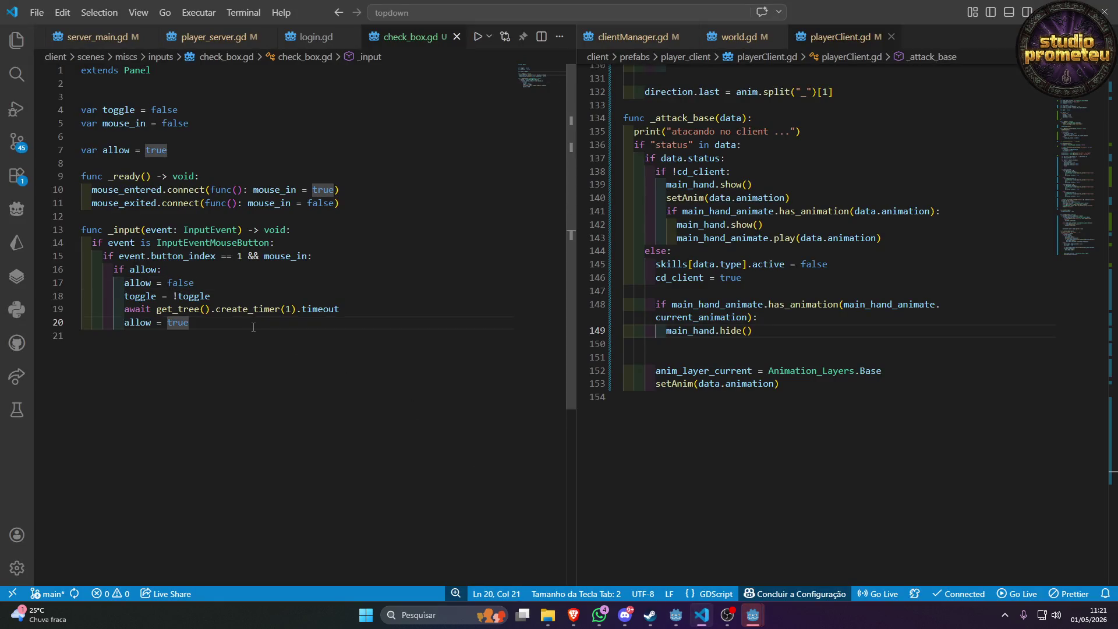
Insert print("toogle - ", toggle) above the await line and save.
key("Return")
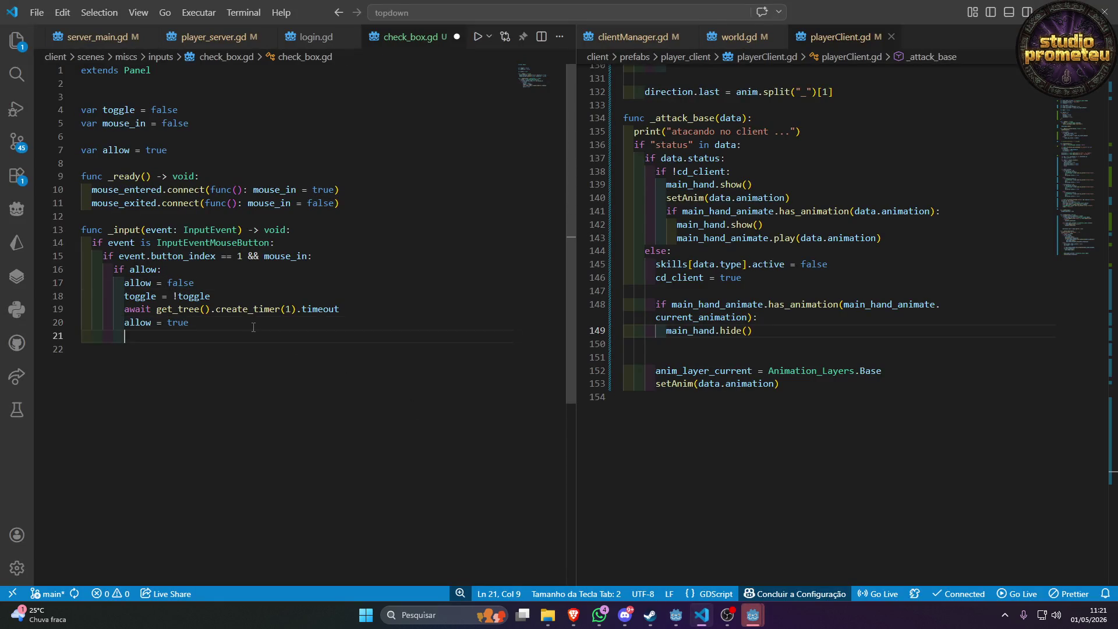
key("Up")
key("Up")
key("Return")
key("Up")
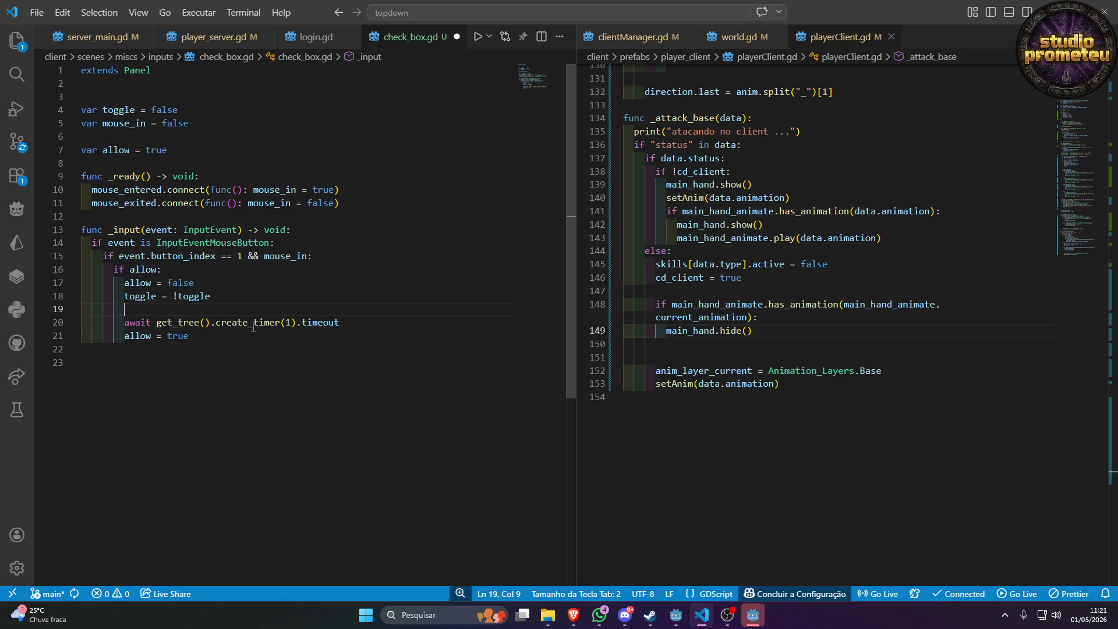
type("print(\"\"")
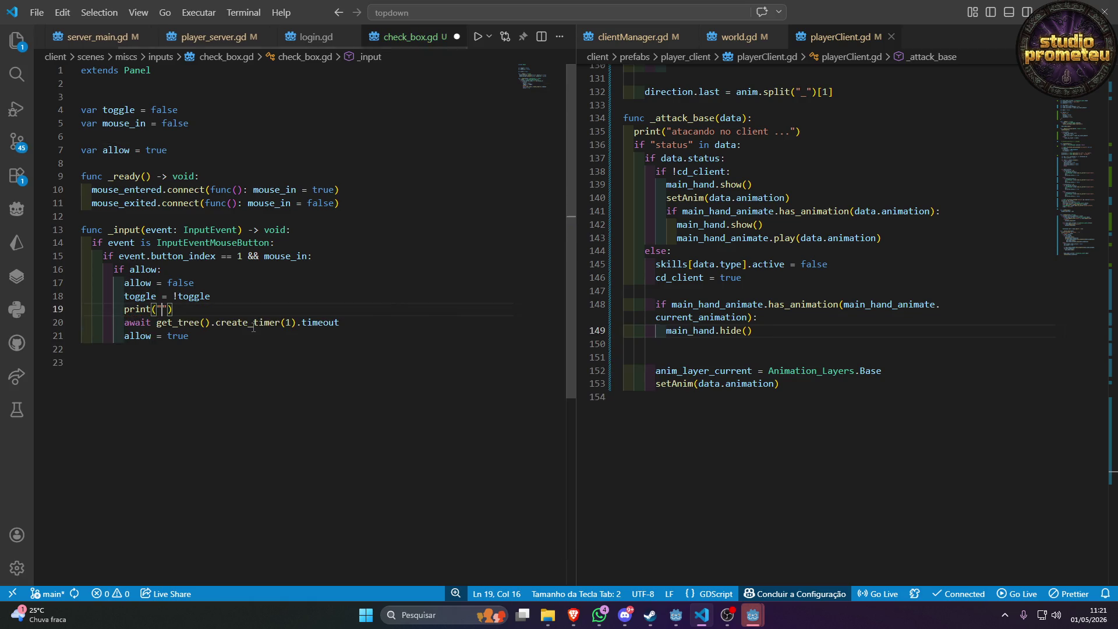
type("toogle")
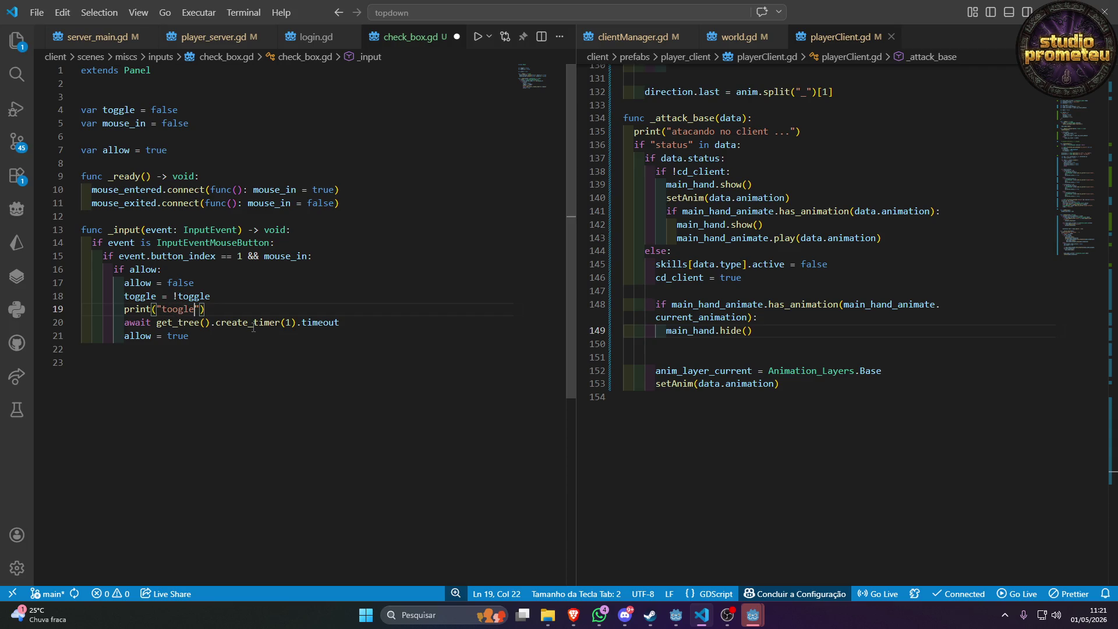
type(" - ")
type(", to")
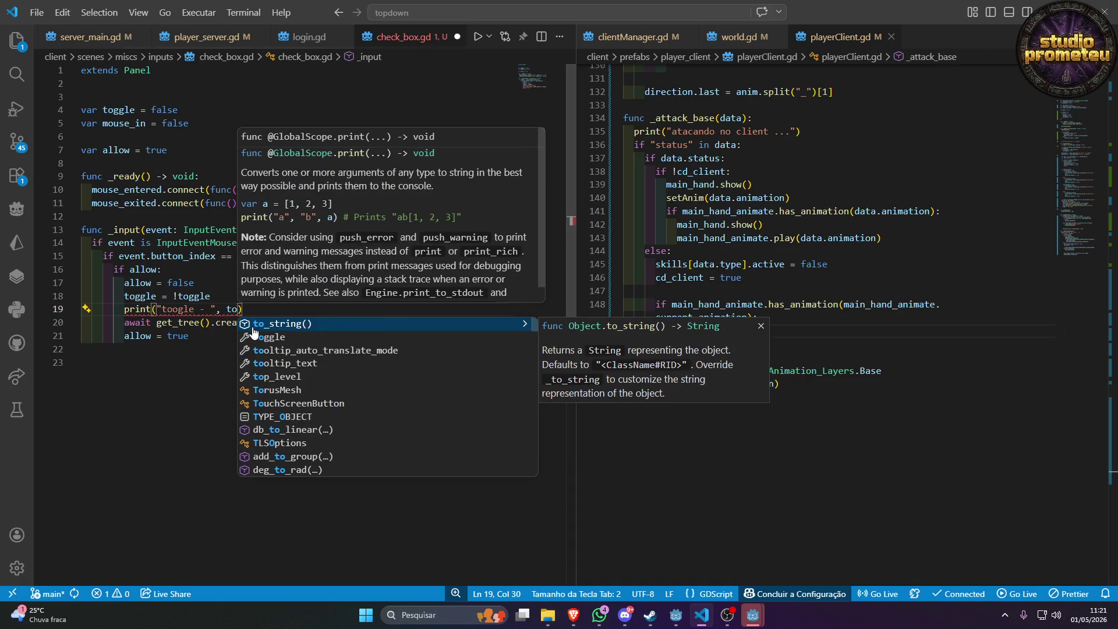
left_click(252, 335)
key("ctrl+s")
Relaunch the game, click the Lembrar checkbox four times, then close the game window.
key("alt+Tab")
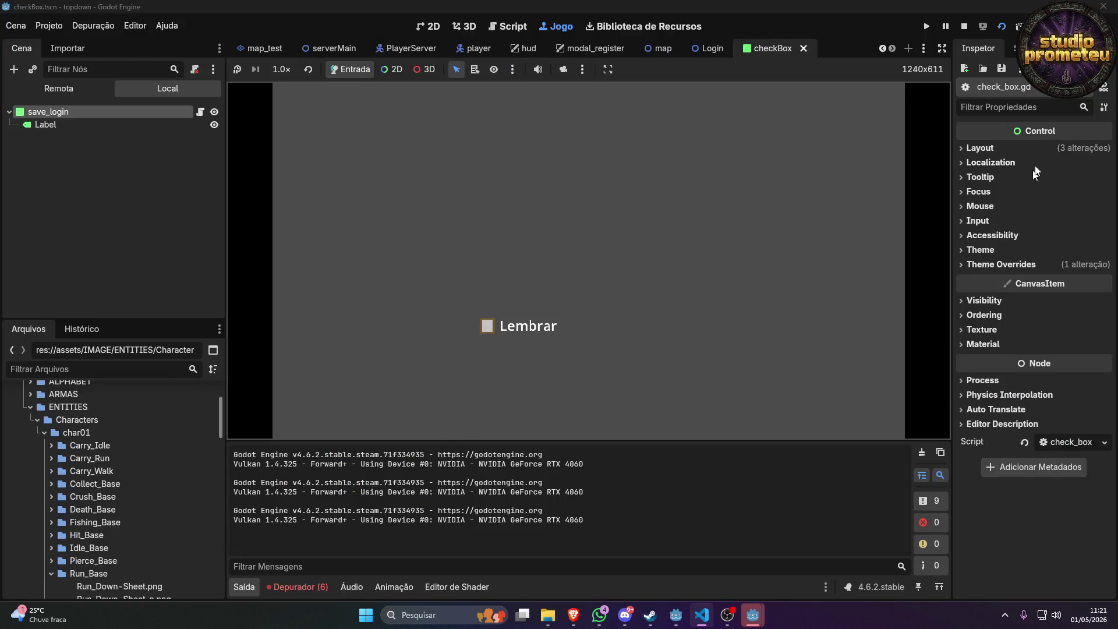
left_click(966, 27)
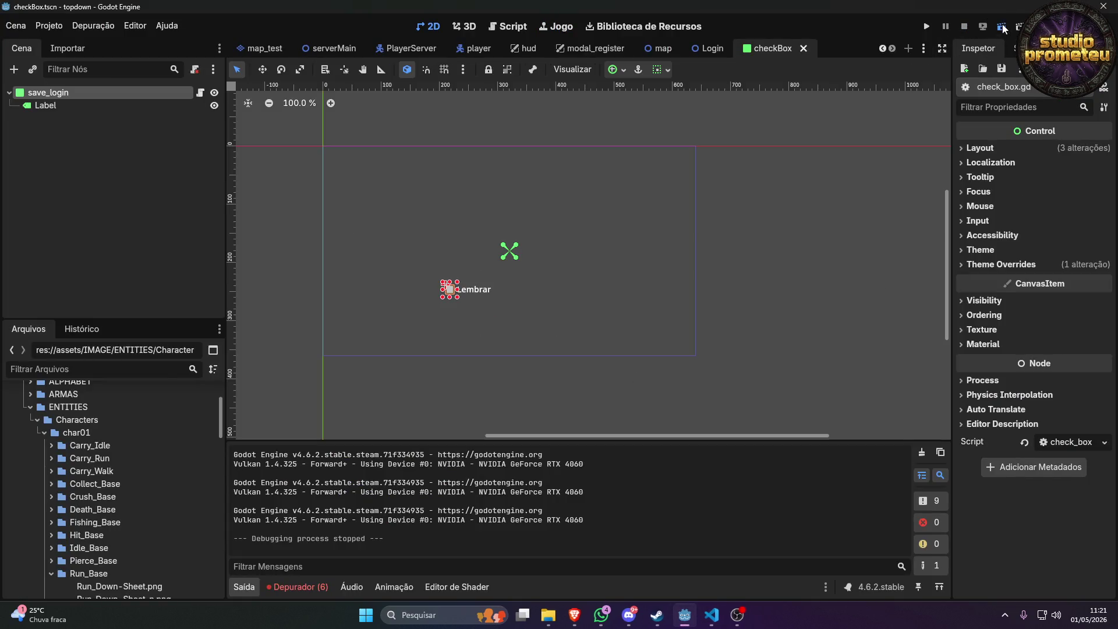
key("F6")
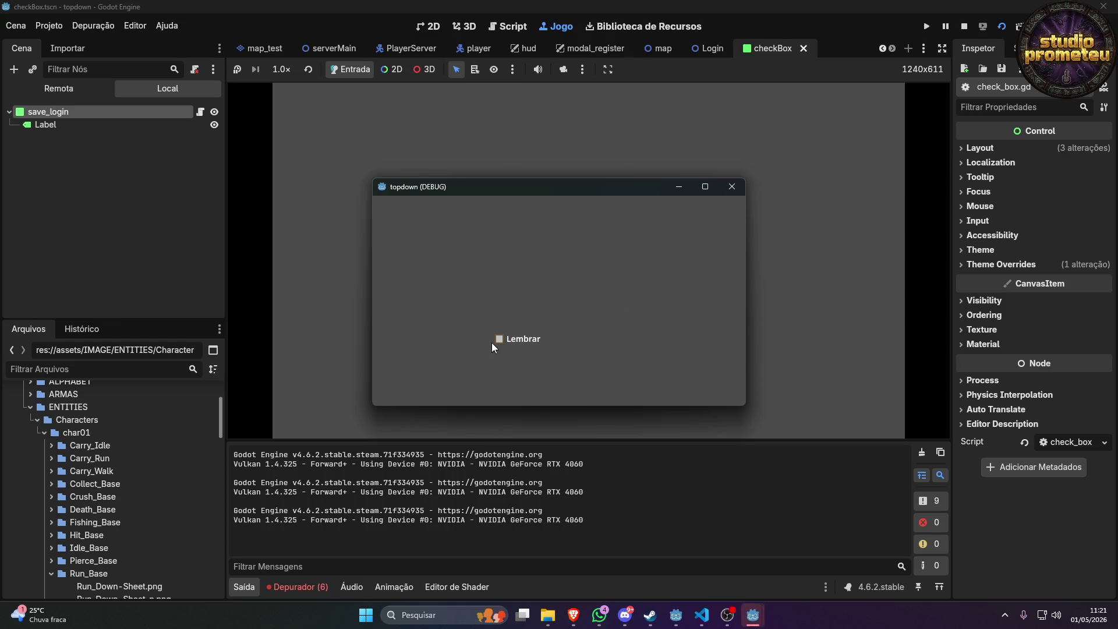
left_click(499, 340)
left_click(498, 340)
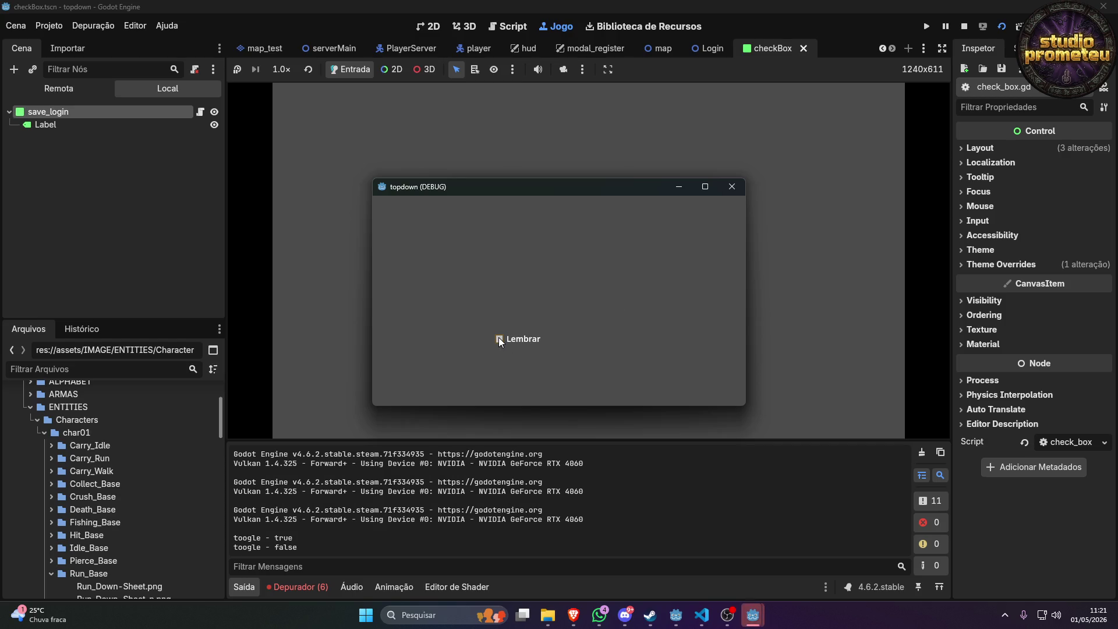
left_click(498, 337)
left_click(499, 338)
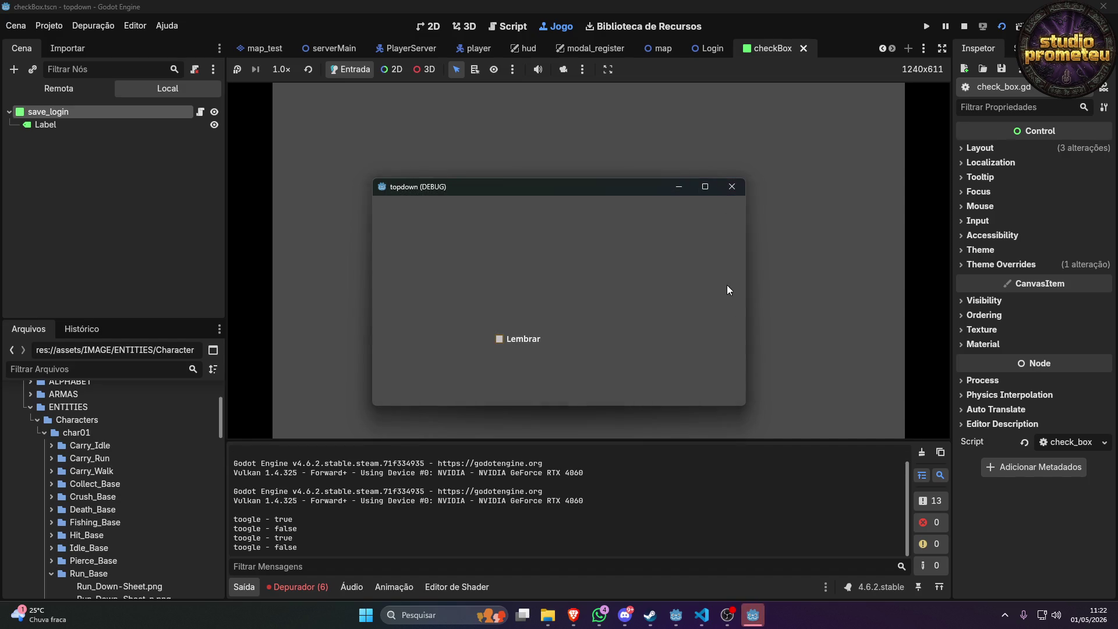
left_click(731, 187)
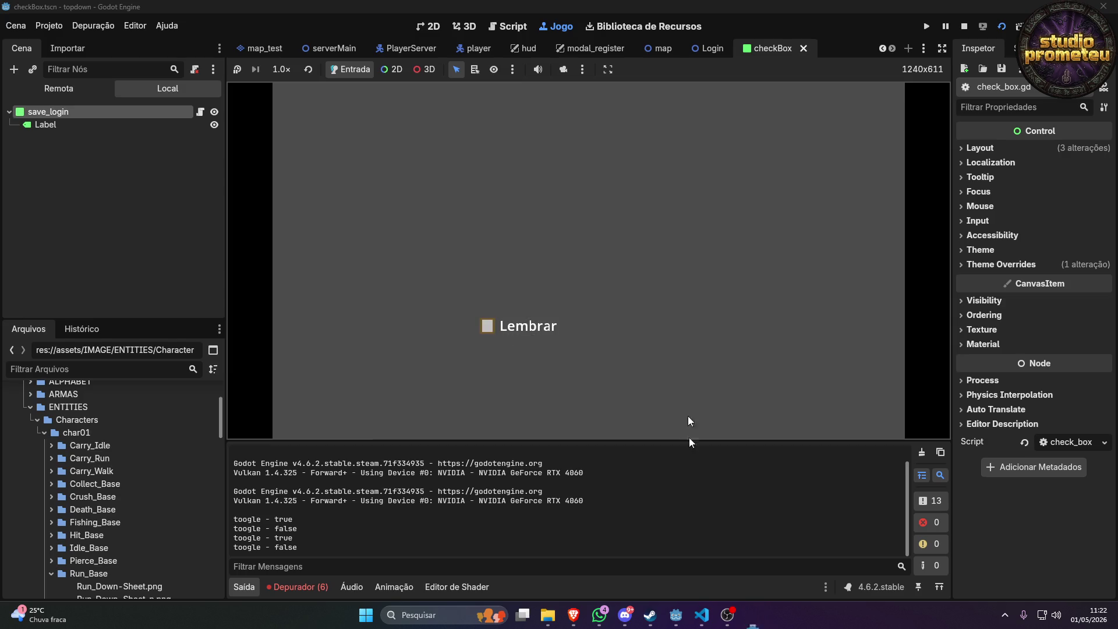
left_click(715, 615)
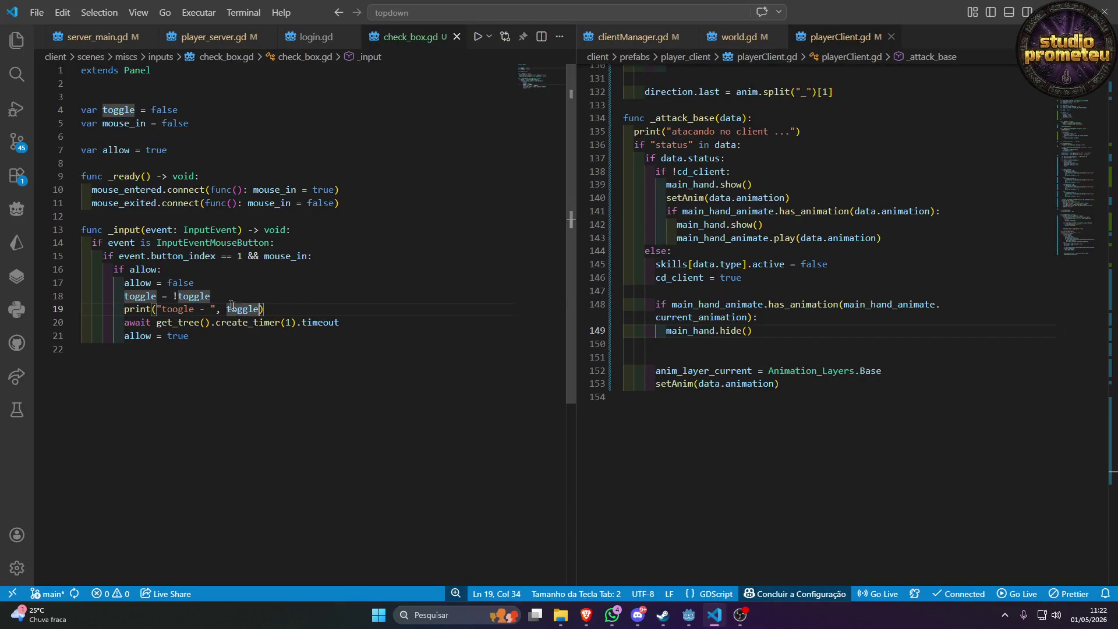
Shorten the timer to 0.3 seconds, remove the debug print line, and save.
double_click(285, 324)
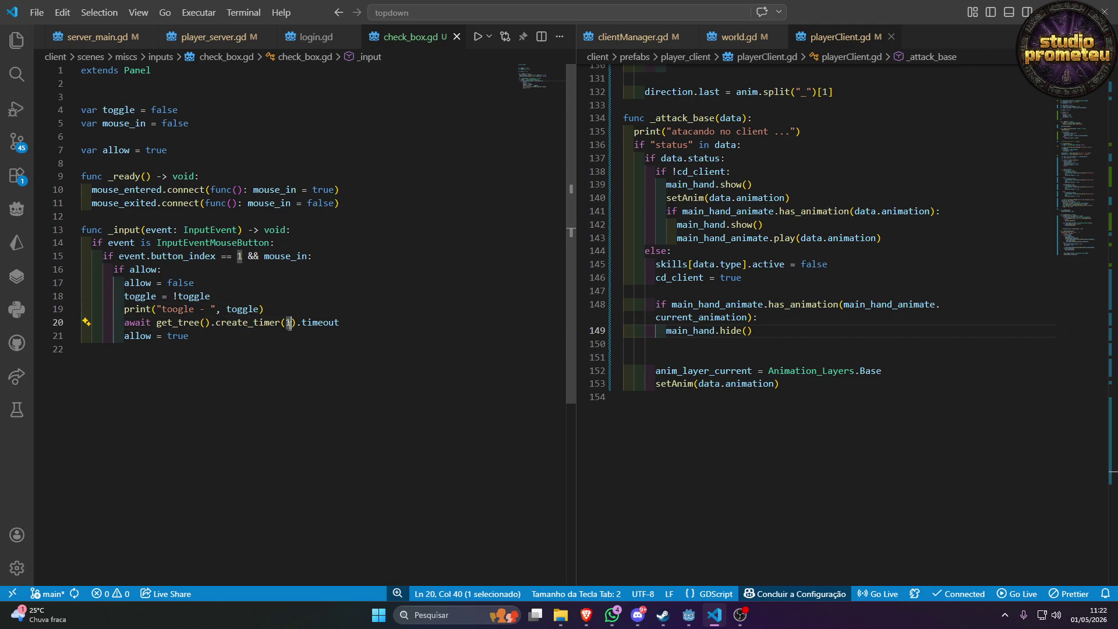
type("0.")
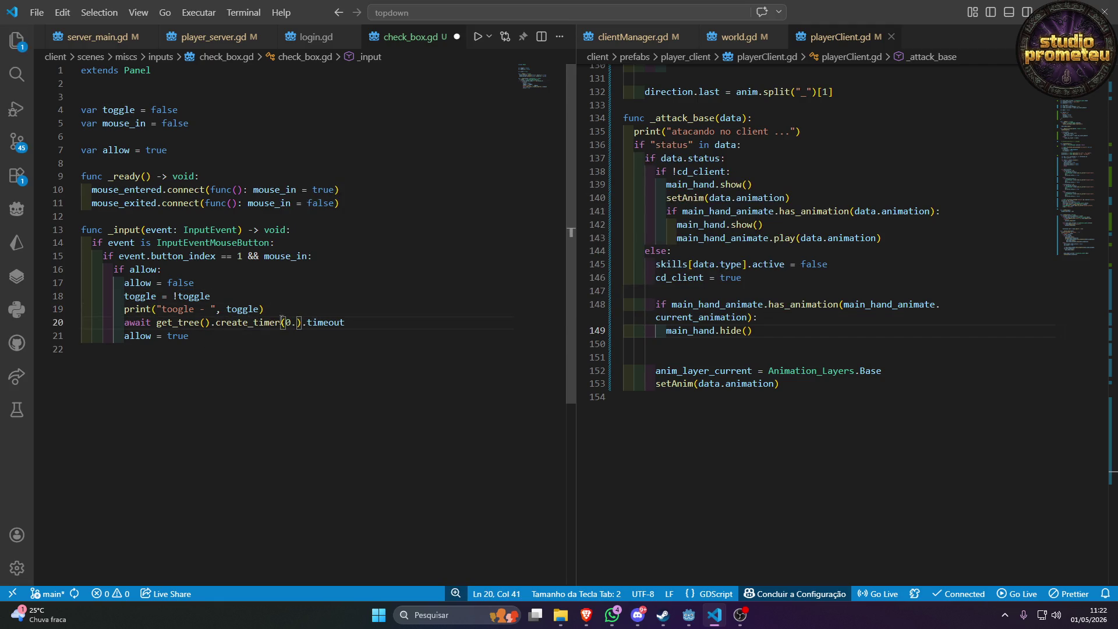
type("3")
left_click(302, 309)
key("ctrl+x")
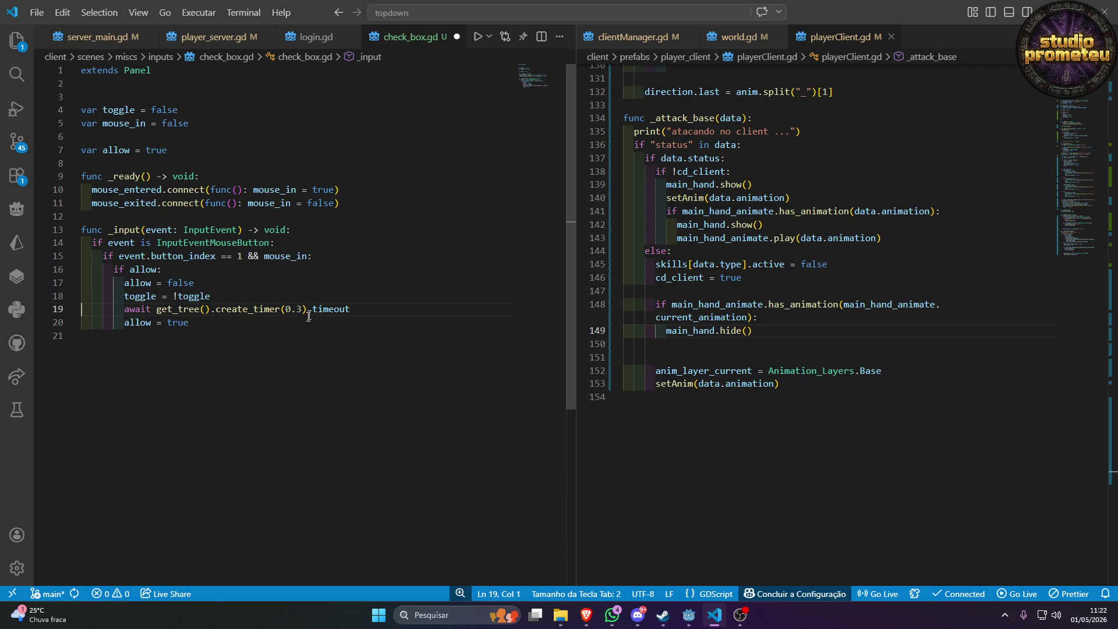
key("ctrl+s")
Begin an unfinished 'if' on a new outdented line below allow = true.
left_click(241, 322)
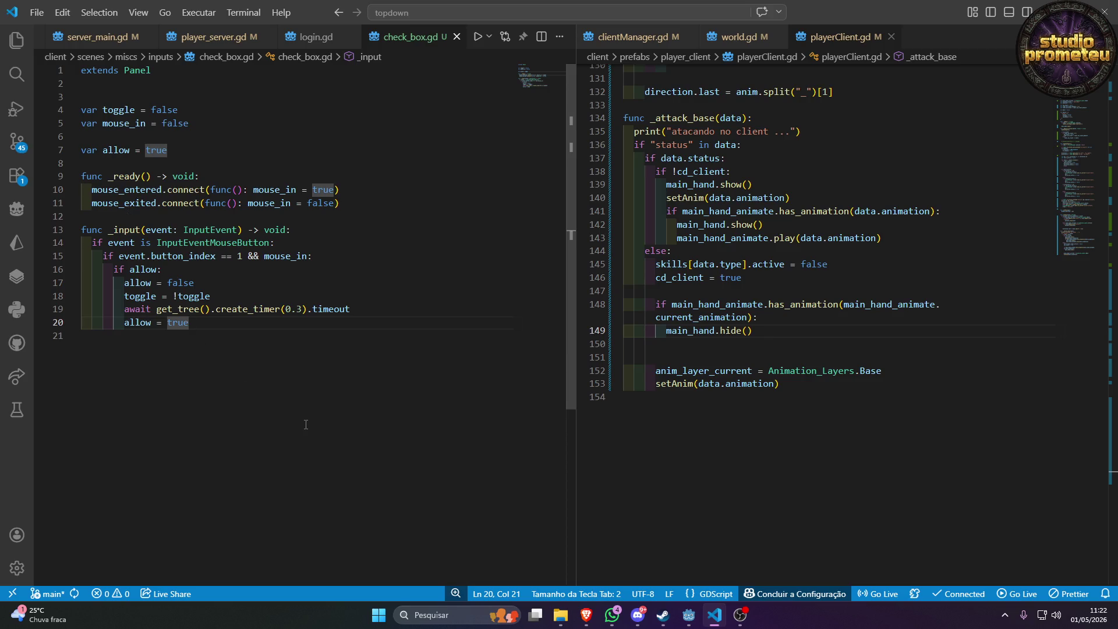
key("Return")
key("BackSpace")
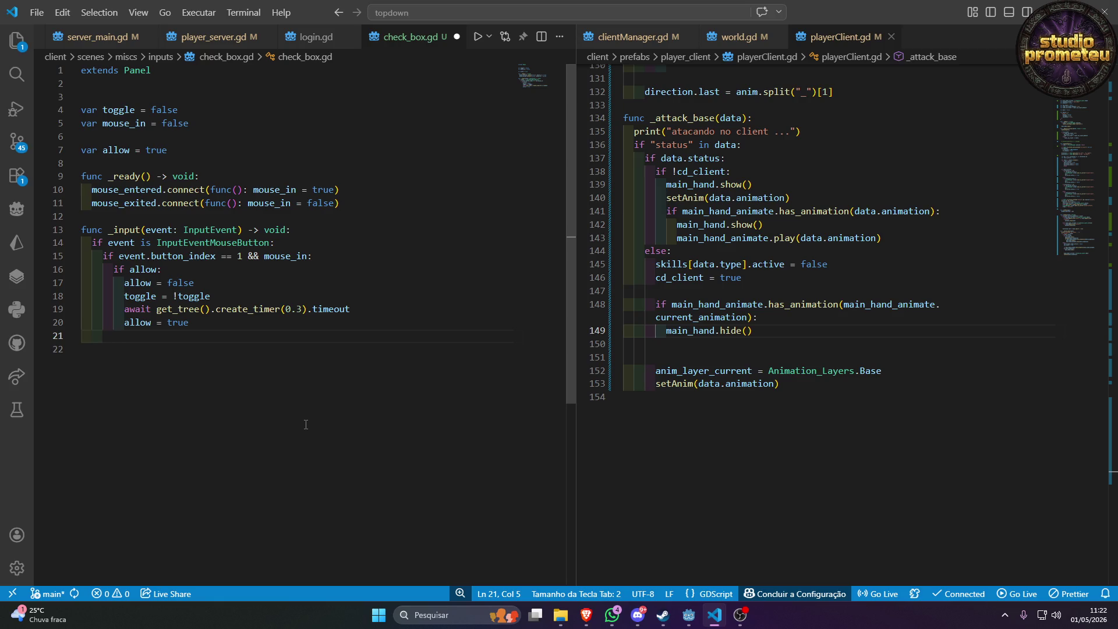
key("Return")
key("BackSpace")
type("if")
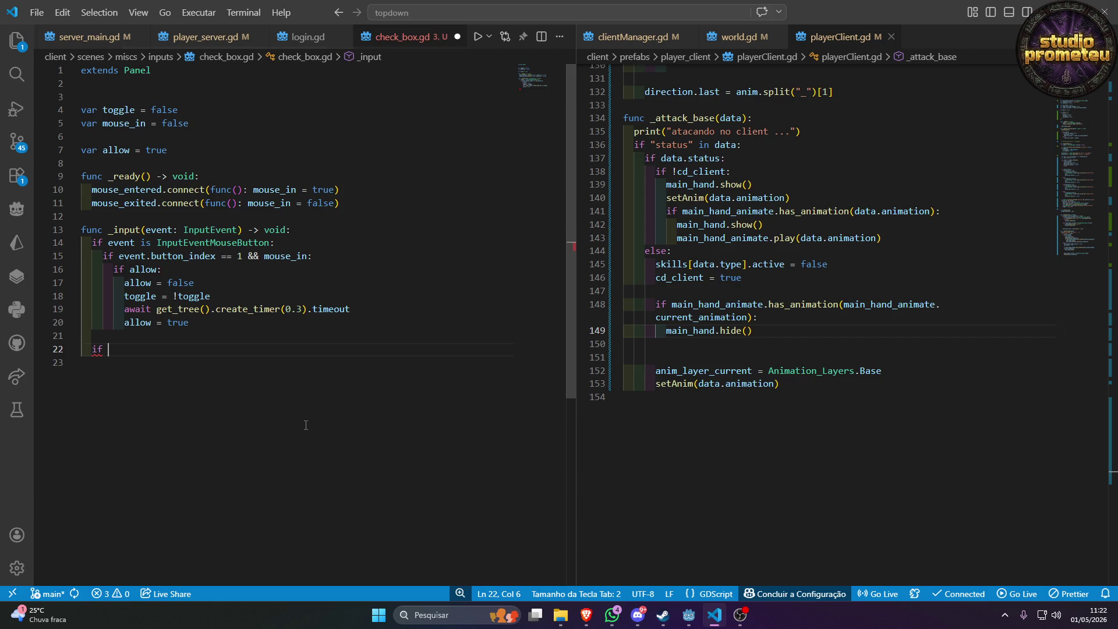
key("alt+Tab")
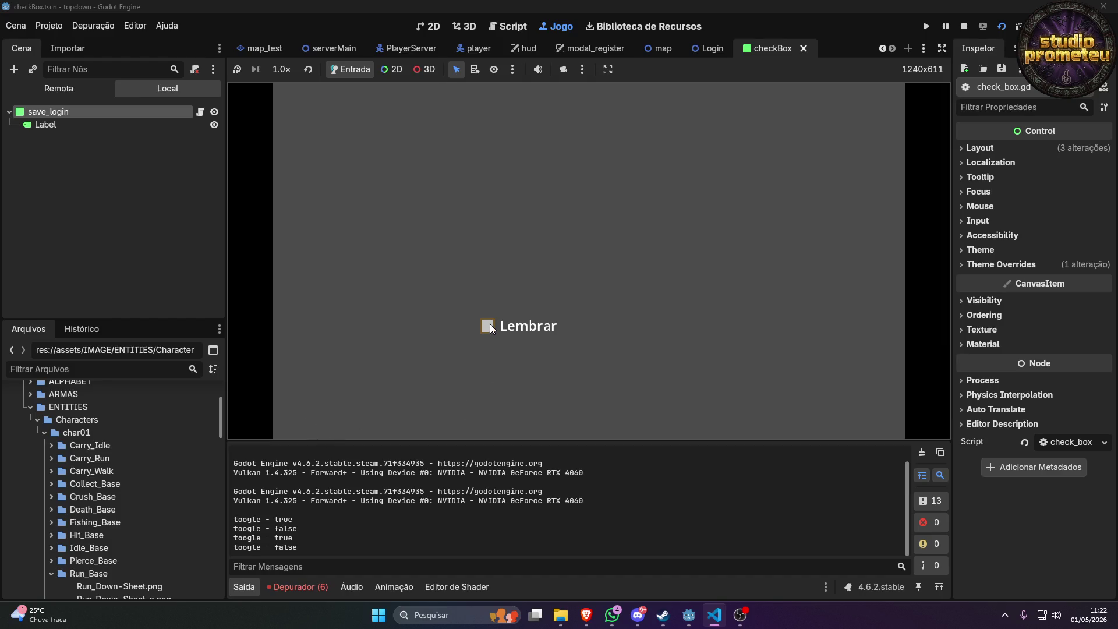
Expand Theme Overrides > Styles > Panel and check the BG Color hex value c2c2c2.
left_click(994, 265)
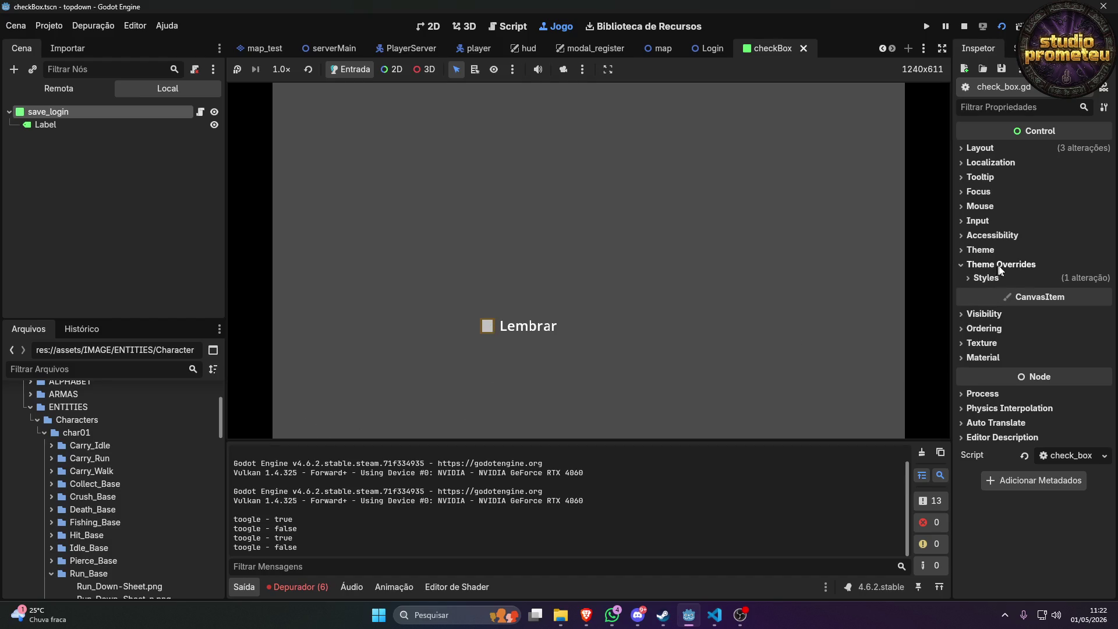
left_click(985, 277)
left_click(1080, 293)
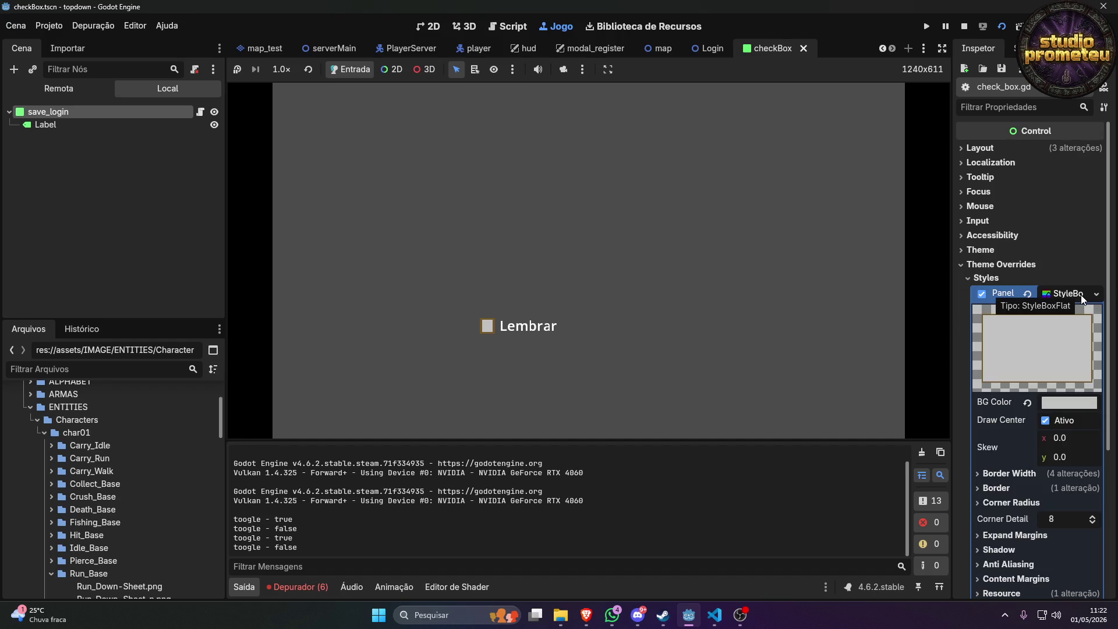
mouse_move(990, 402)
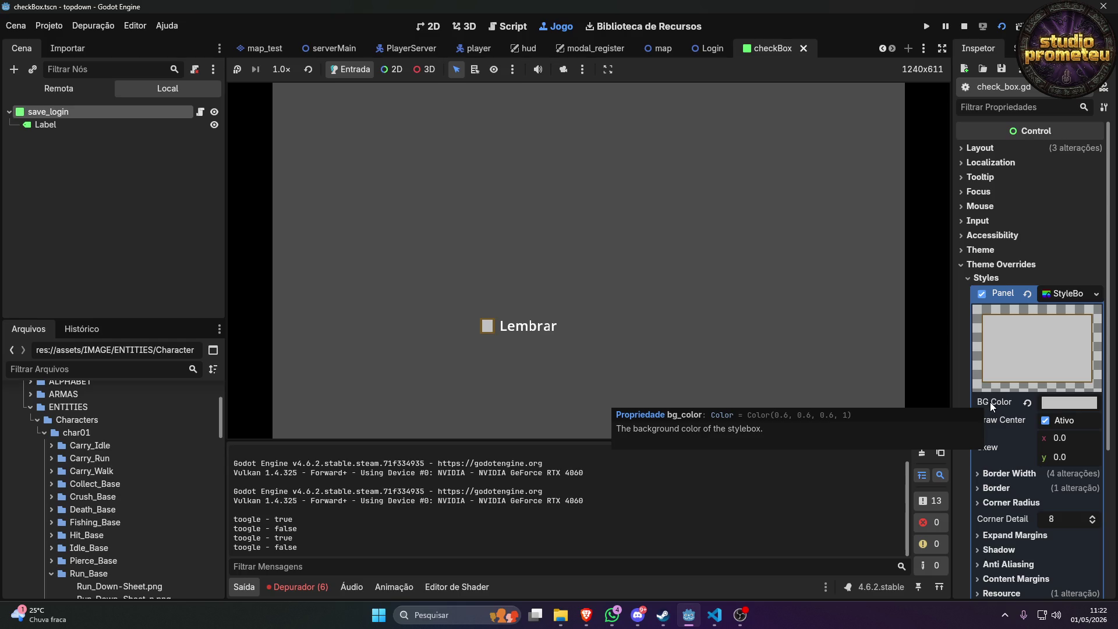
left_click(1050, 402)
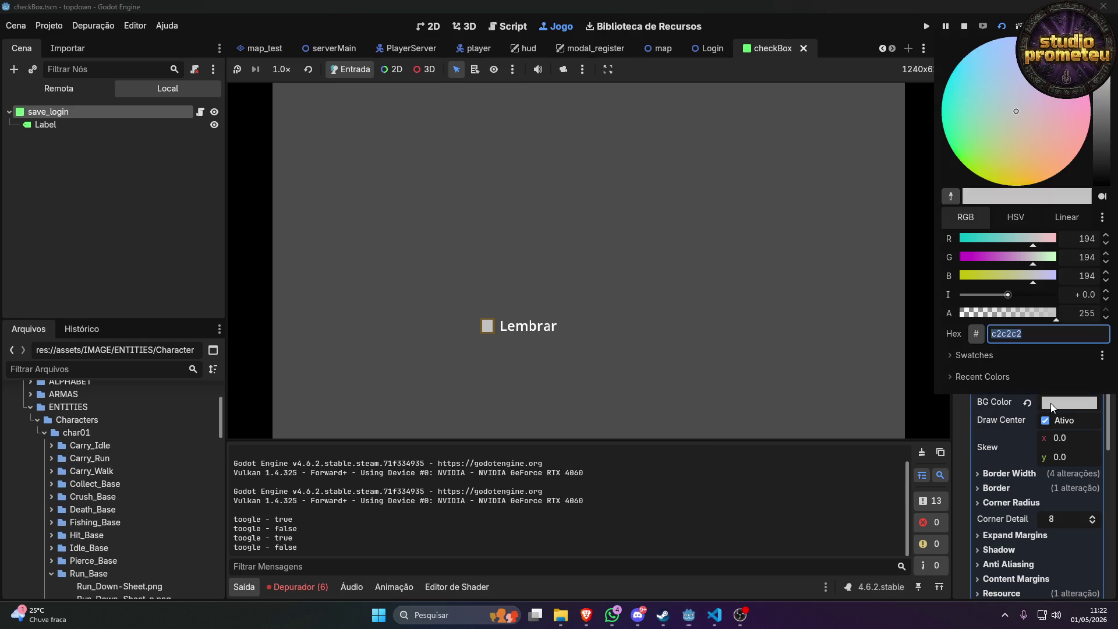
left_click(1029, 336)
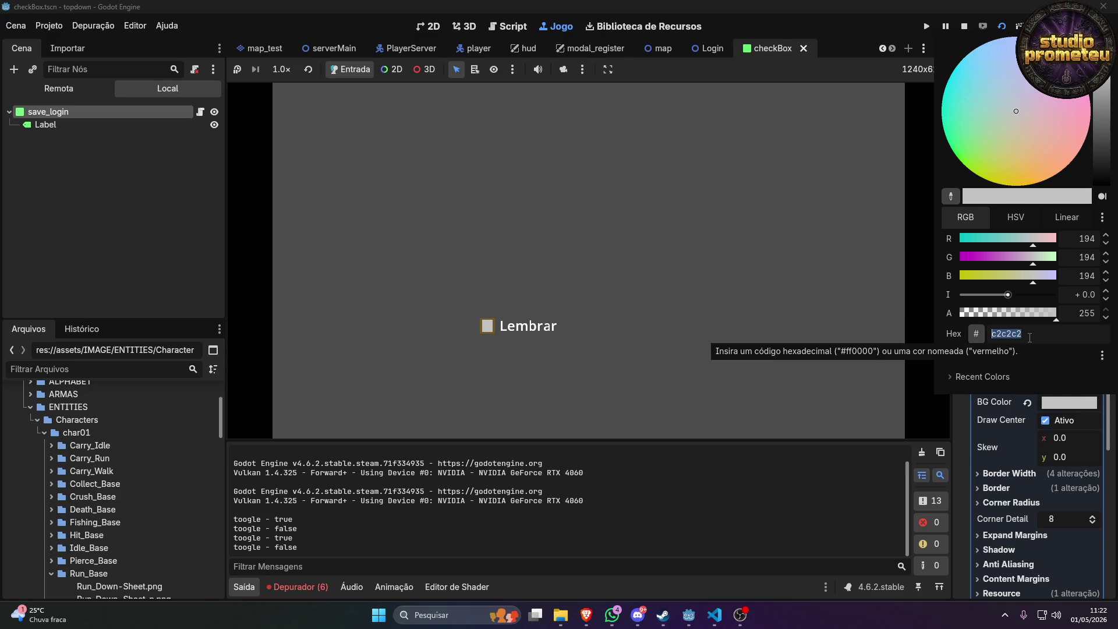
left_click(733, 322)
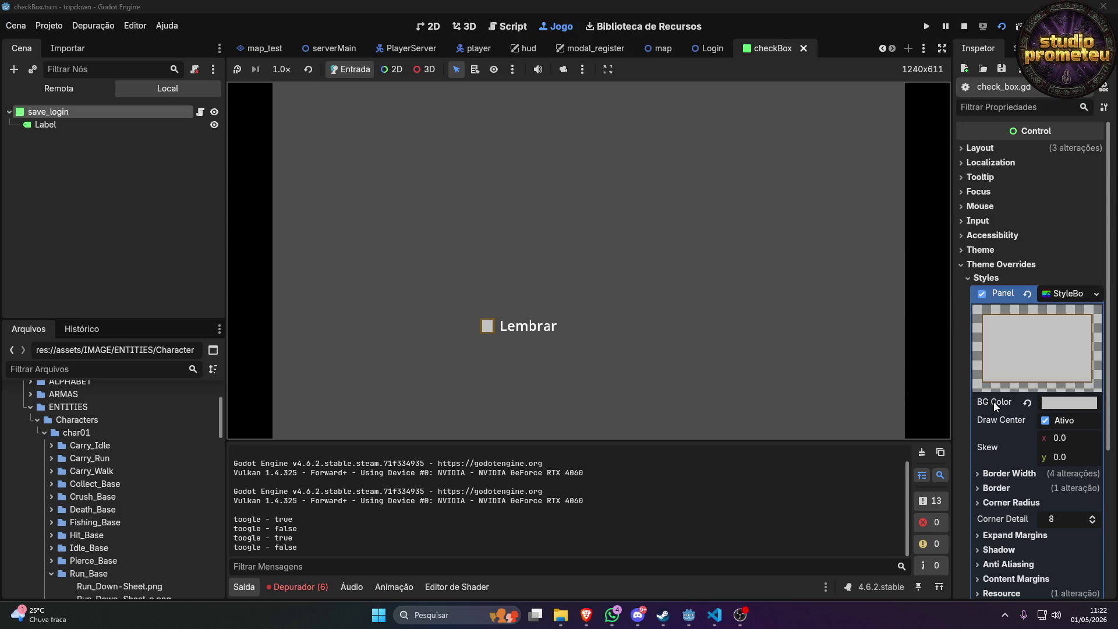
mouse_move(994, 401)
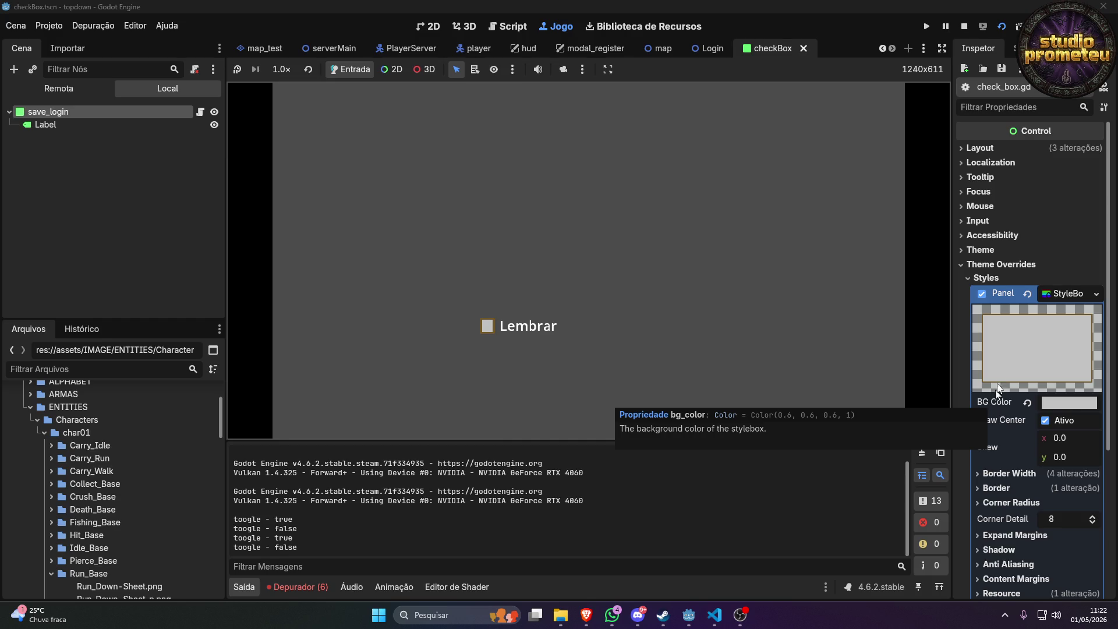
mouse_move(1002, 290)
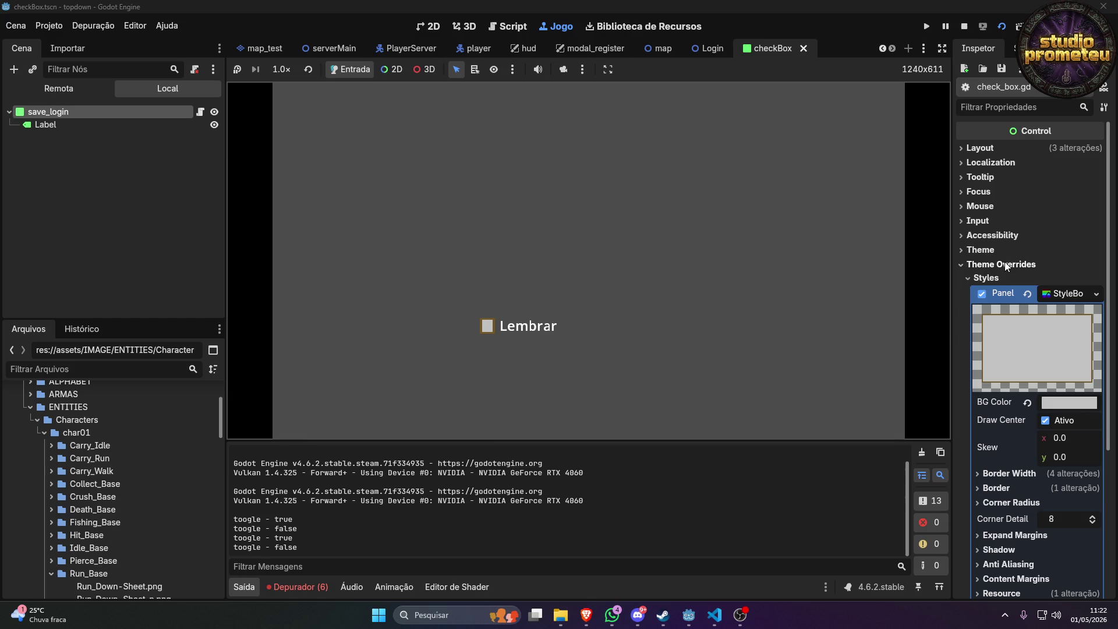
key("alt+Tab")
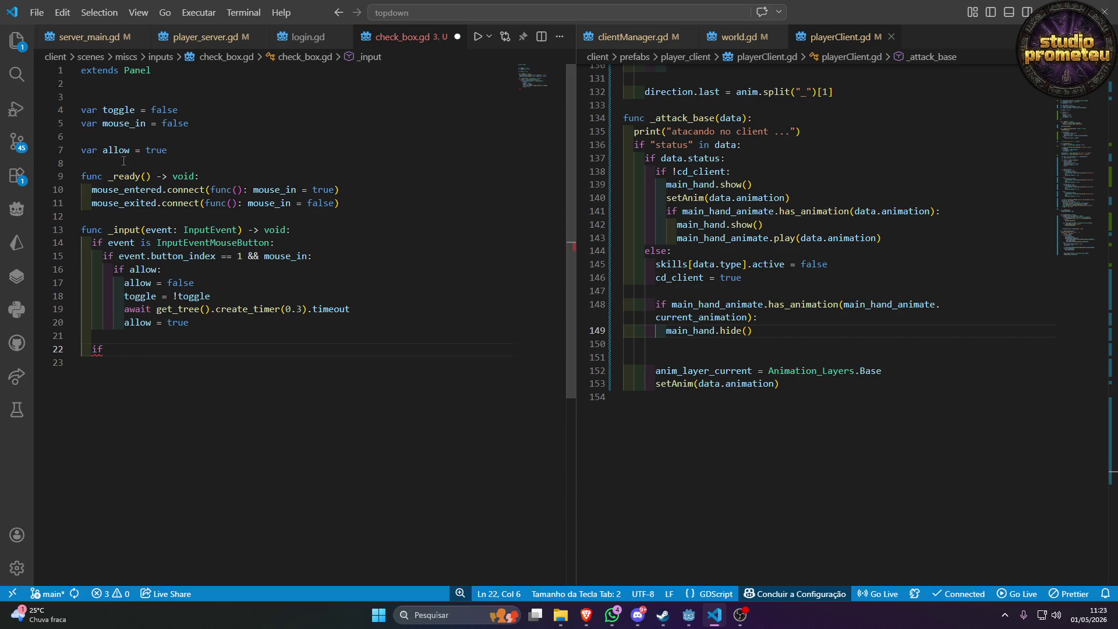
Declare var theme below allow and start a 'theme =' assignment inside _ready.
left_click(98, 162)
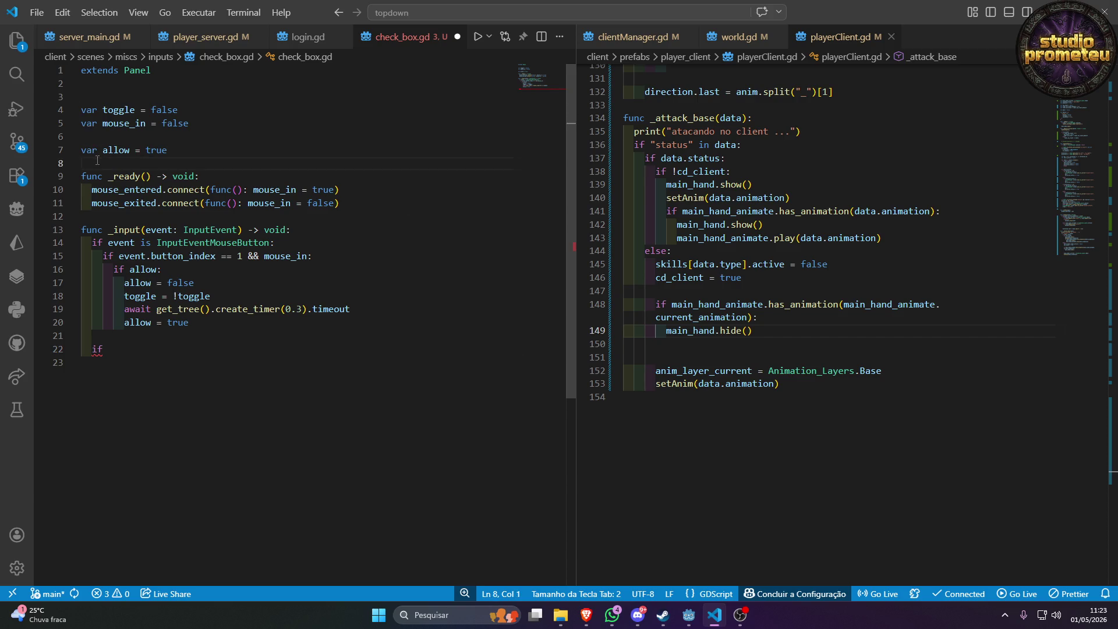
key("Return")
type("bar")
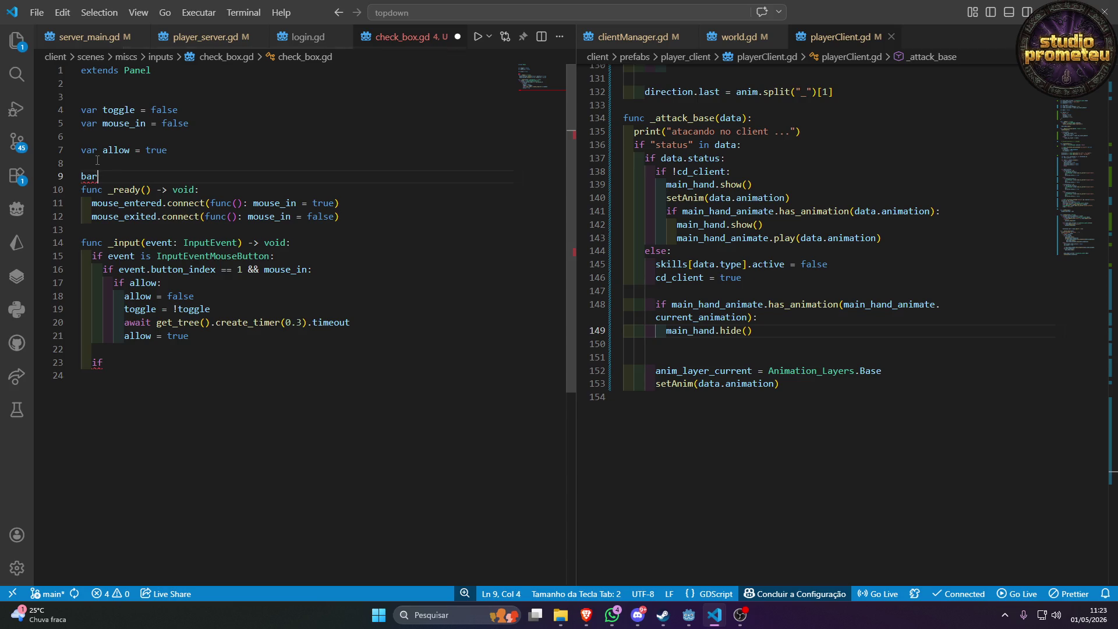
type("var the")
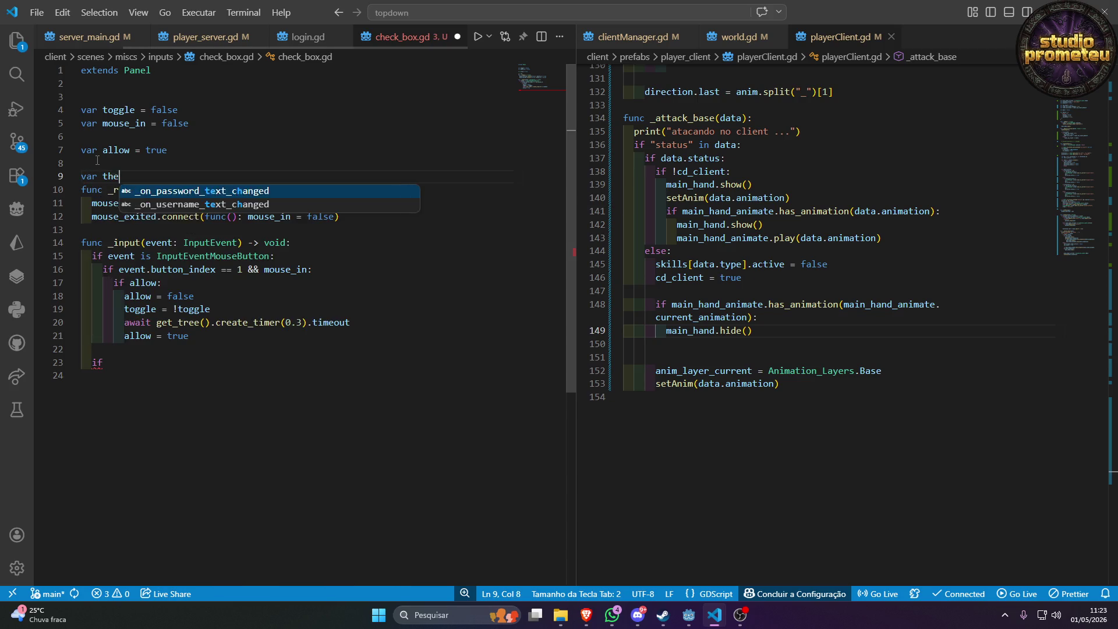
type("me =")
key("BackSpace")
key("BackSpace")
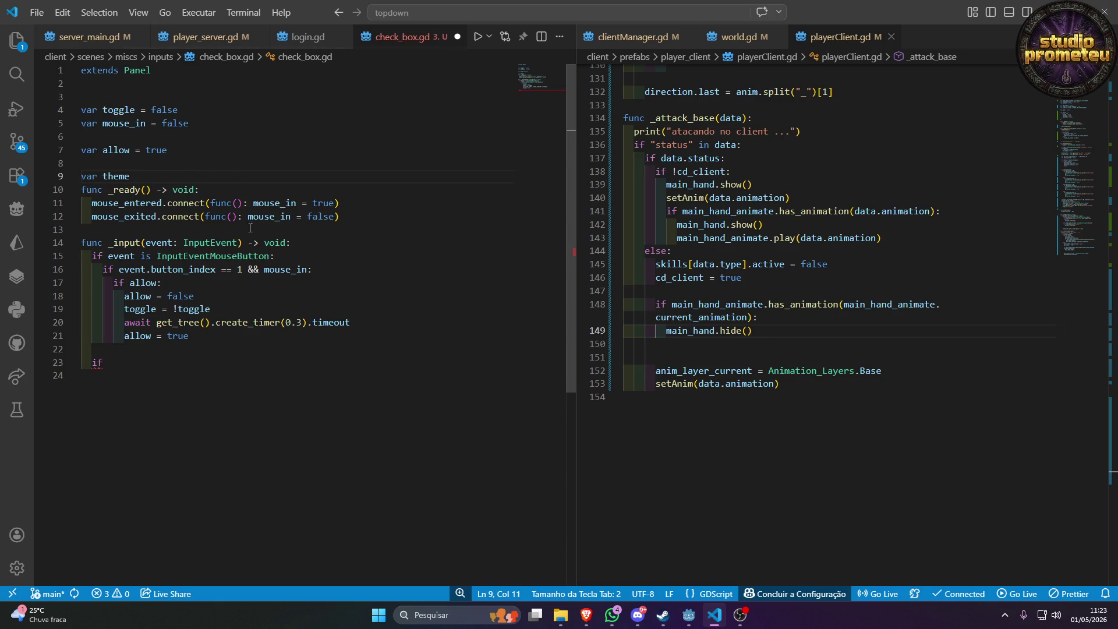
key("Return")
left_click(145, 241)
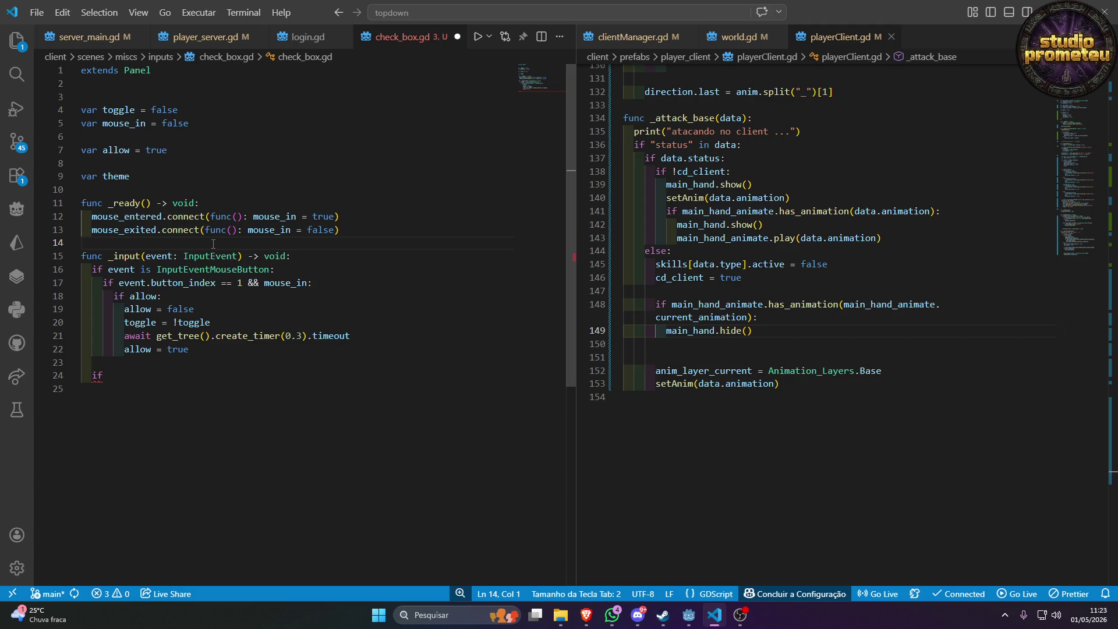
type("theme =")
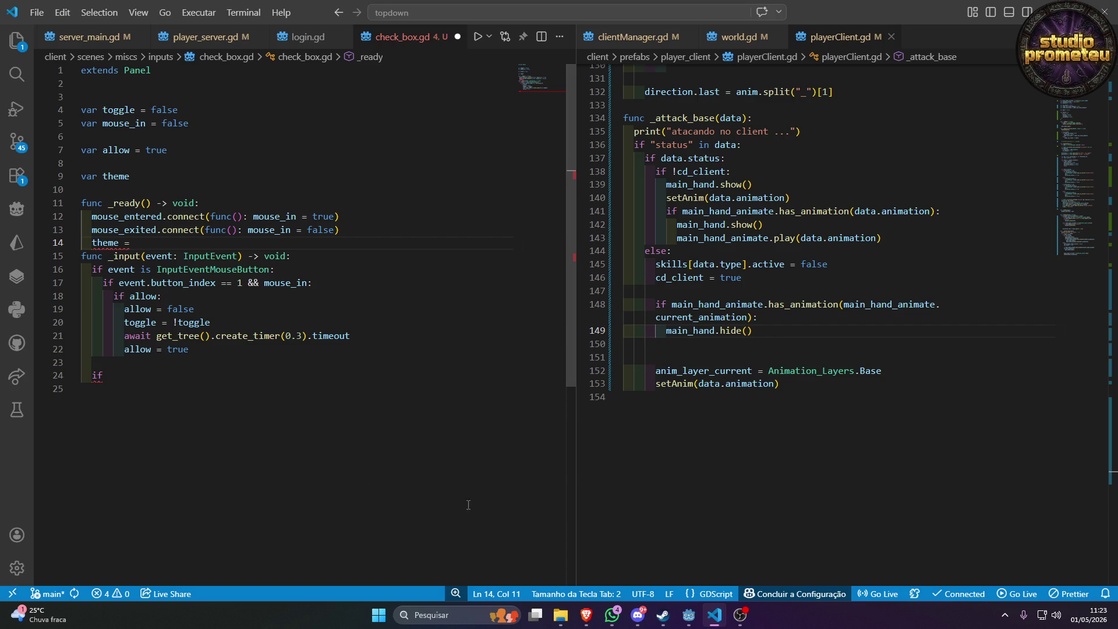
left_click(638, 615)
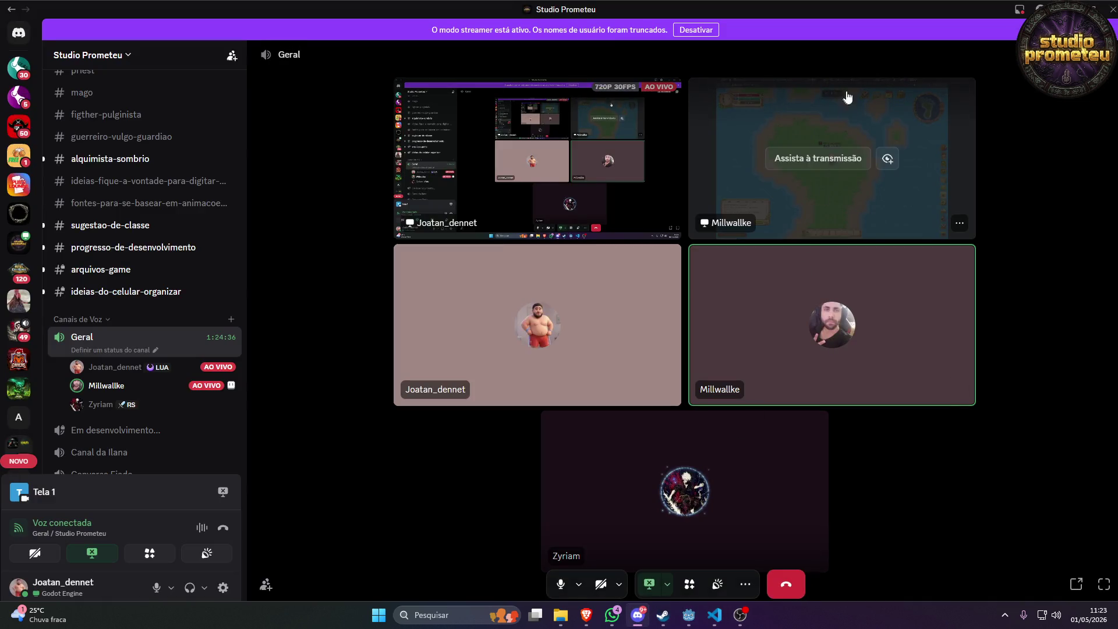
Watch the participant's shared pixel-art game stream in the Discord call.
left_click(825, 156)
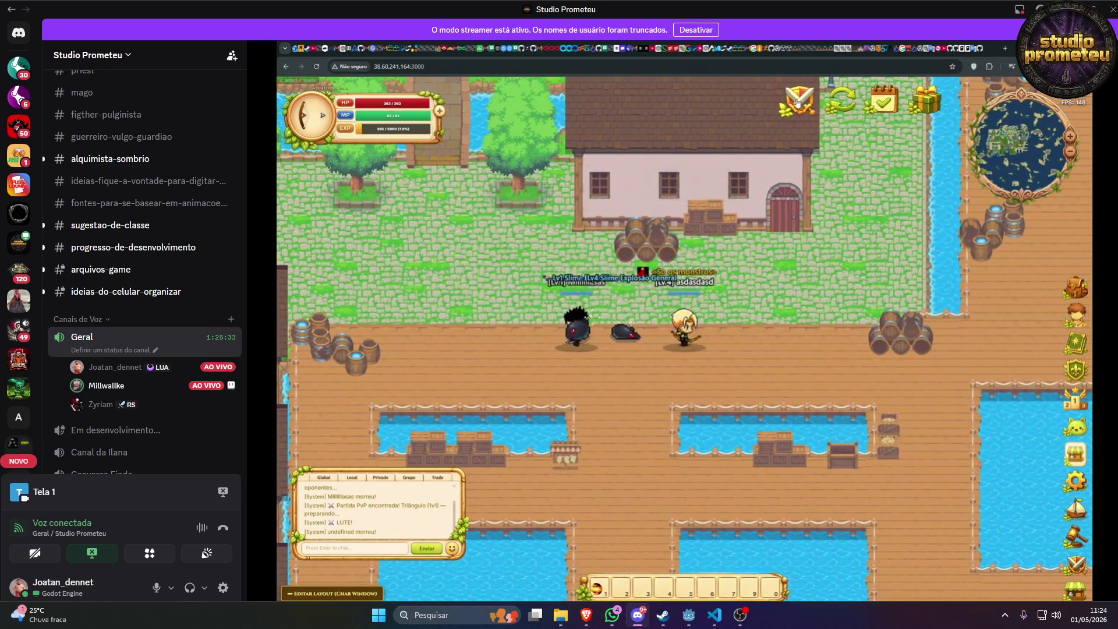
Queue into a 1 VS 1 PvP arena match in the streamed game, then return to VS Code.
left_click(796, 103)
left_click(576, 401)
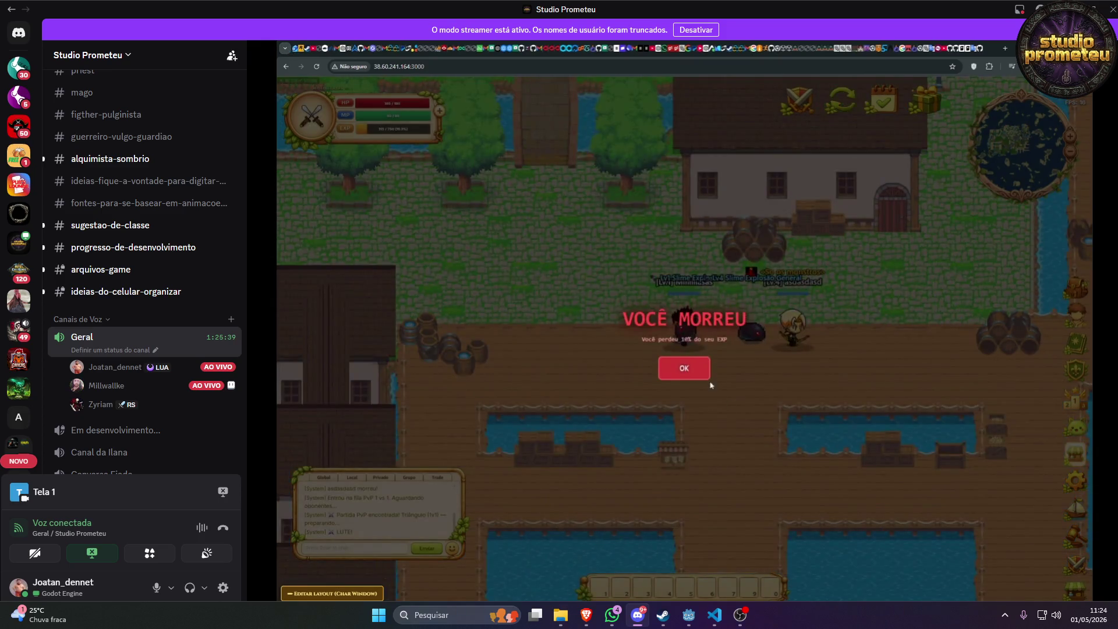
left_click(675, 368)
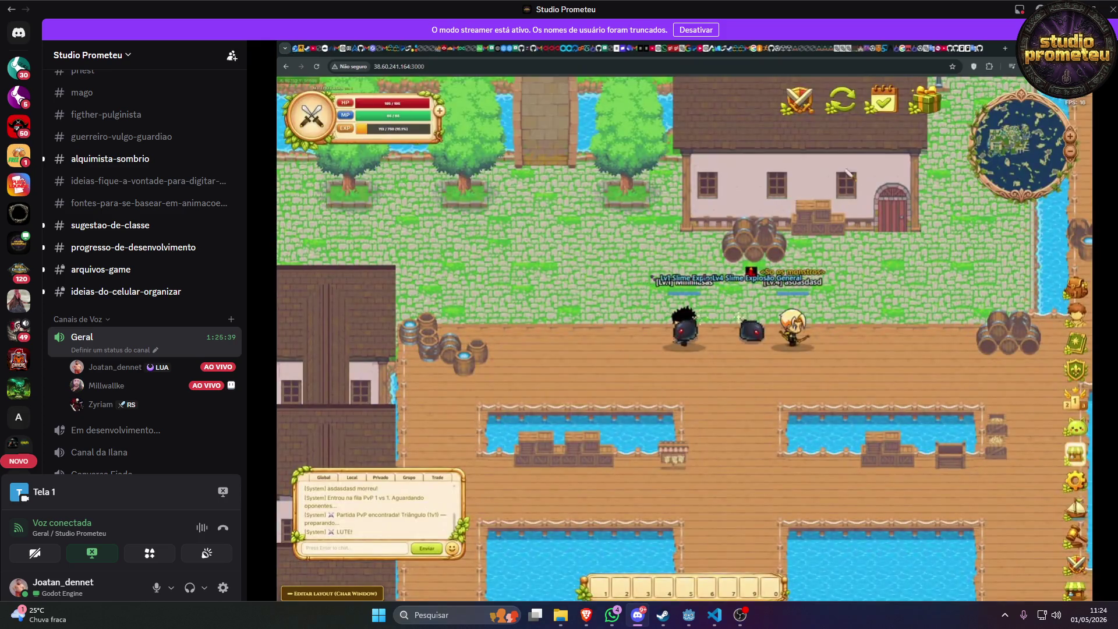
left_click(796, 102)
left_click(577, 402)
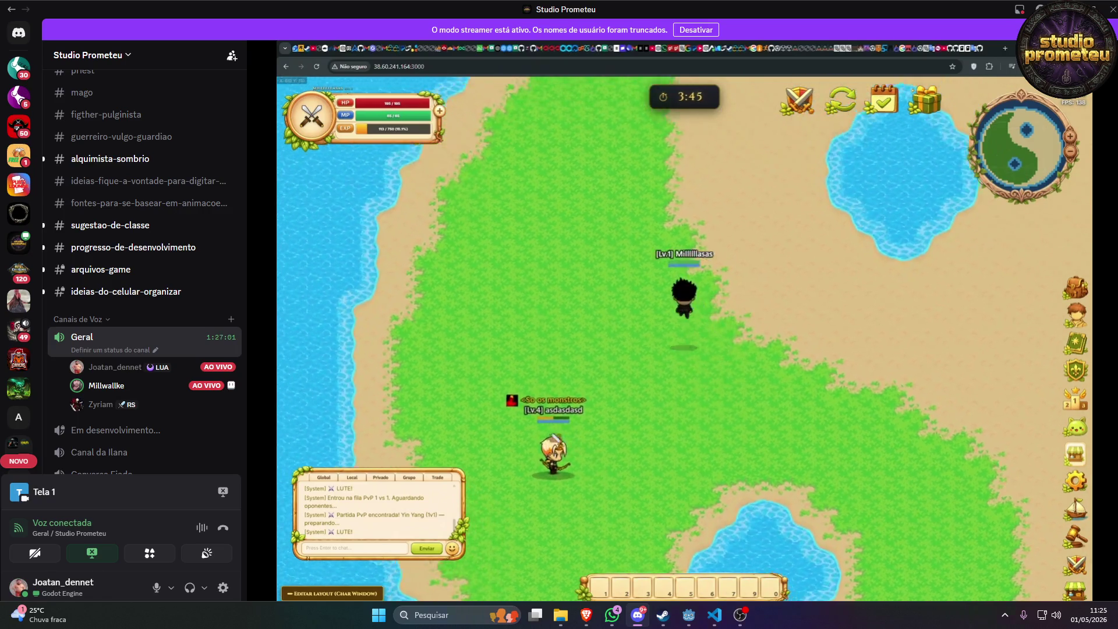
key("alt+Tab")
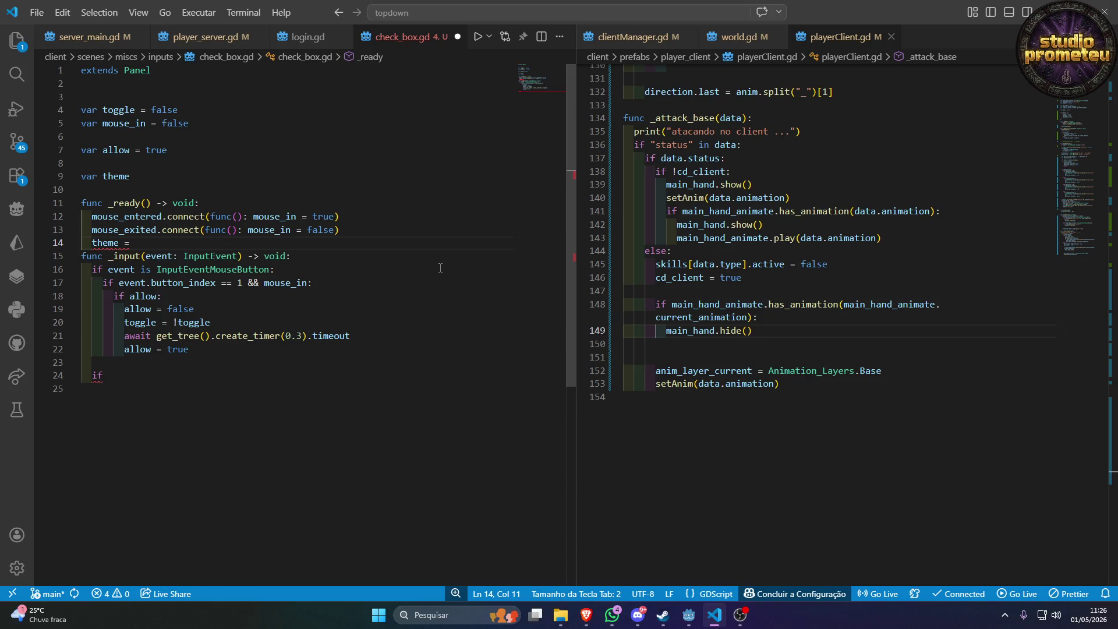
Type 'them' on line 14 and browse the autocomplete list of theme methods.
type("get")
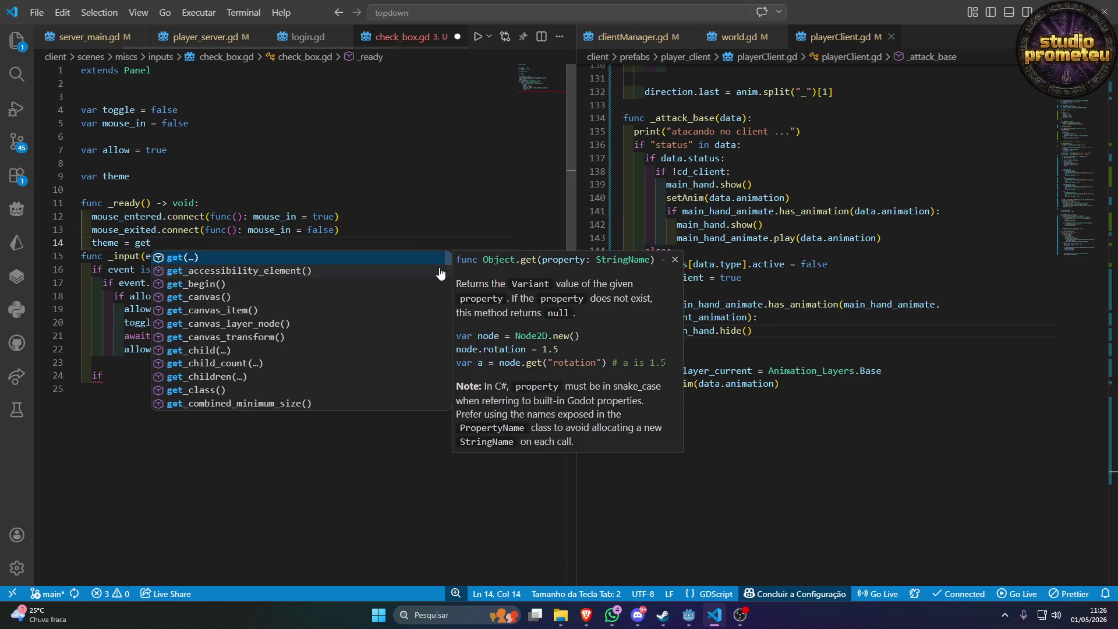
key("BackSpace")
key("BackSpace")
key("BackSpace")
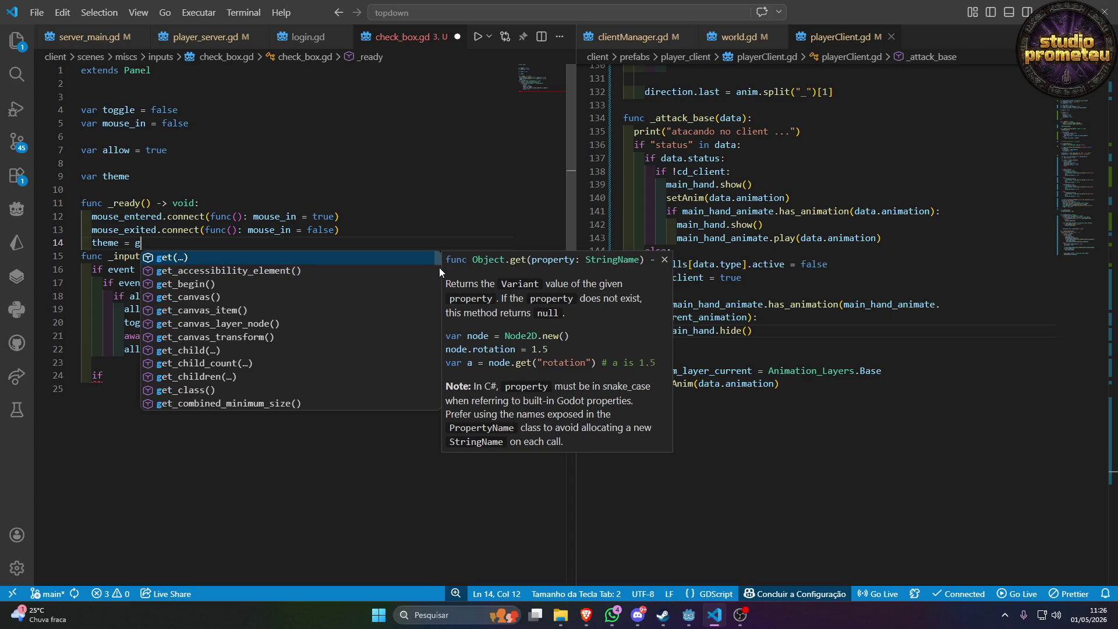
type("them")
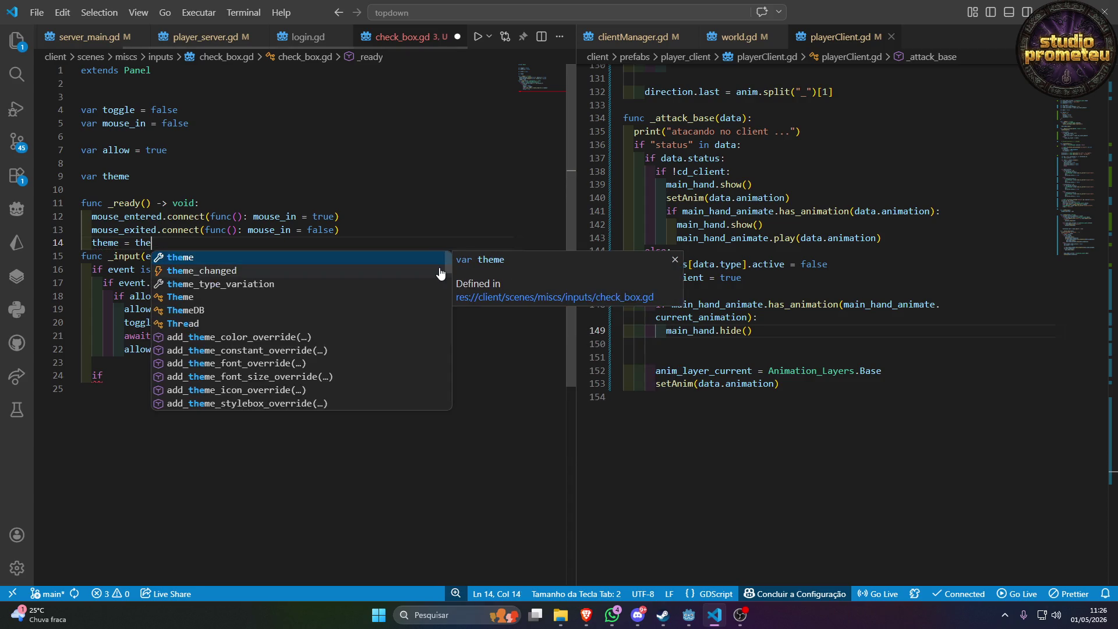
key("Down")
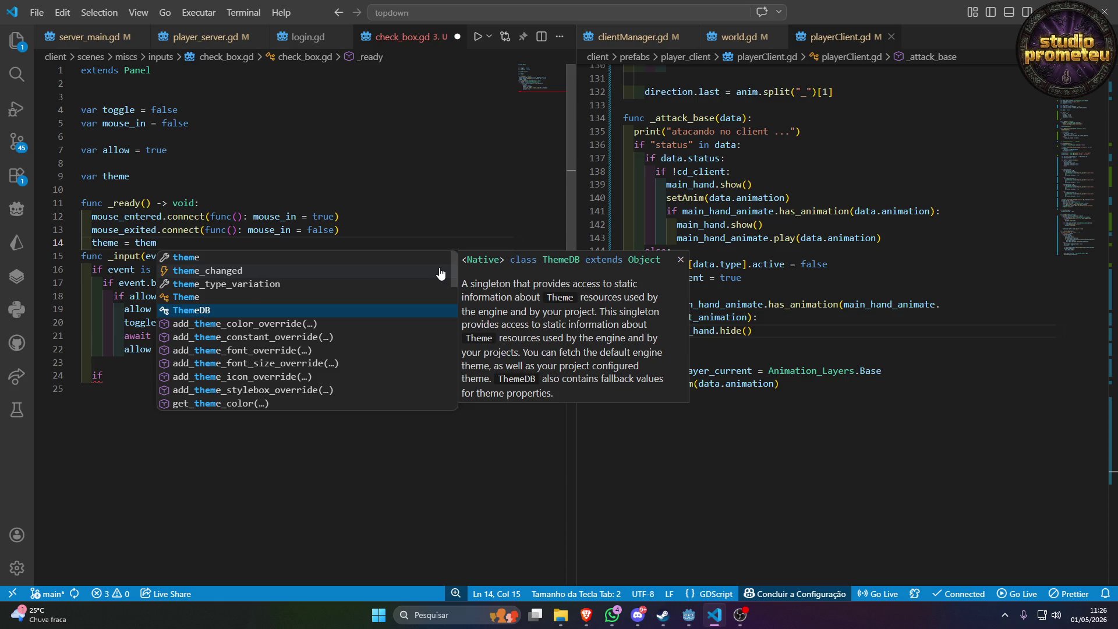
key("Down")
key("Down")
key("Down")
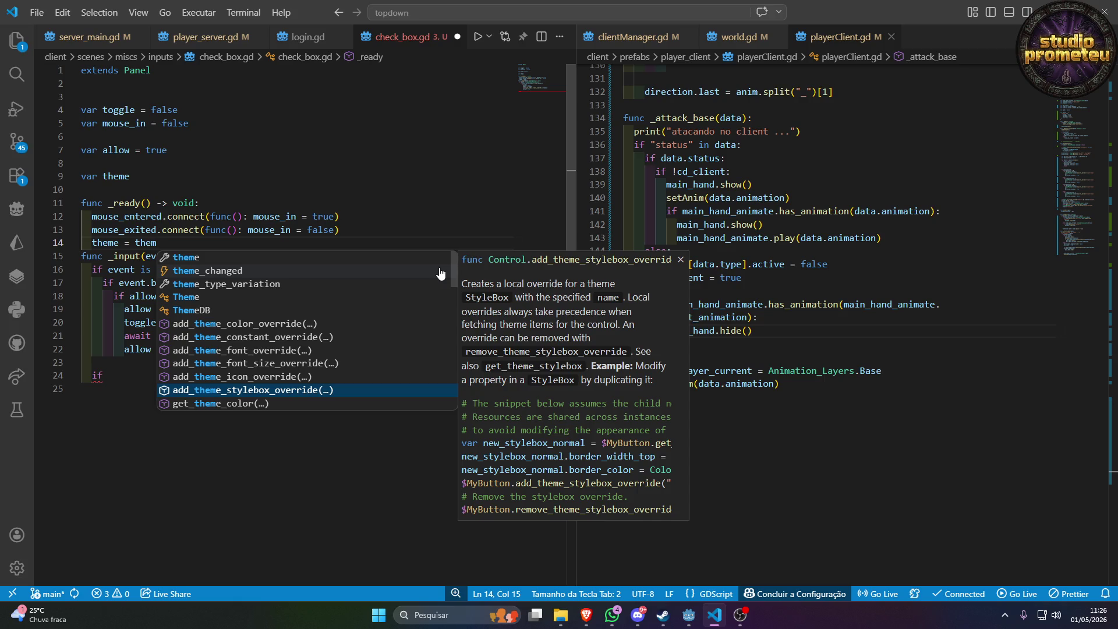
key("Down")
key("Down")
key("Down")
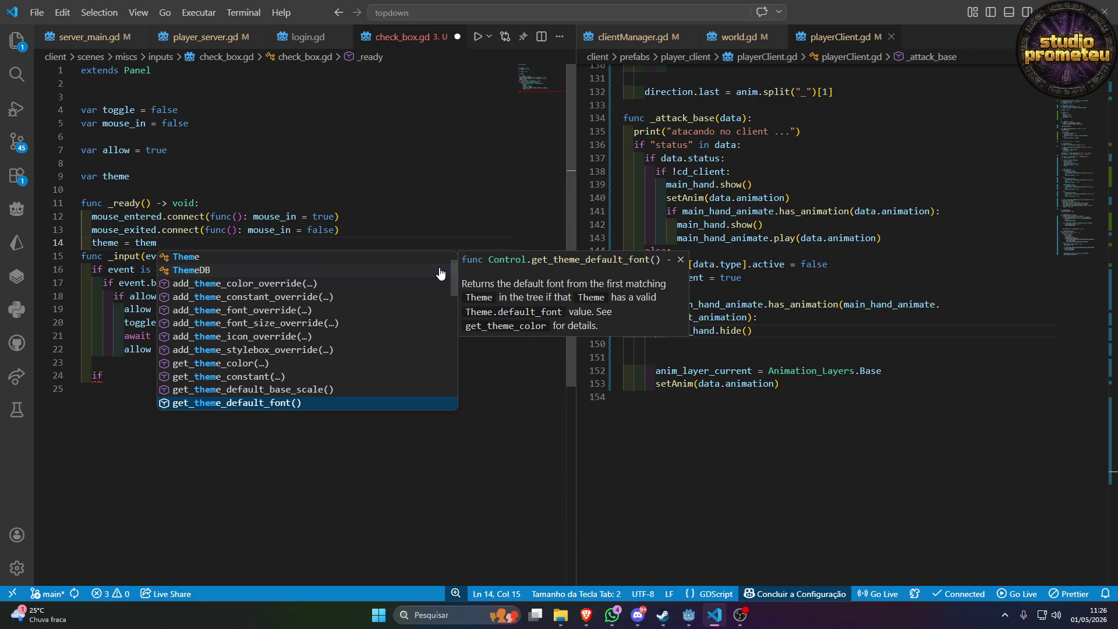
key("Down")
key("Down")
key("Down")
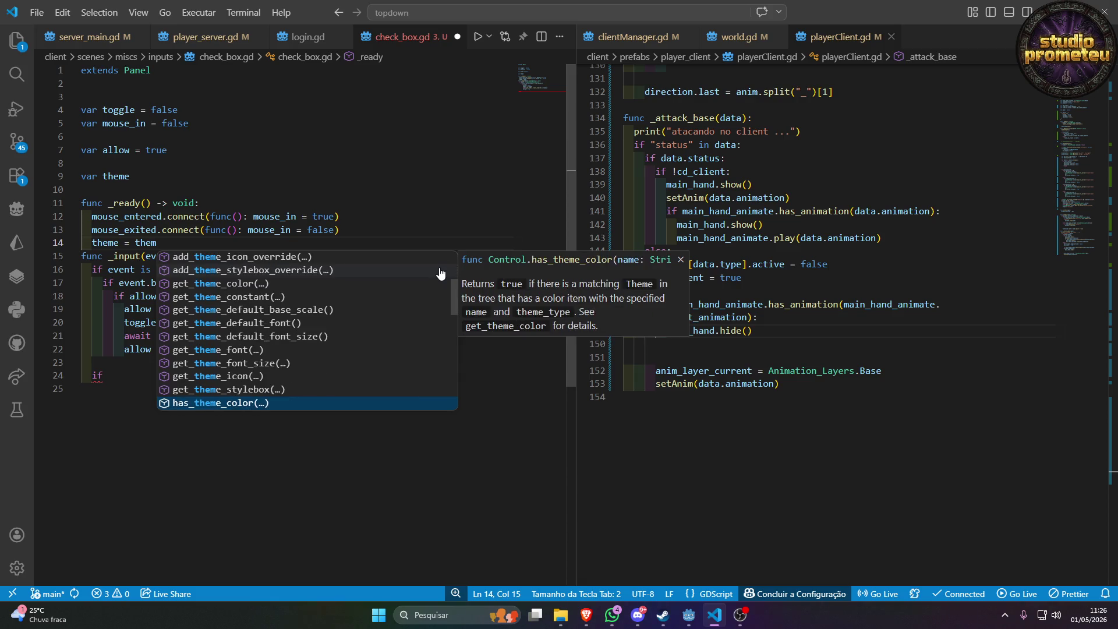
key("Down")
key("Up")
key("Up")
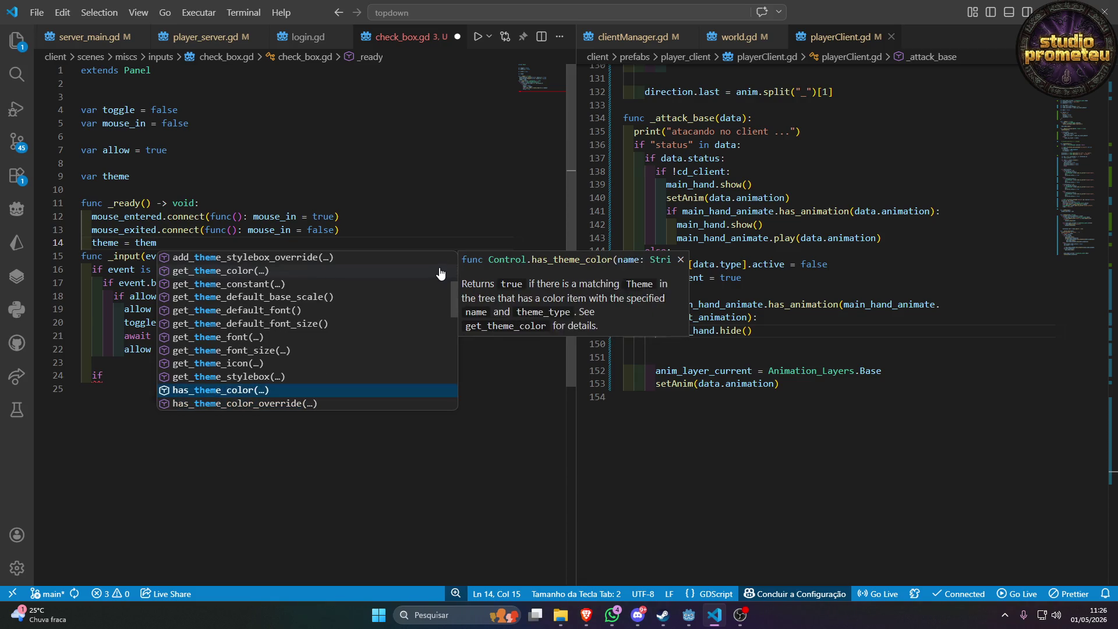
key("Down")
key("Down")
key("Down")
key("Down")
key("Down")
key("Down")
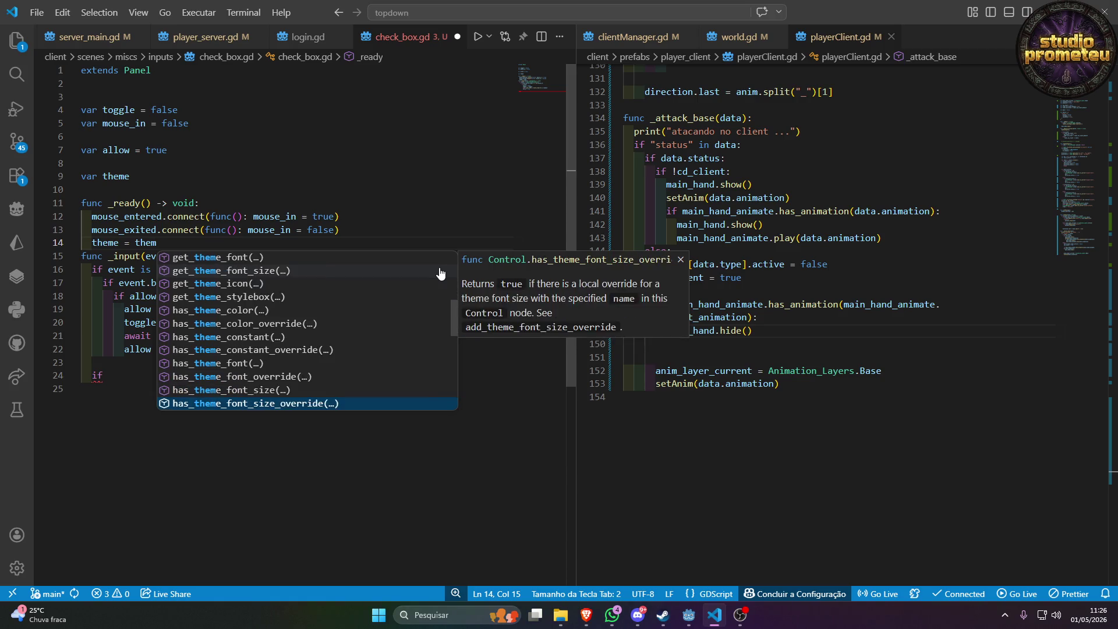
key("Down")
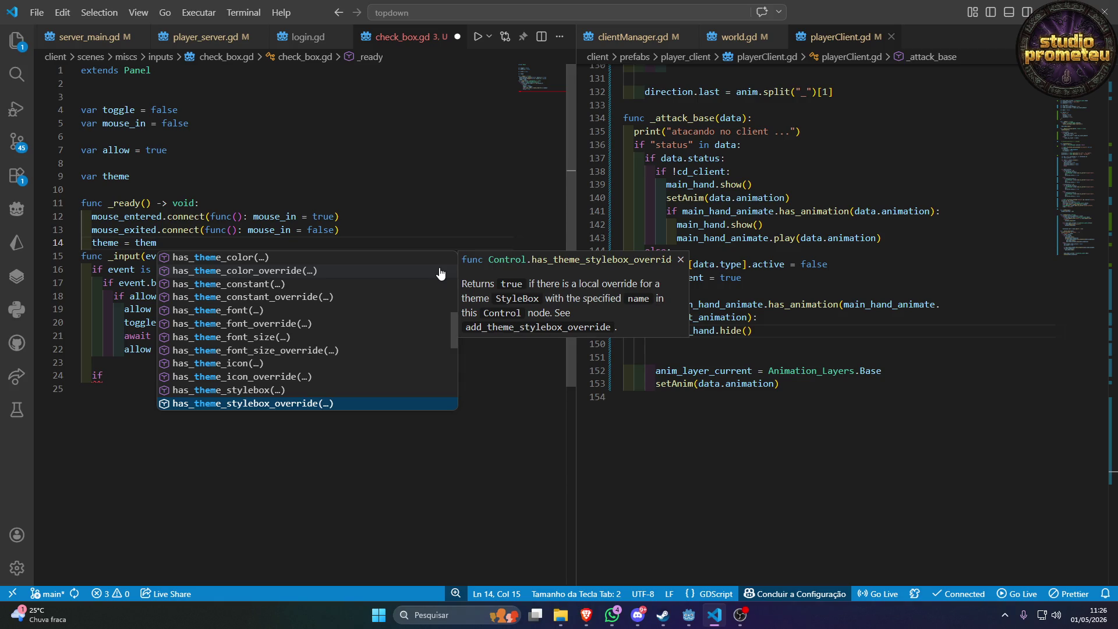
Insert has_theme_stylebox_override(), fix the extra parenthesis, and start removing the 'has' prefix.
key("Return")
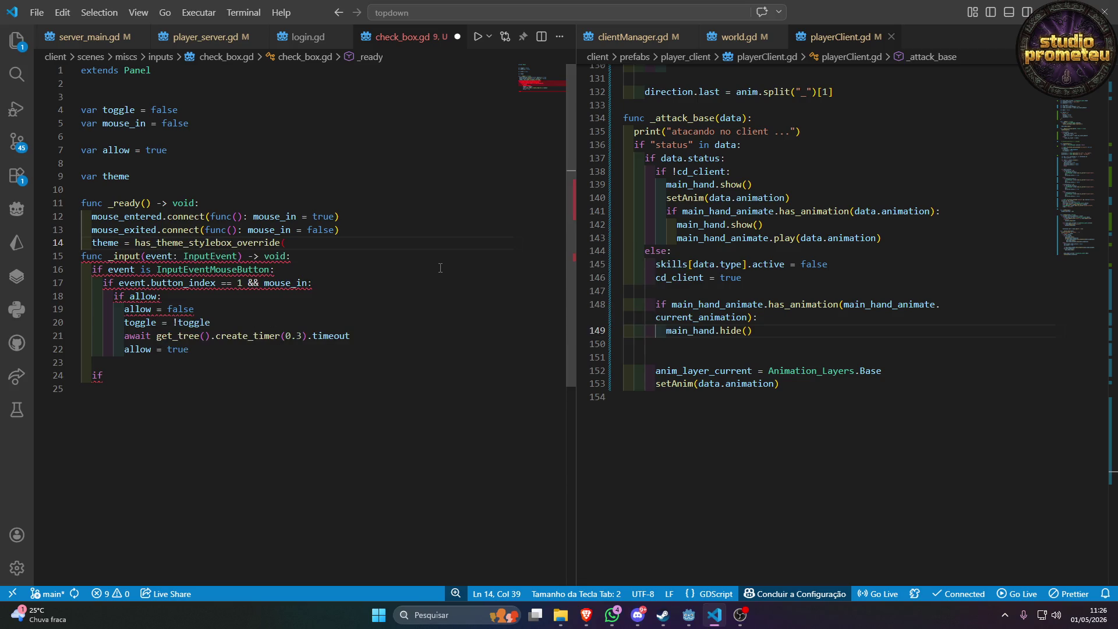
type(")")
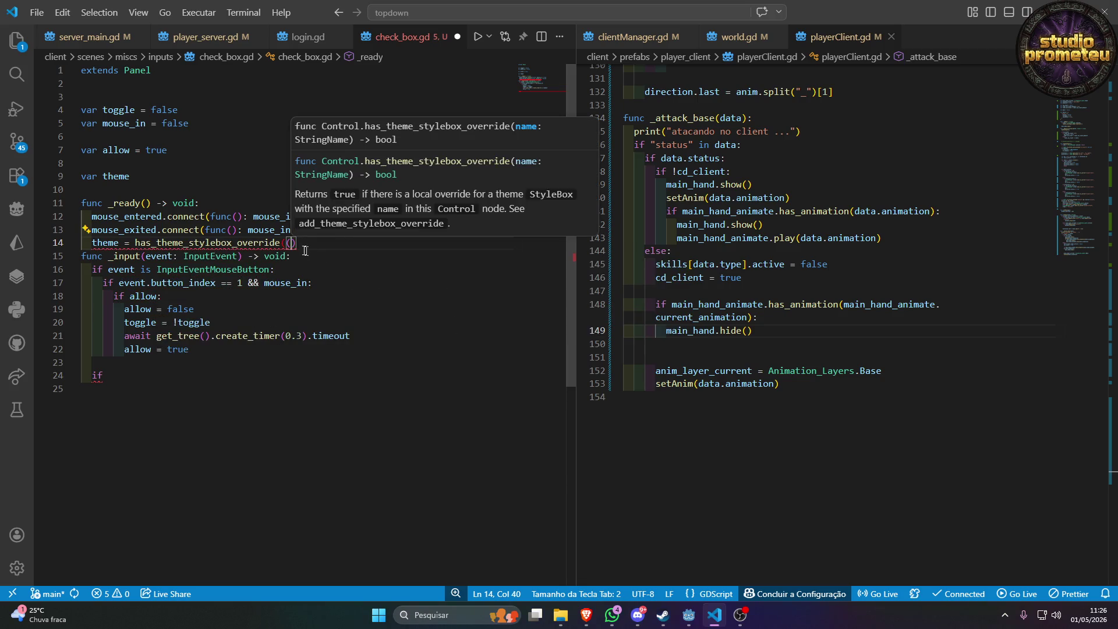
key("Left")
key("BackSpace")
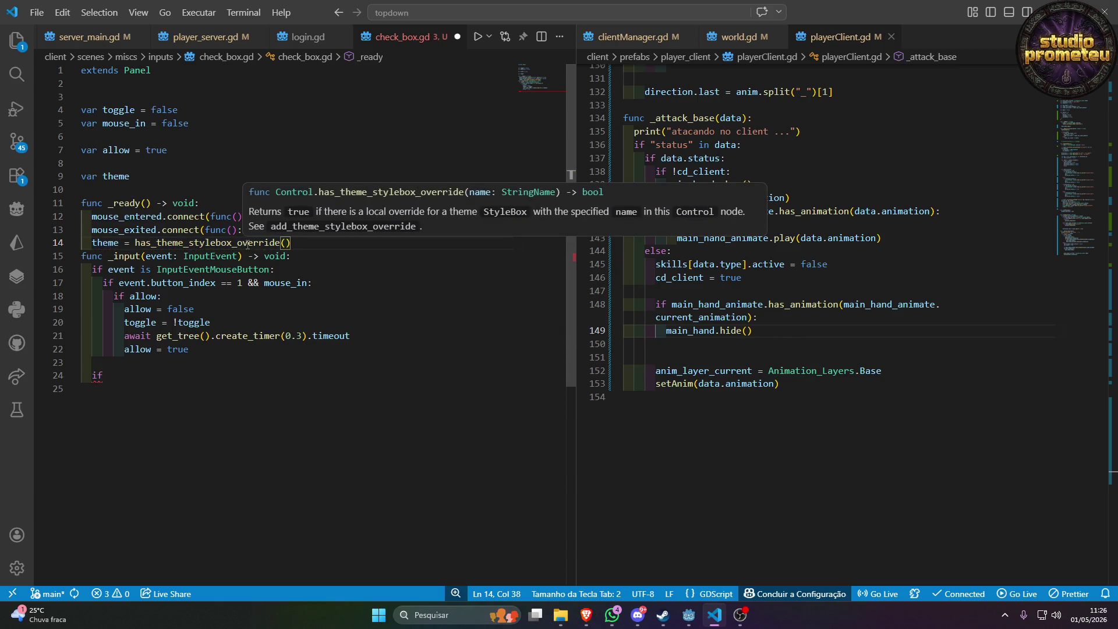
key("Left")
key("Left")
key("Left")
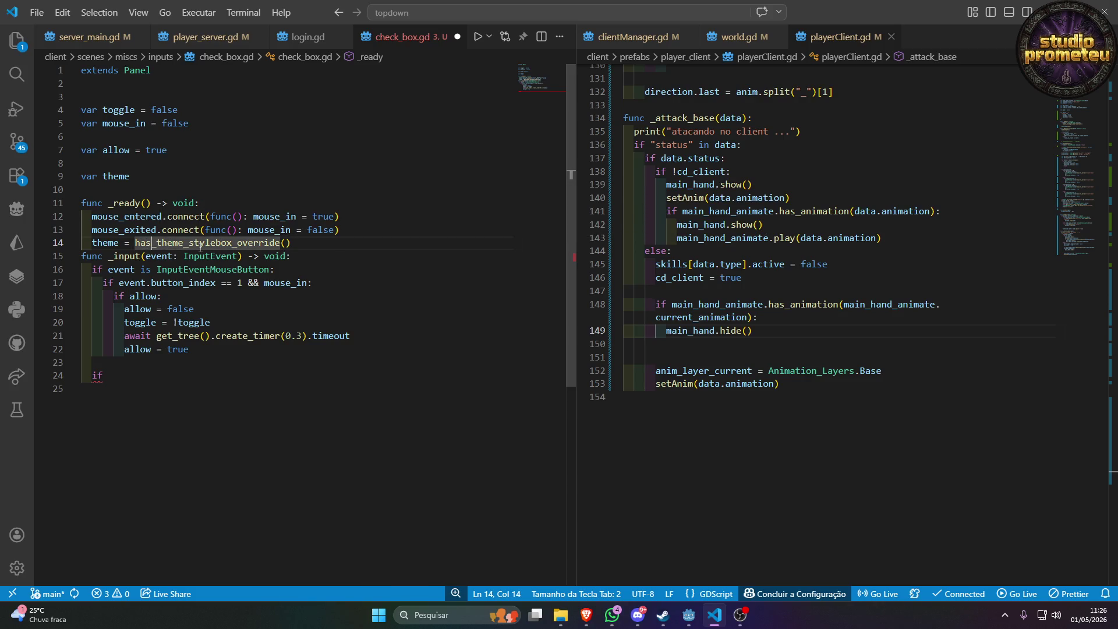
key("BackSpace")
Replace the 'has' prefix with 'get' on line 14.
key("Delete")
key("Delete")
type("get")
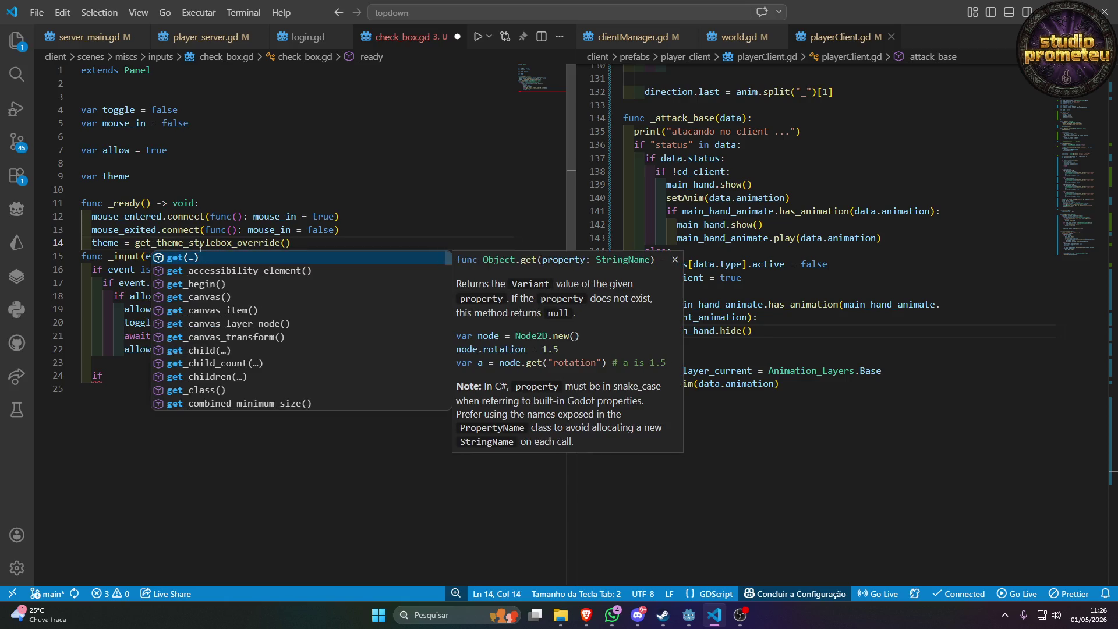
left_click(307, 128)
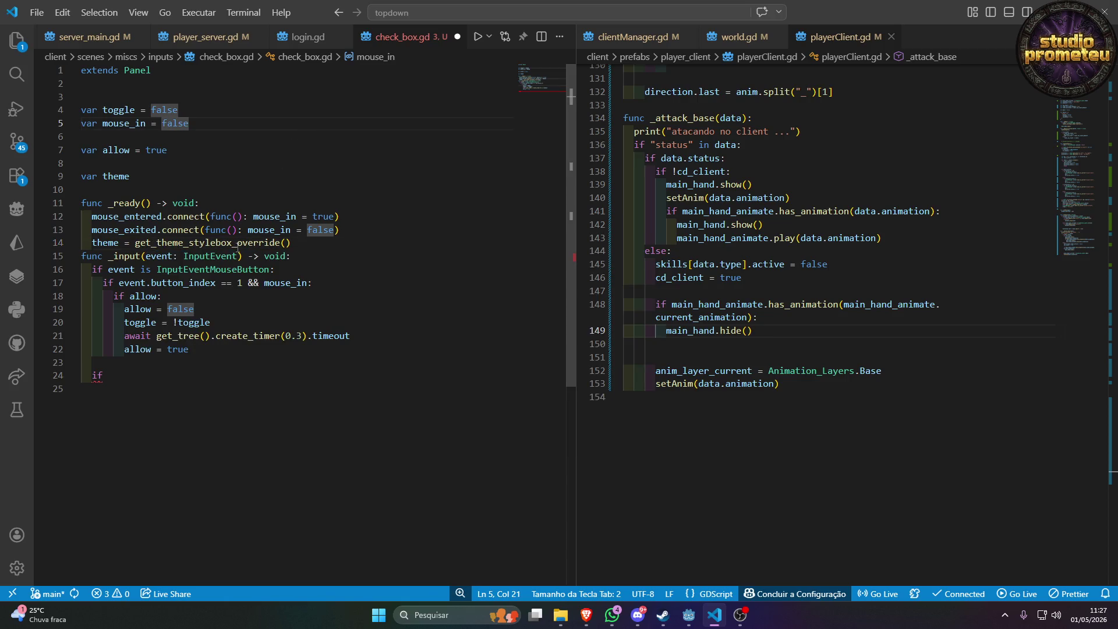
Change the method on line 14 to get_theme_stylebox() using autocomplete.
double_click(244, 243)
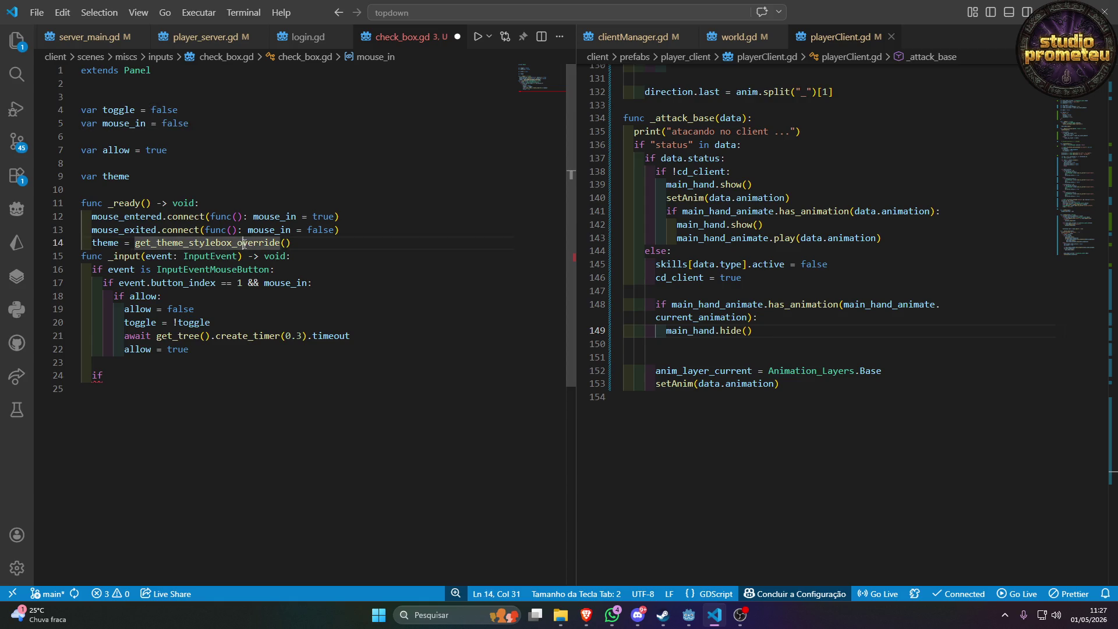
type("get")
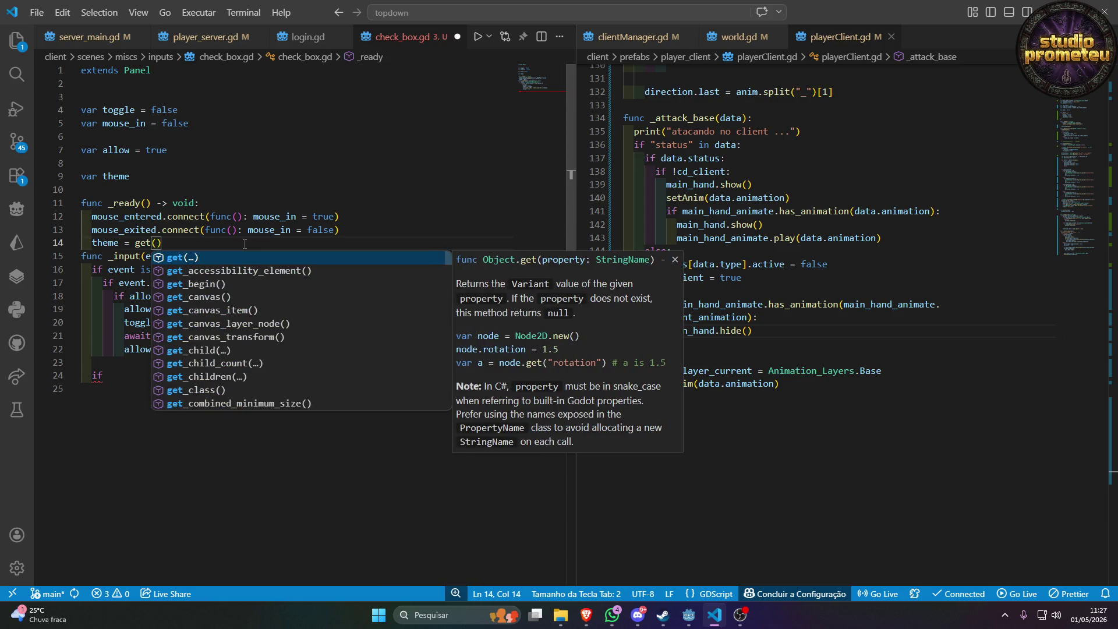
type("_theme")
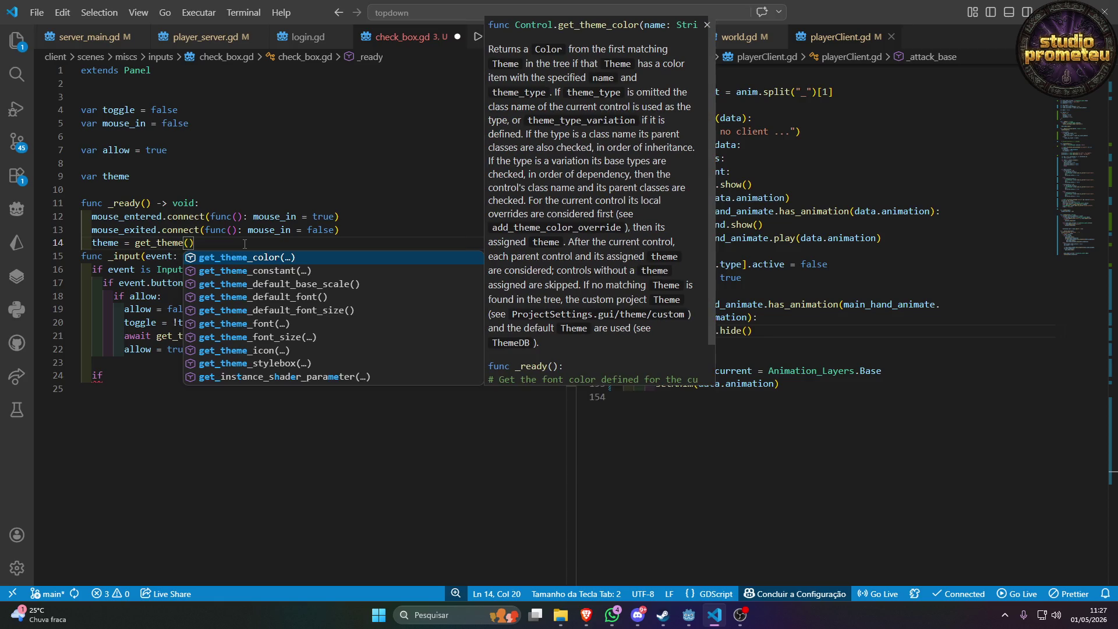
type("_o")
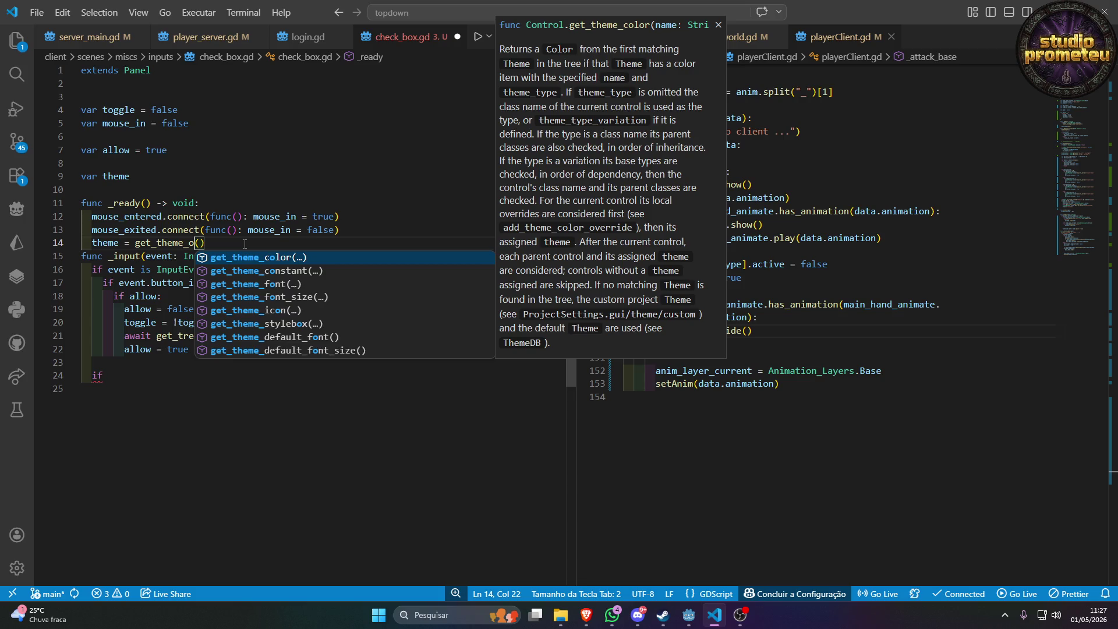
type("ve")
key("BackSpace")
key("BackSpace")
key("BackSpace")
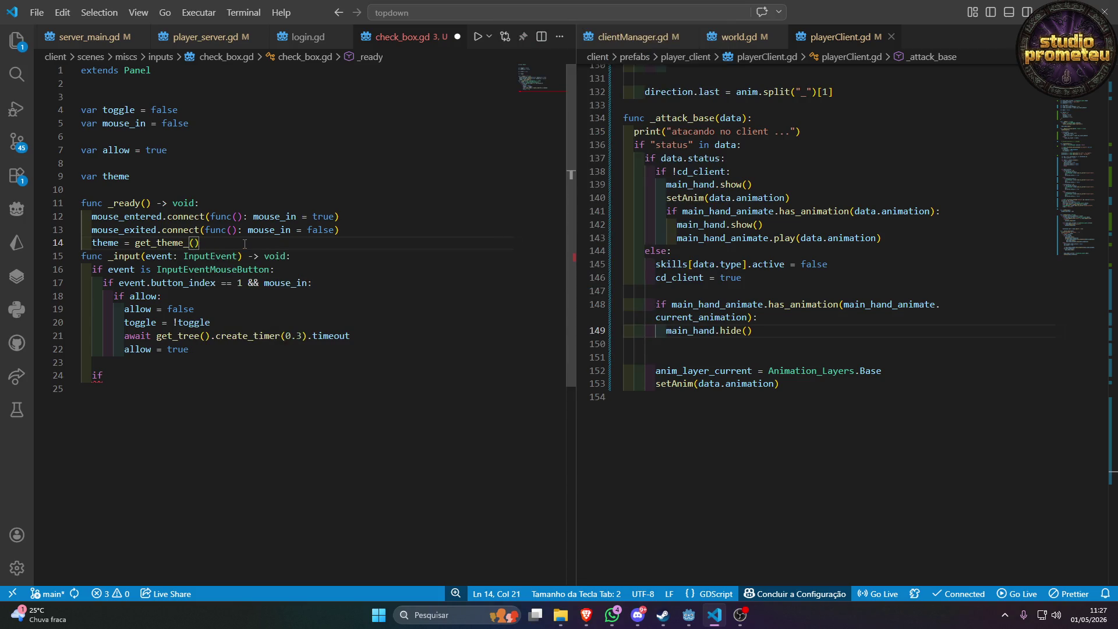
key("ctrl+space")
key("Down")
key("Down")
key("Down")
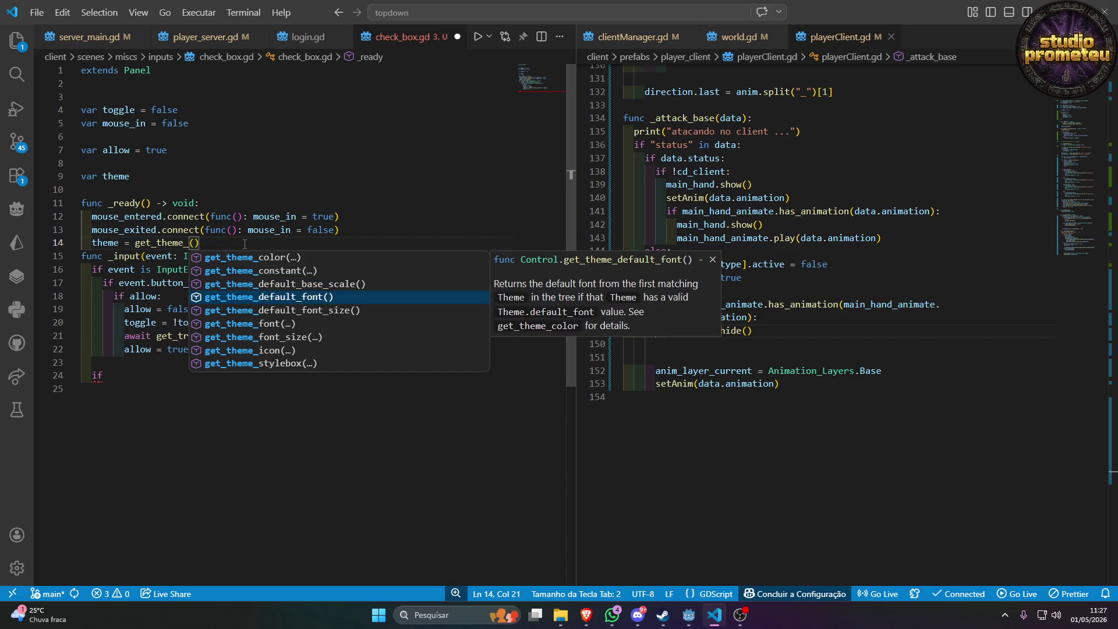
key("Down")
key("Down")
key("Down")
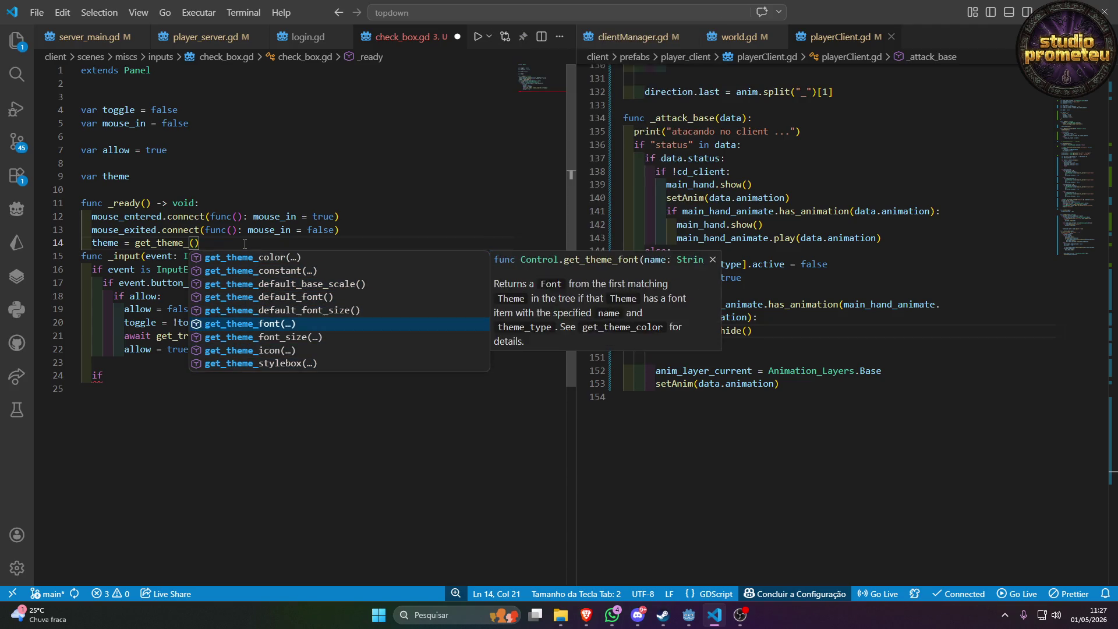
key("Down")
key("Down")
key("Down")
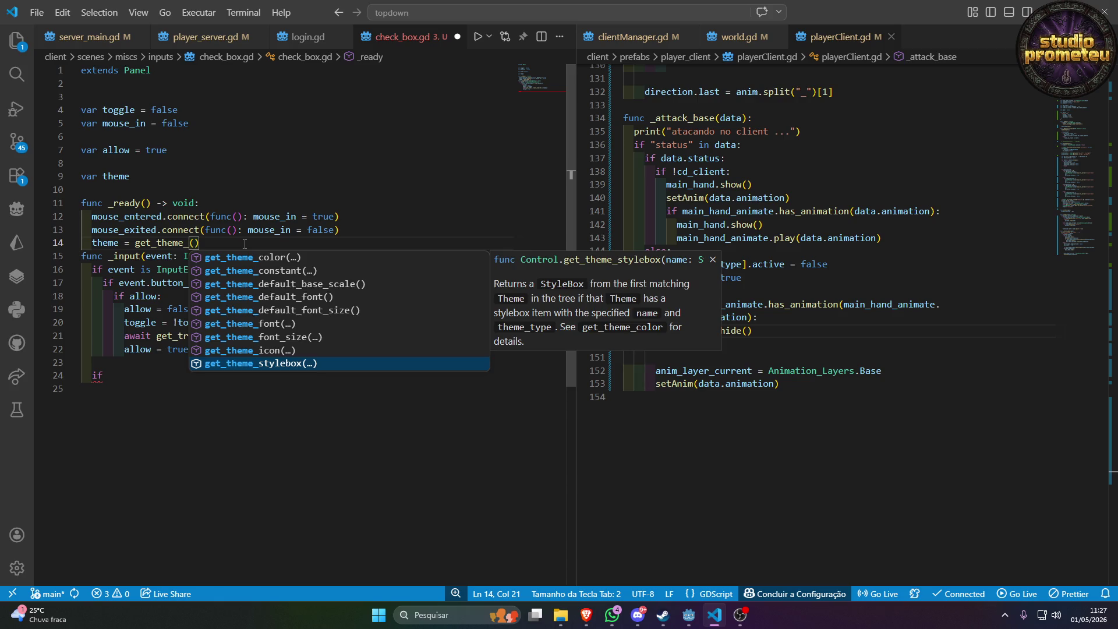
key("Return")
type(")")
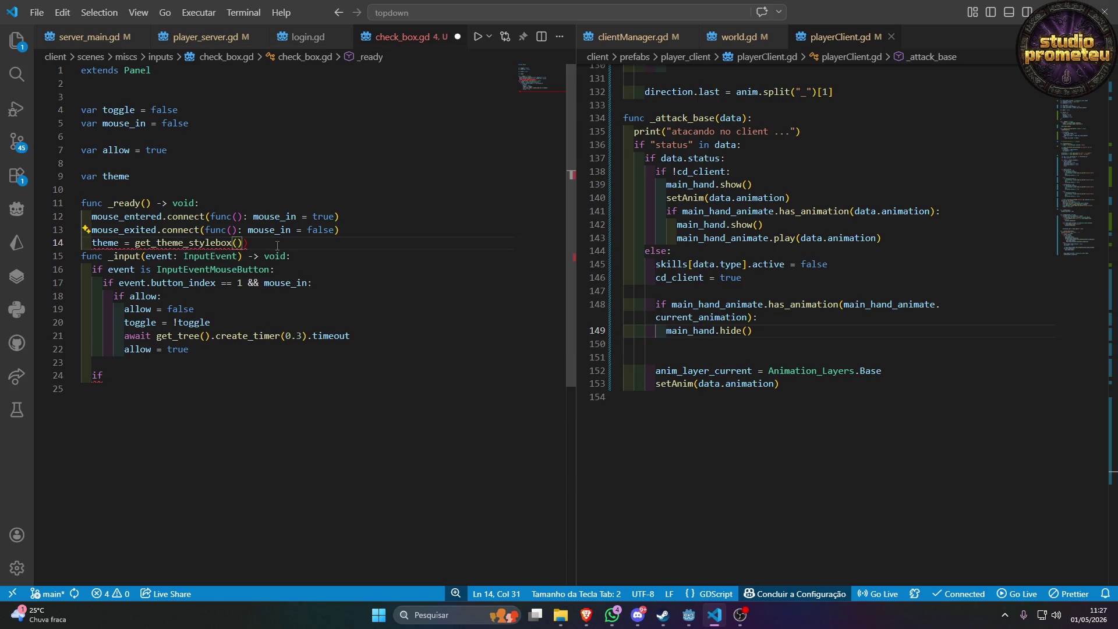
key("Delete")
mouse_move(157, 242)
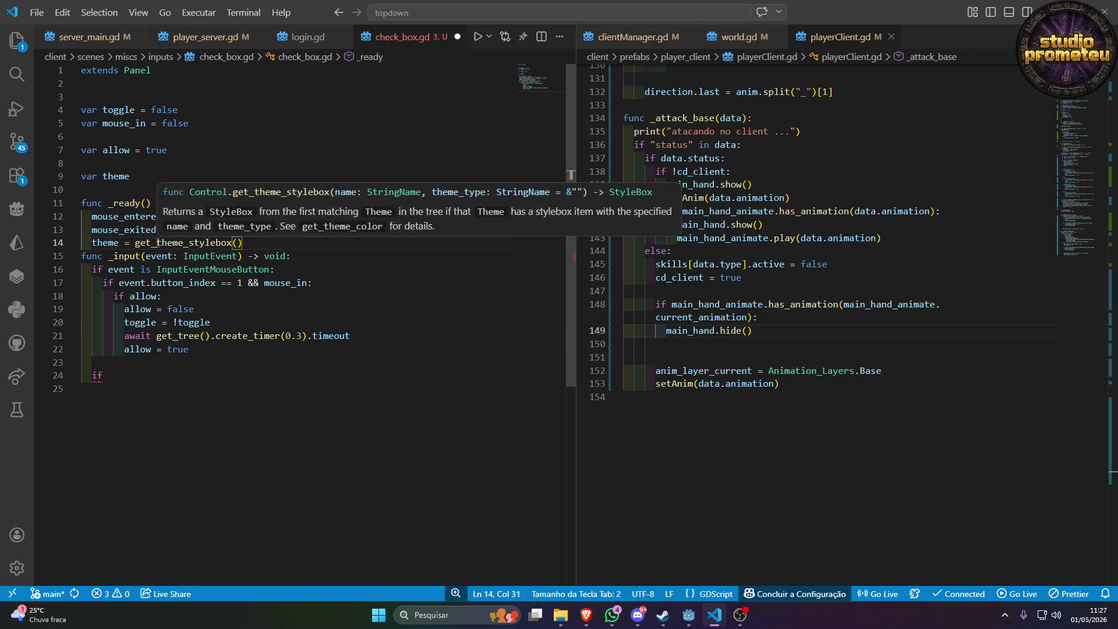
Type the theme variable as StyleBox (var theme: StyleBox) and save the script.
left_click(144, 181)
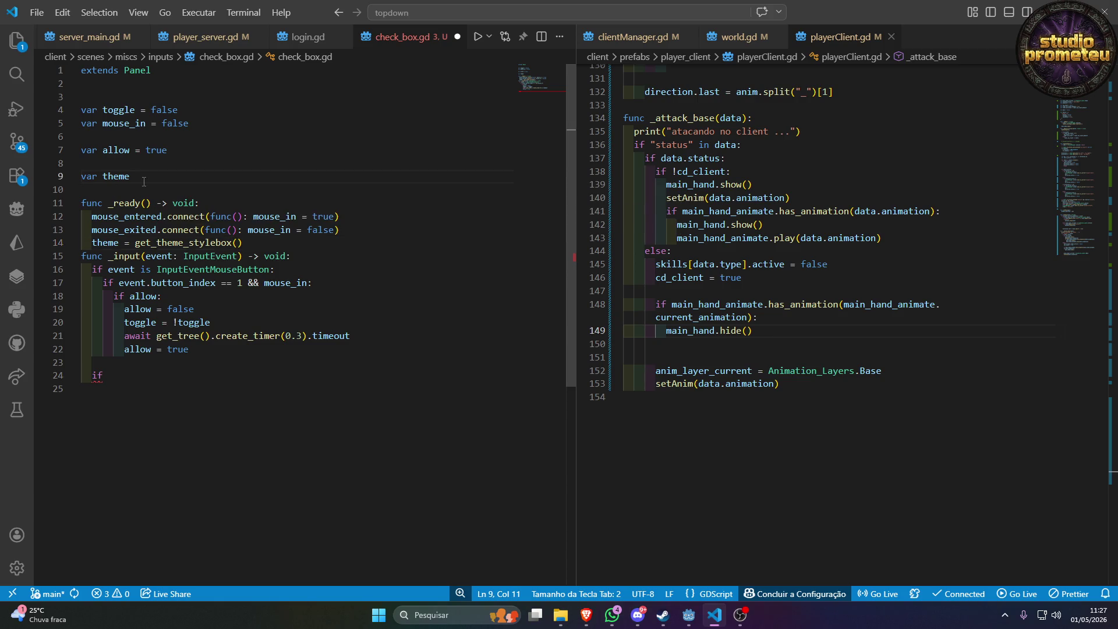
type(": Style")
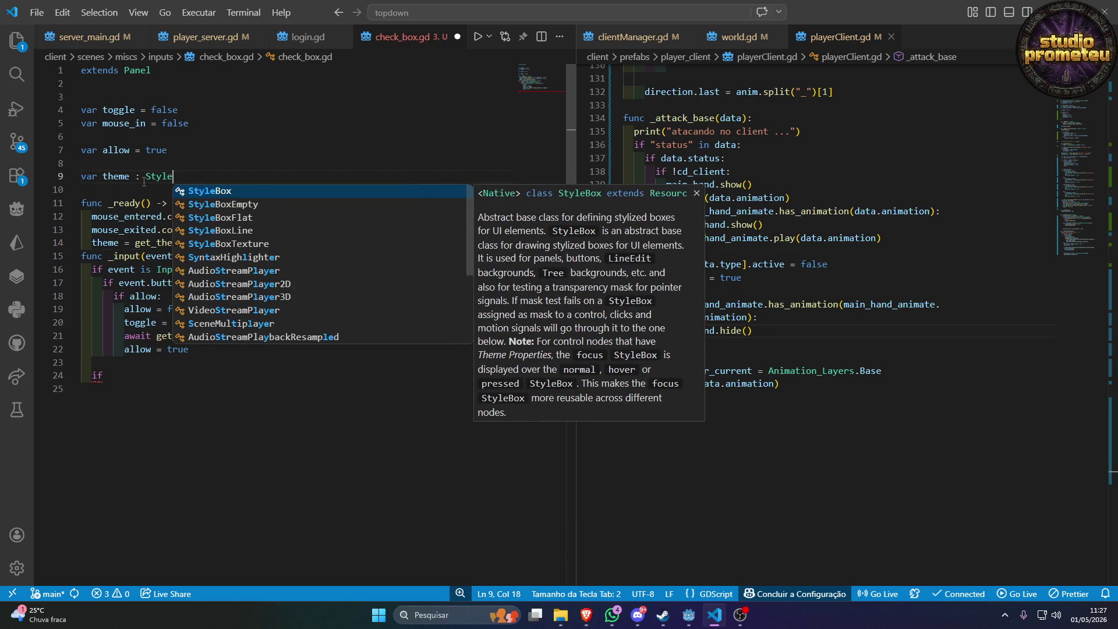
key("Return")
key("ctrl+s")
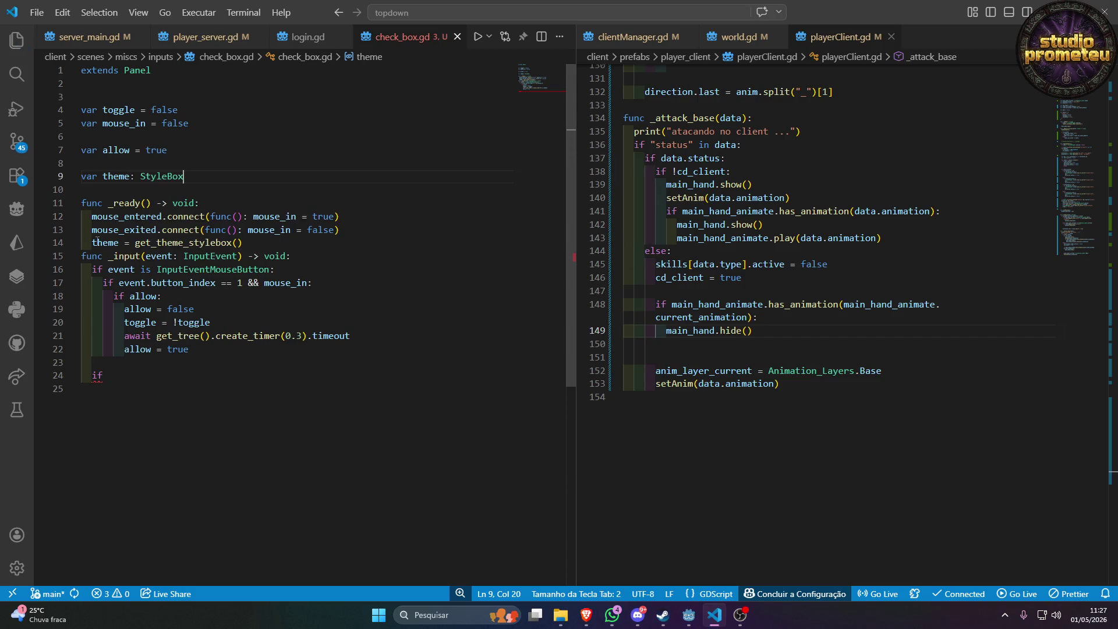
mouse_move(97, 239)
mouse_move(159, 245)
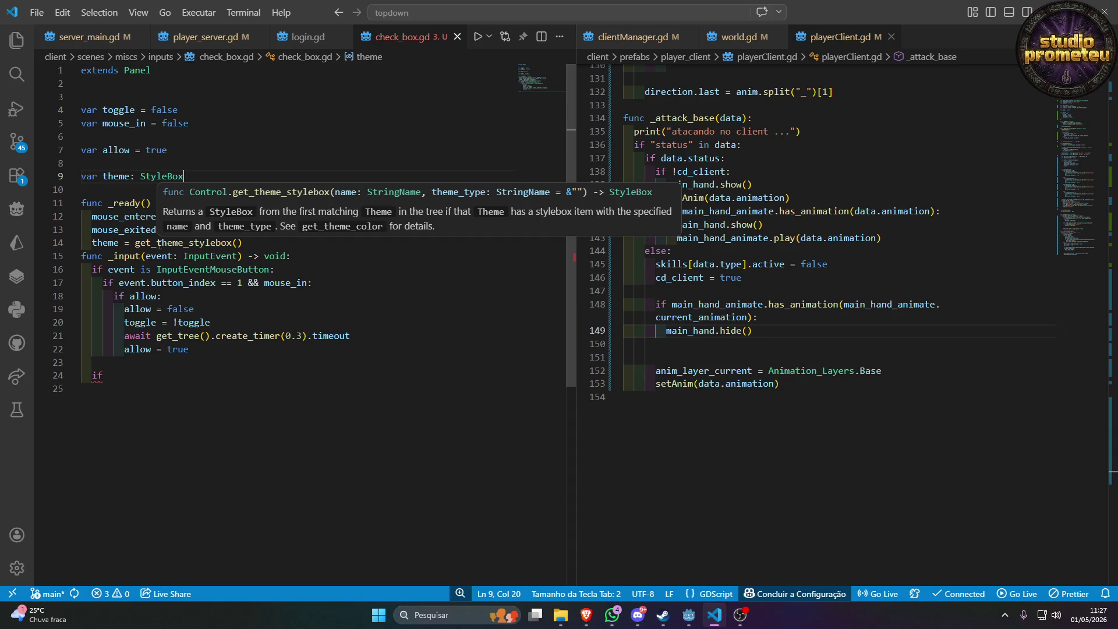
left_click(231, 244)
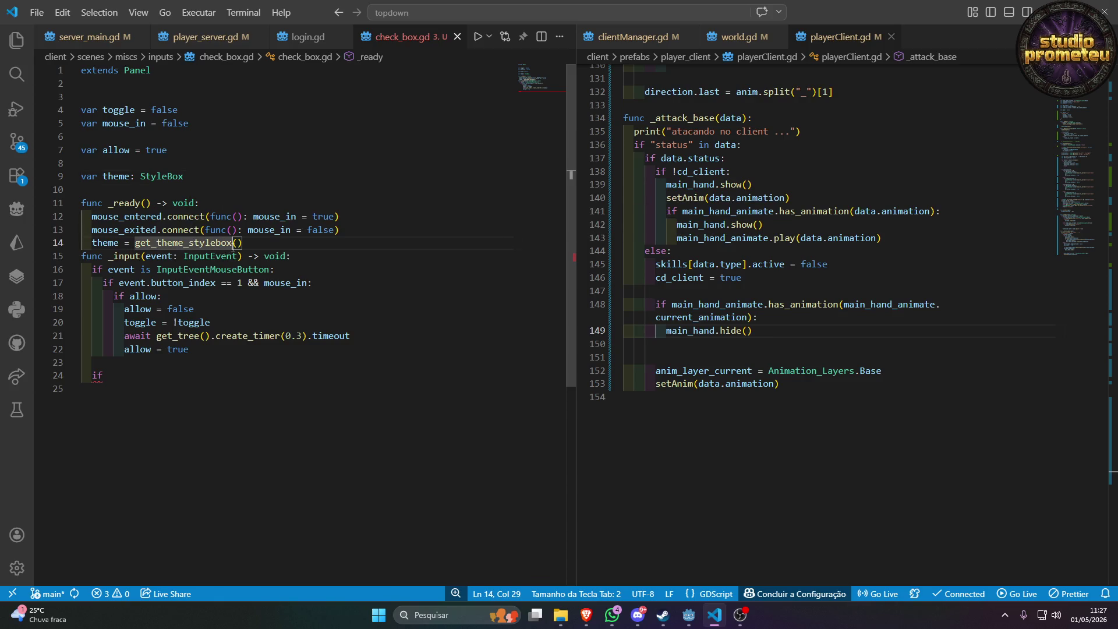
Cut the call on line 14 back to get_().
type("()")
left_click(234, 244)
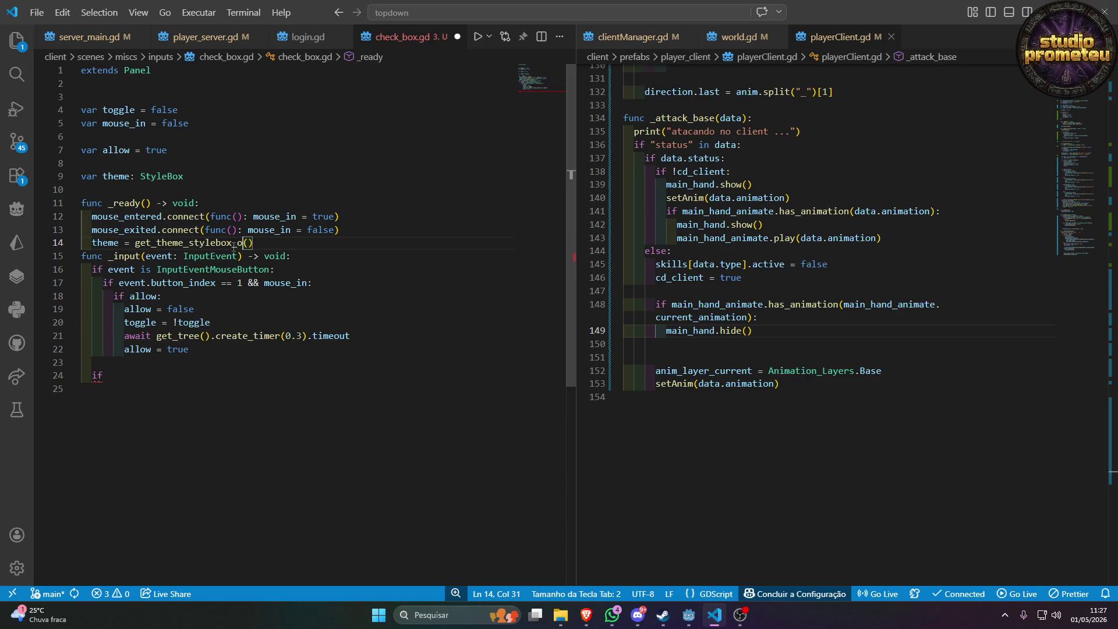
key("BackSpace")
key("BackSpace")
key("BackSpace")
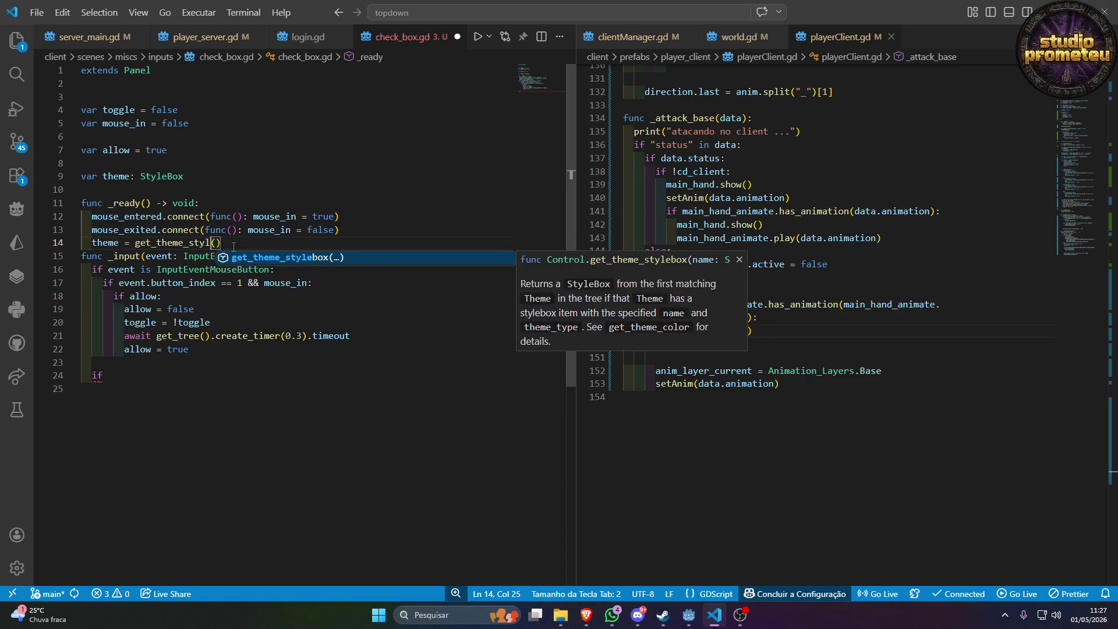
key("BackSpace")
key("BackSpace")
key("BackSpace")
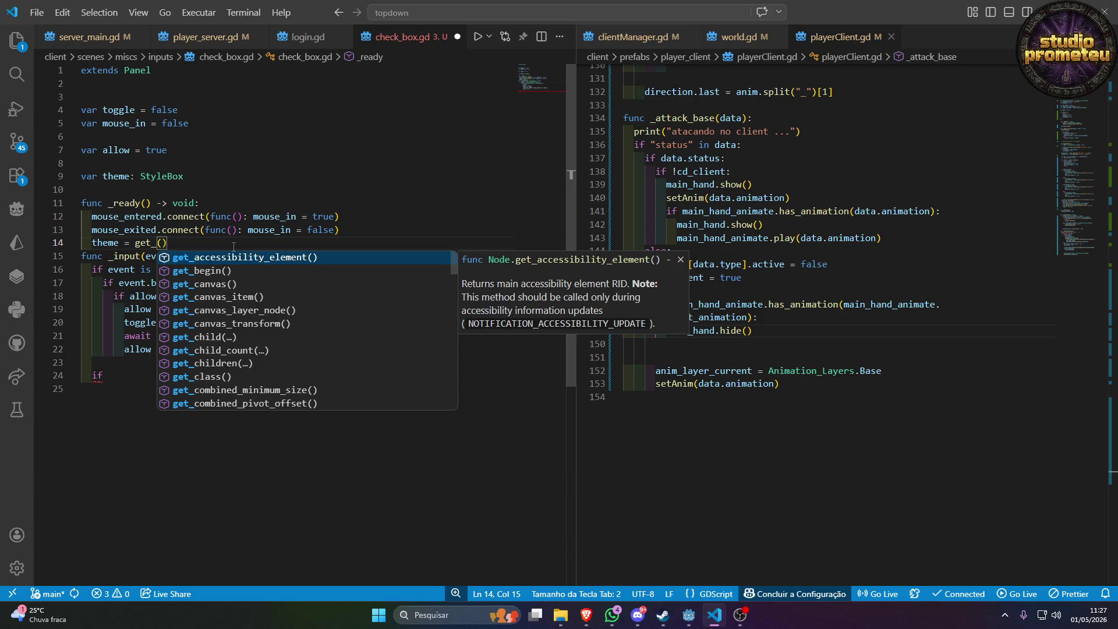
Browse the get_ method suggestions to view get_theme_stylebox's documentation.
key("Down")
key("Down")
key("Down")
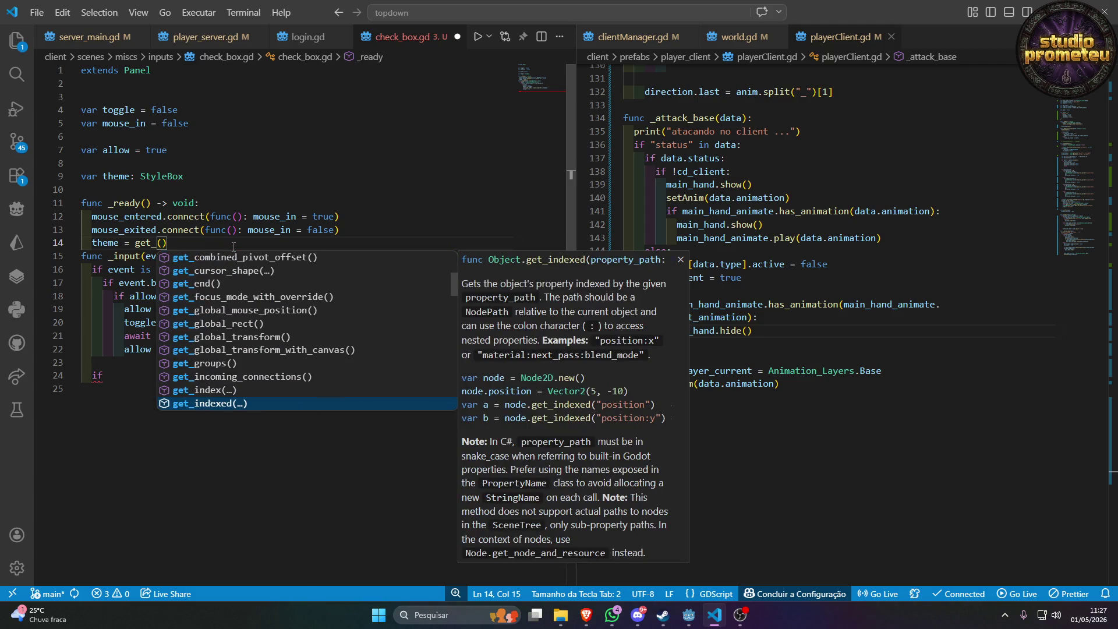
key("Down")
key("Down")
key("Down")
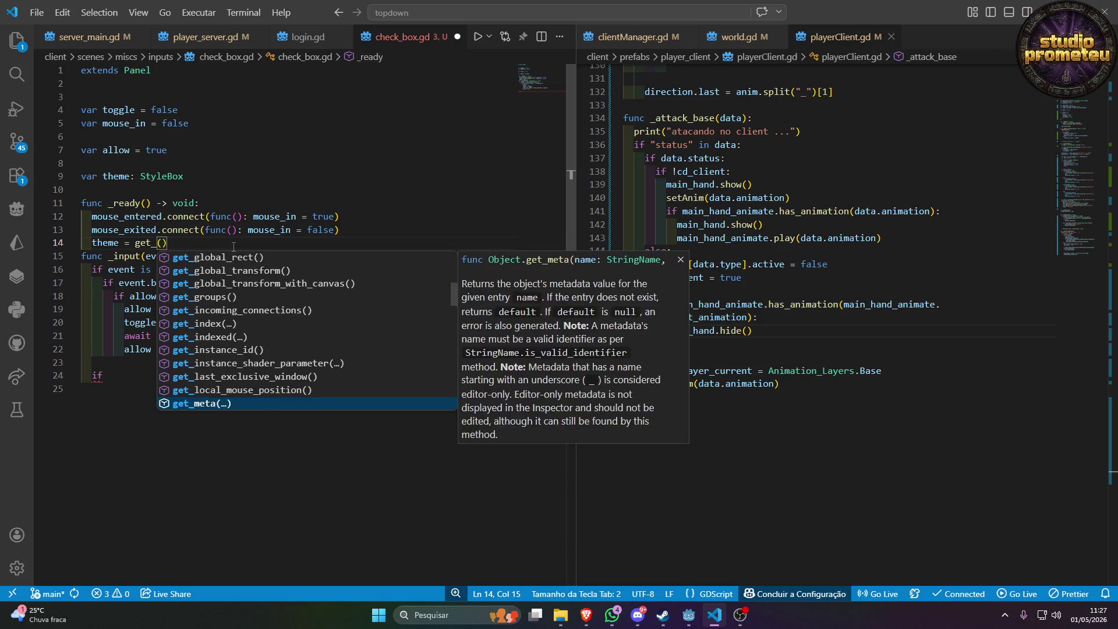
key("Down")
key("Down")
key("Down")
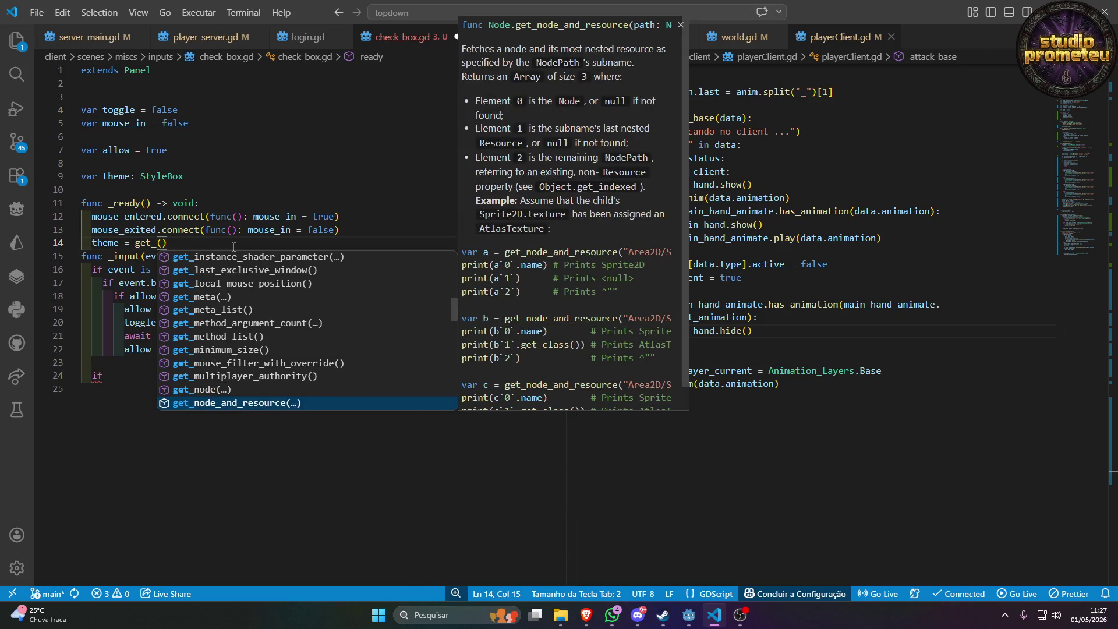
key("Down")
key("Down")
key("Down")
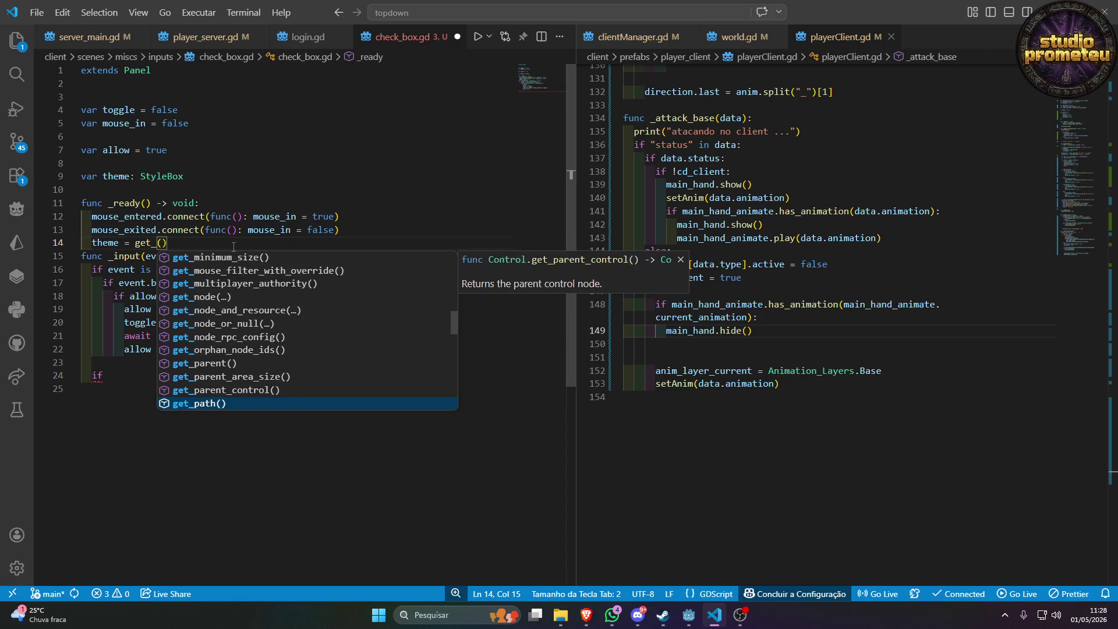
key("Down")
key("Down")
key("Down")
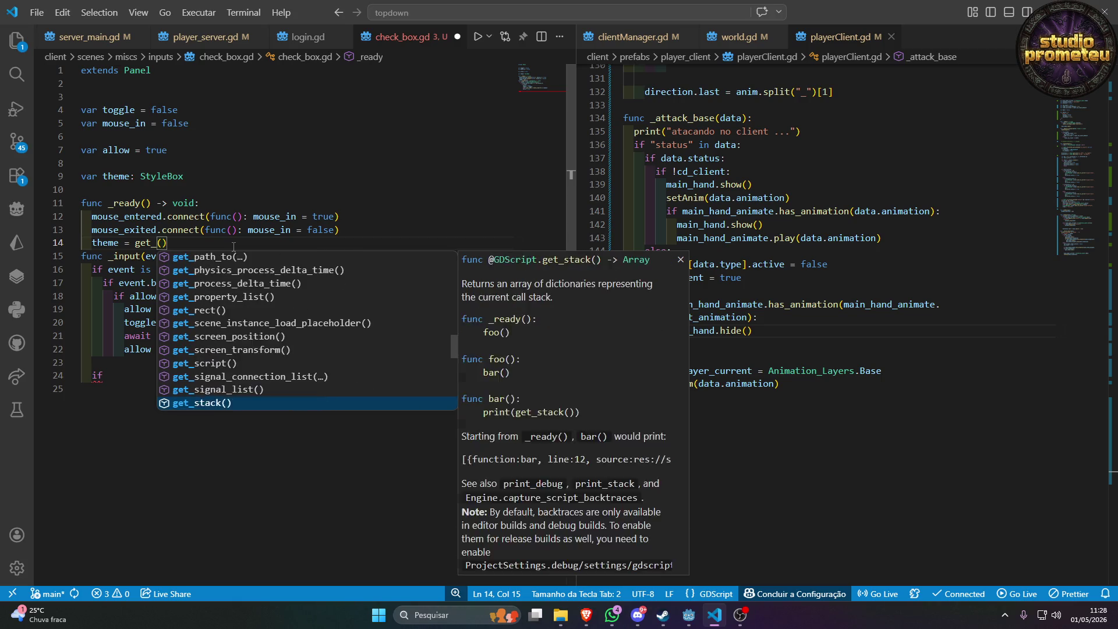
key("Down")
key("Down")
key("Down")
key("Down")
key("Down")
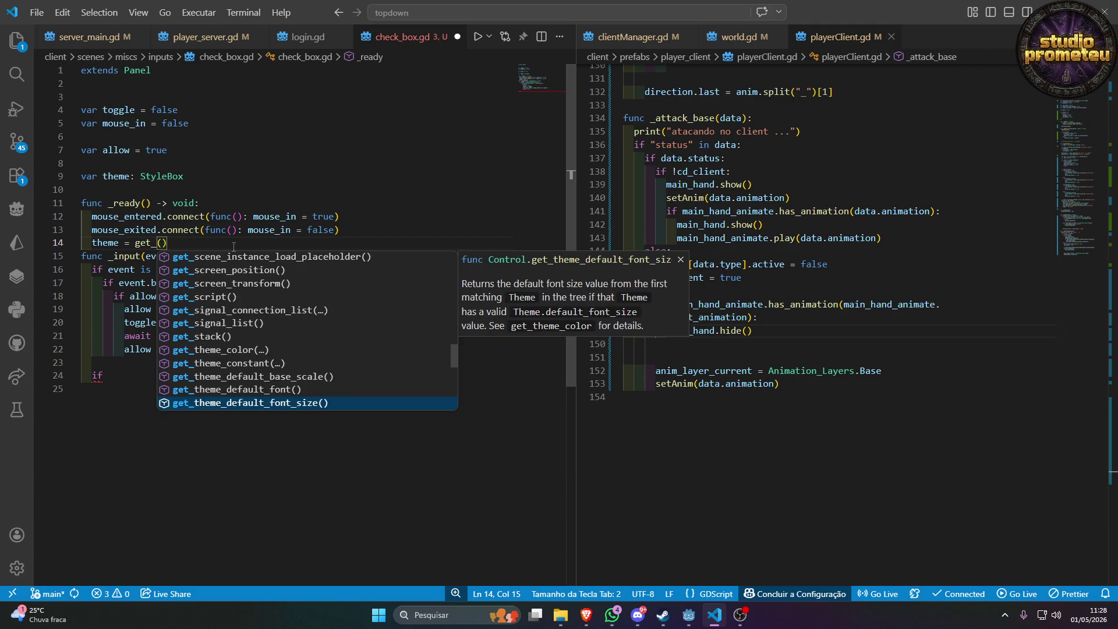
key("Down")
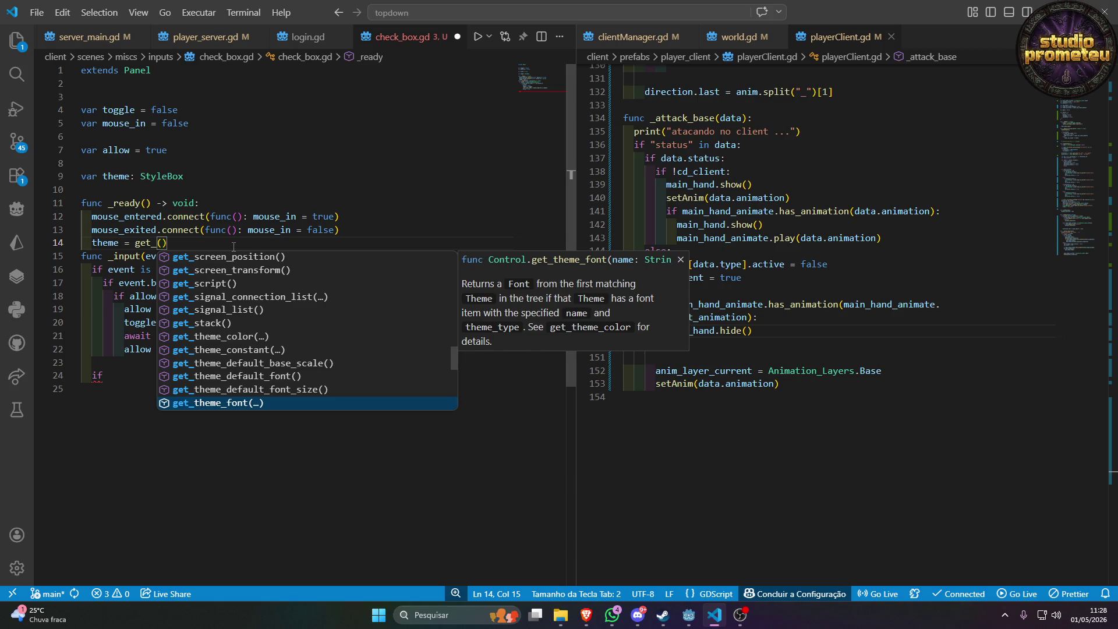
key("Down")
key("Down")
key("Down")
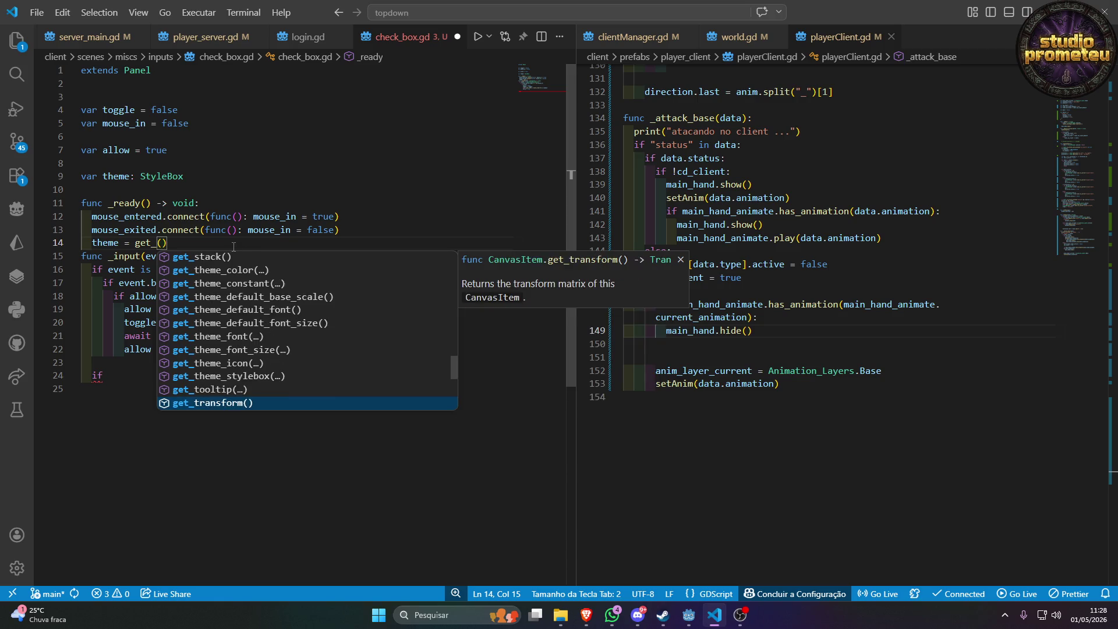
key("Down")
key("Down")
key("Down")
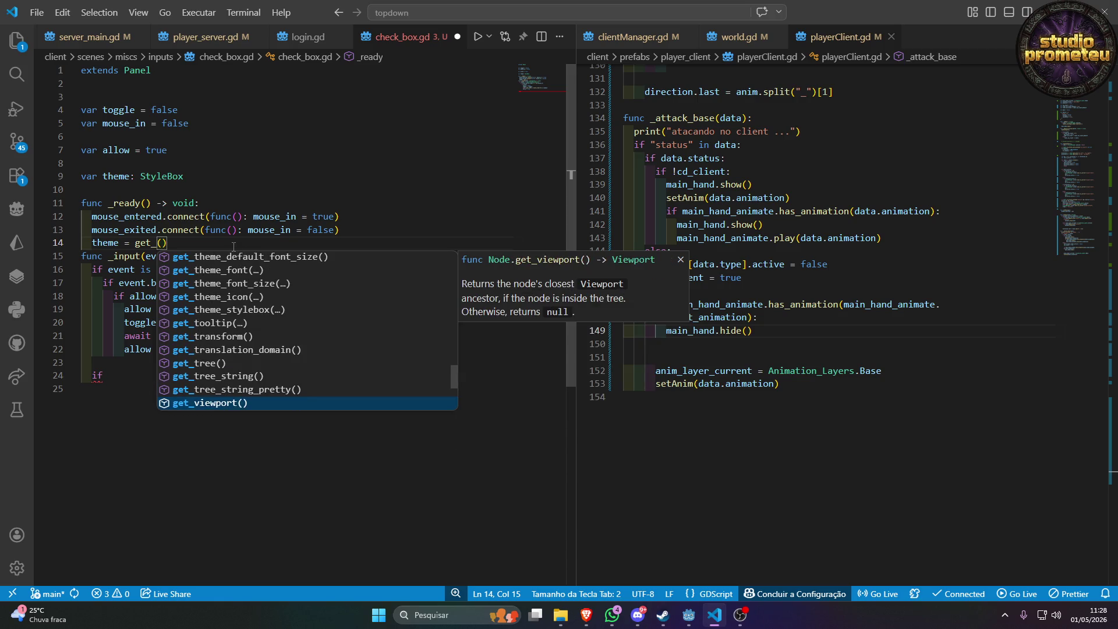
key("Up")
key("Up")
key("Up")
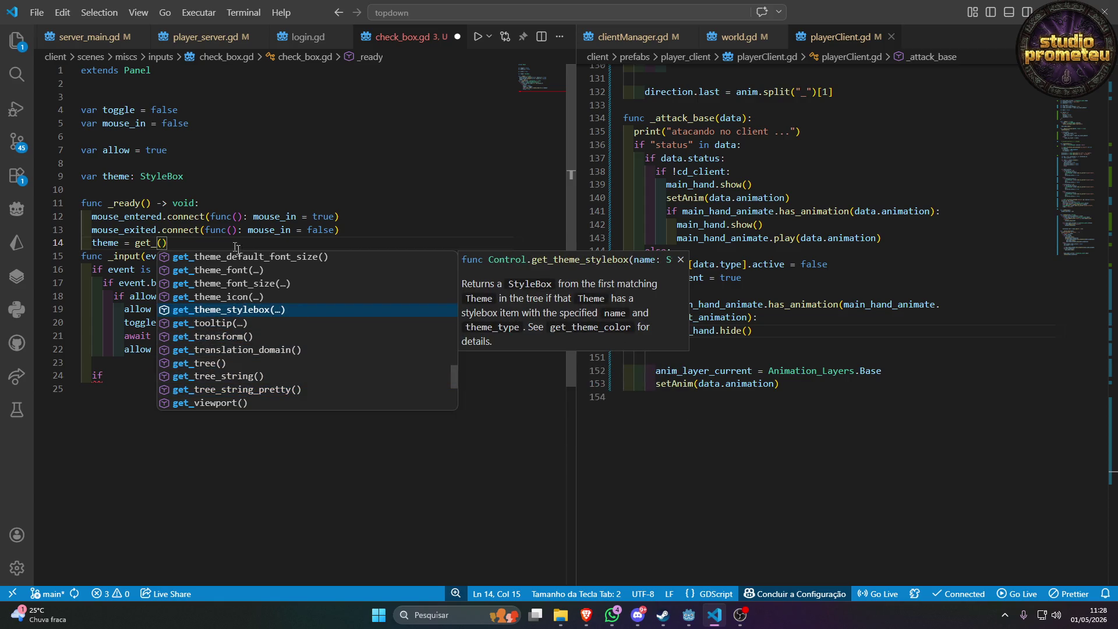
Ask Gemini in Brave 'como pego na godot o theme override'.
left_click(594, 623)
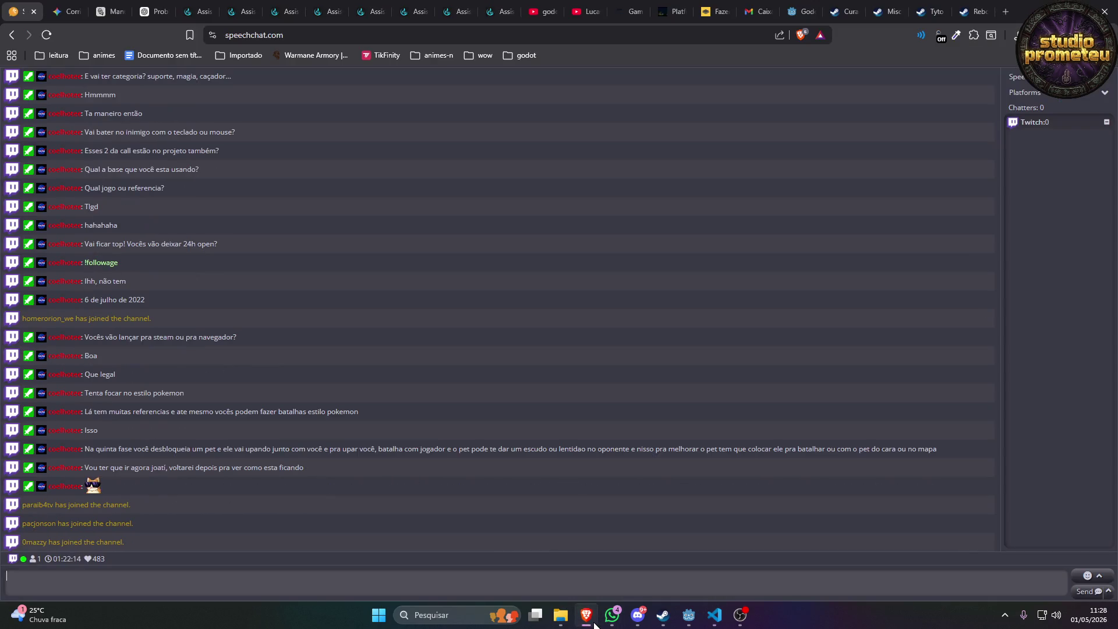
left_click(70, 6)
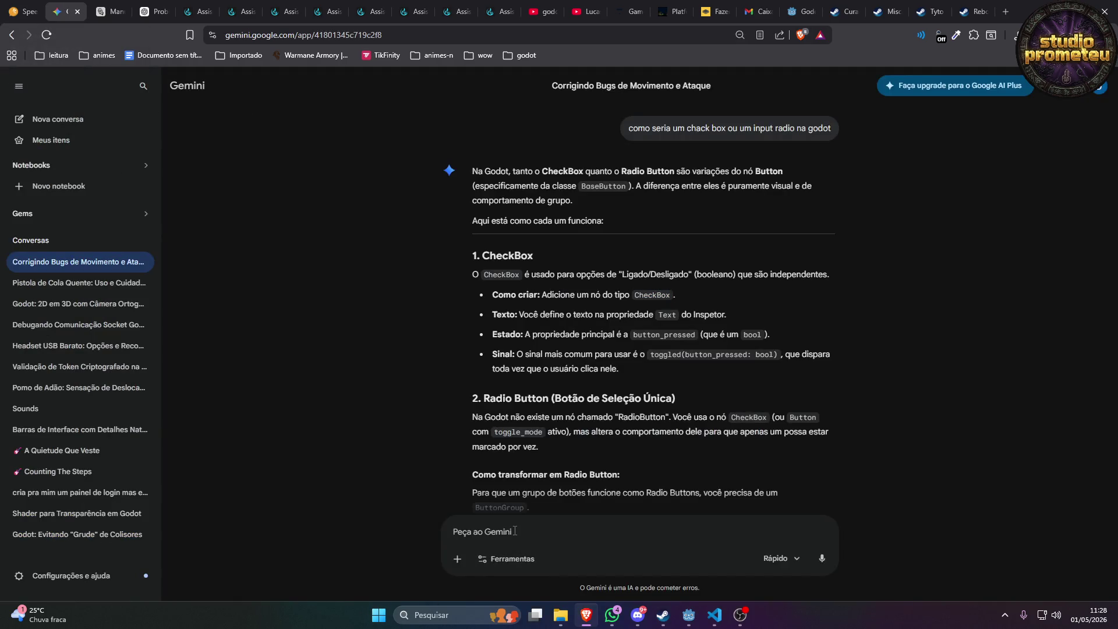
type("como pego na godot o theme o")
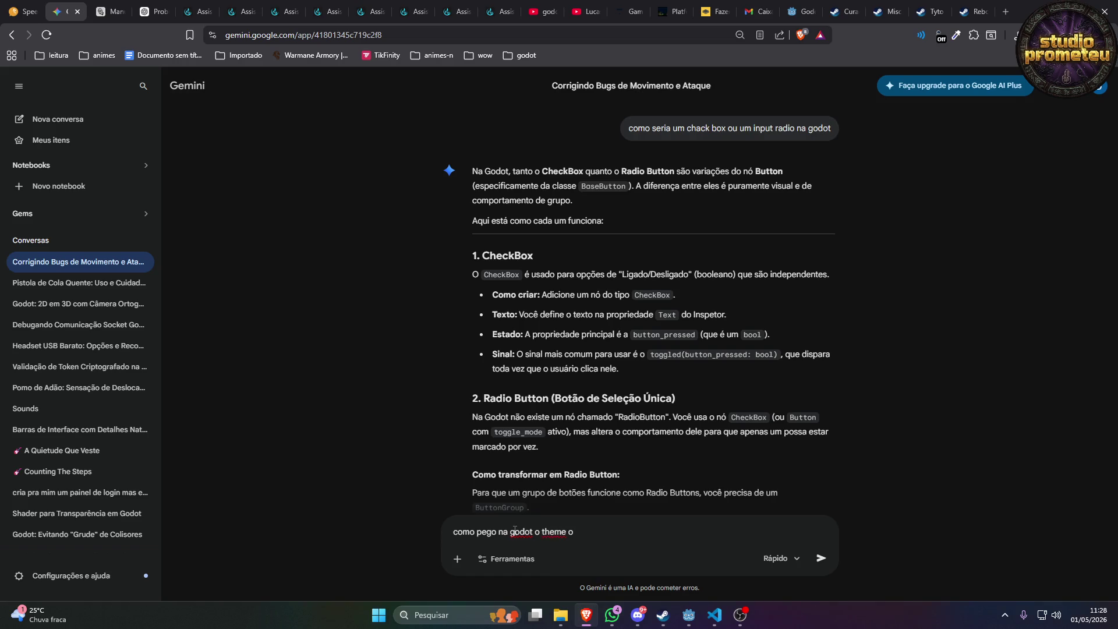
type("verride")
key("Return")
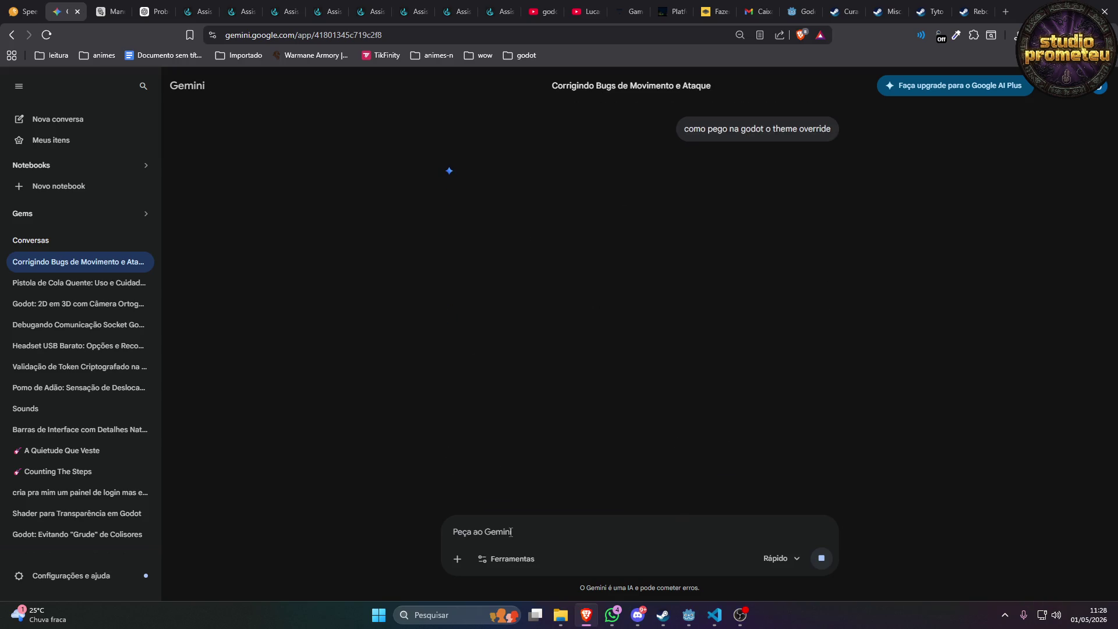
type("style box")
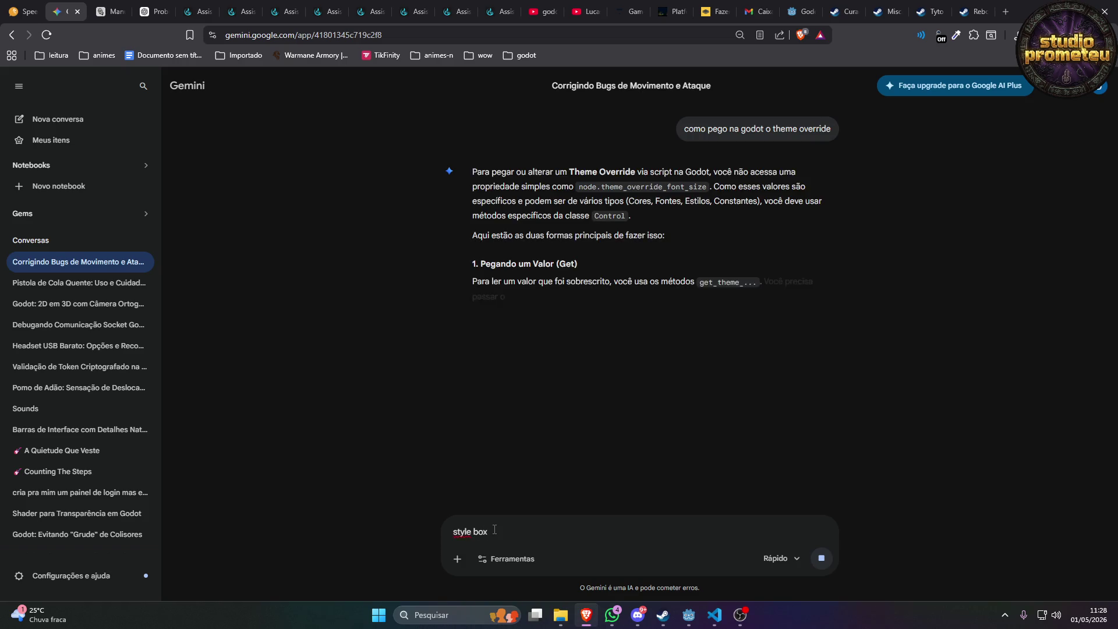
key("BackSpace")
key("BackSpace")
key("BackSpace")
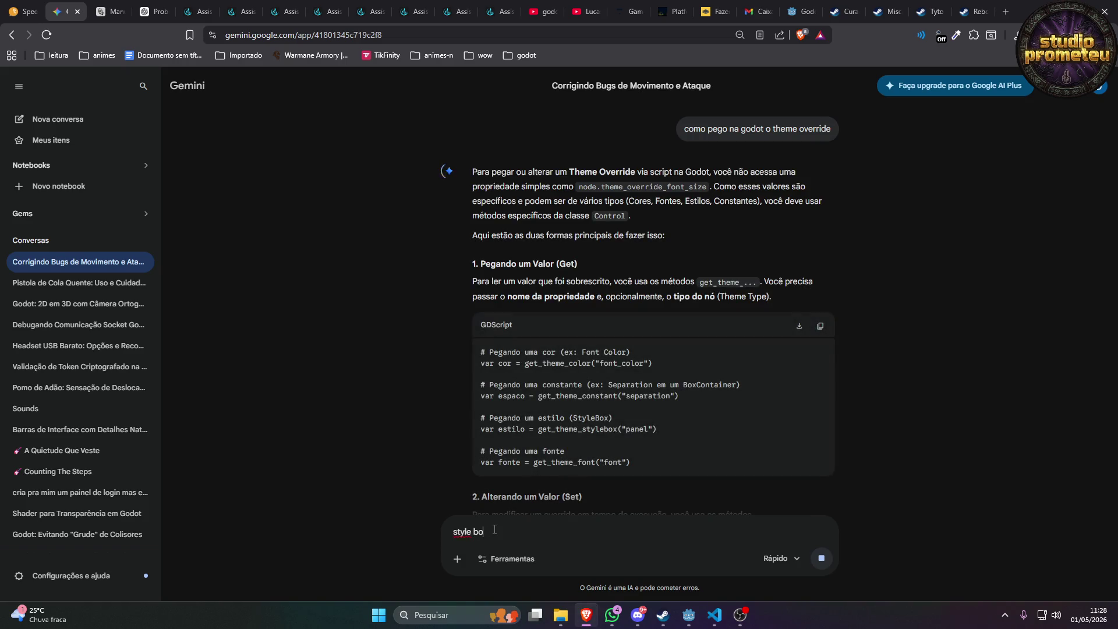